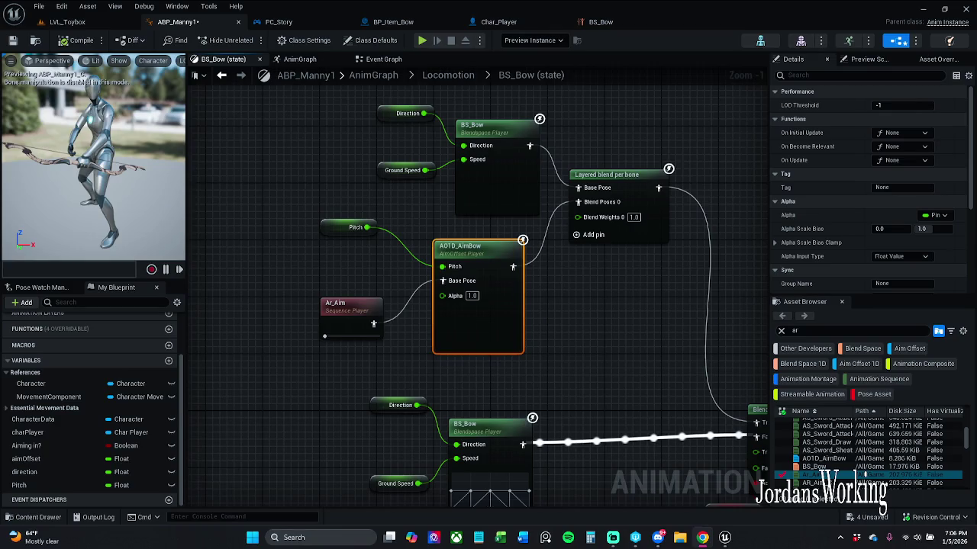
Select the Direction, Ground Speed and BS_Bow nodes in the BS_Bow state graph and save ABP_Manny1
mouse_move(333, 227)
mouse_down()
mouse_move(510, 152)
mouse_move(471, 151)
mouse_up()
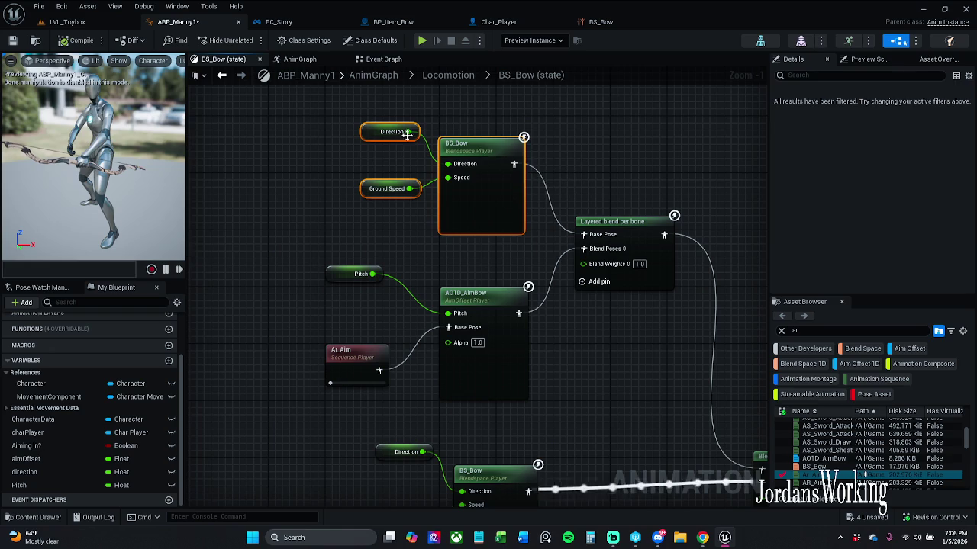
click(12, 42)
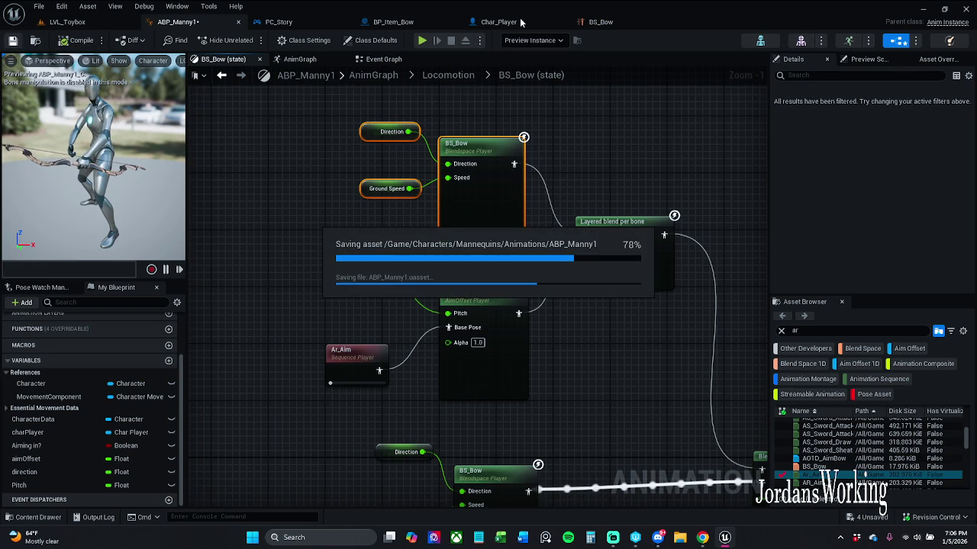
In ABP_Manny1's Event Graph, move the Aim Offset comment group up and to the right
click(372, 59)
scroll(316, 203, down, 10)
scroll(401, 232, up, 12)
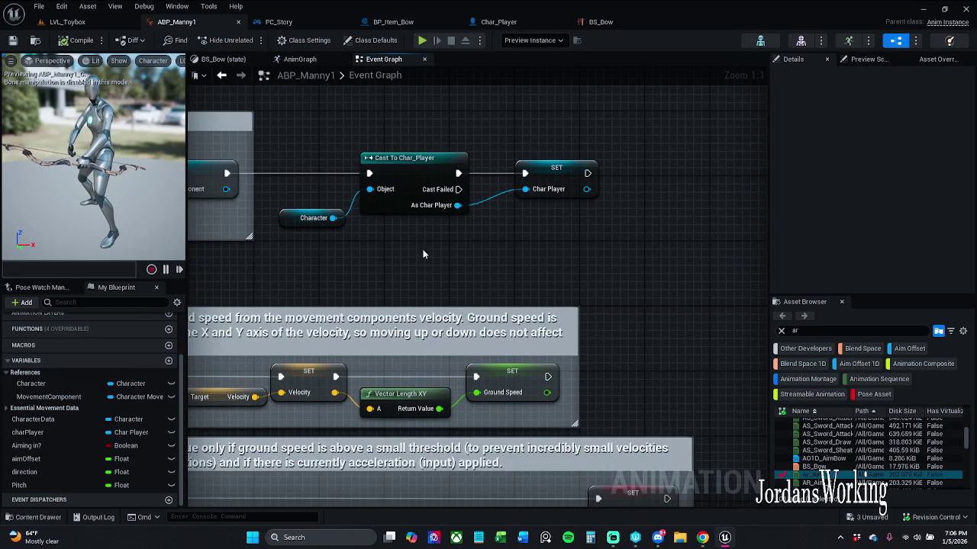
drag(398, 258, 475, 258)
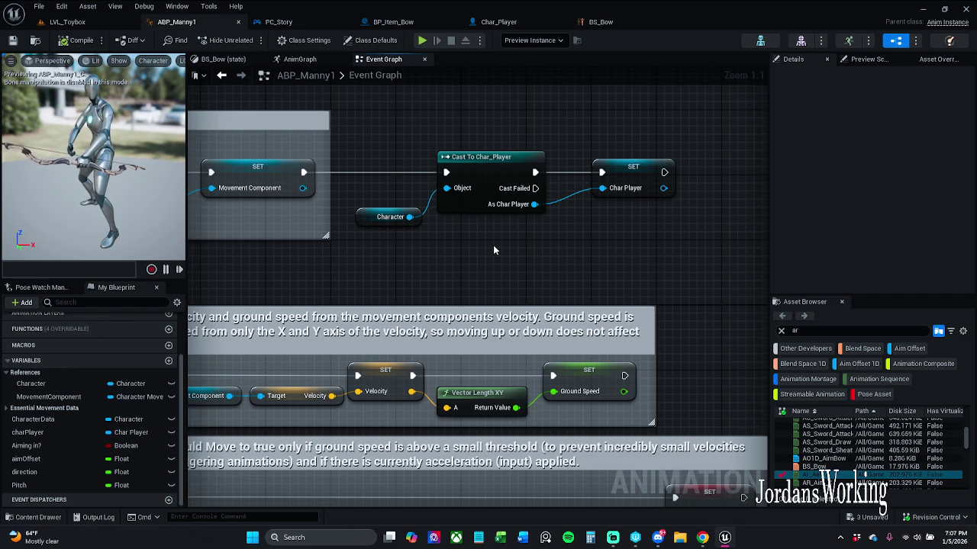
mouse_move(510, 273)
mouse_down()
mouse_move(710, 31)
mouse_move(709, 12)
mouse_move(763, 4)
mouse_move(725, 0)
mouse_up()
drag(593, 360, 553, 250)
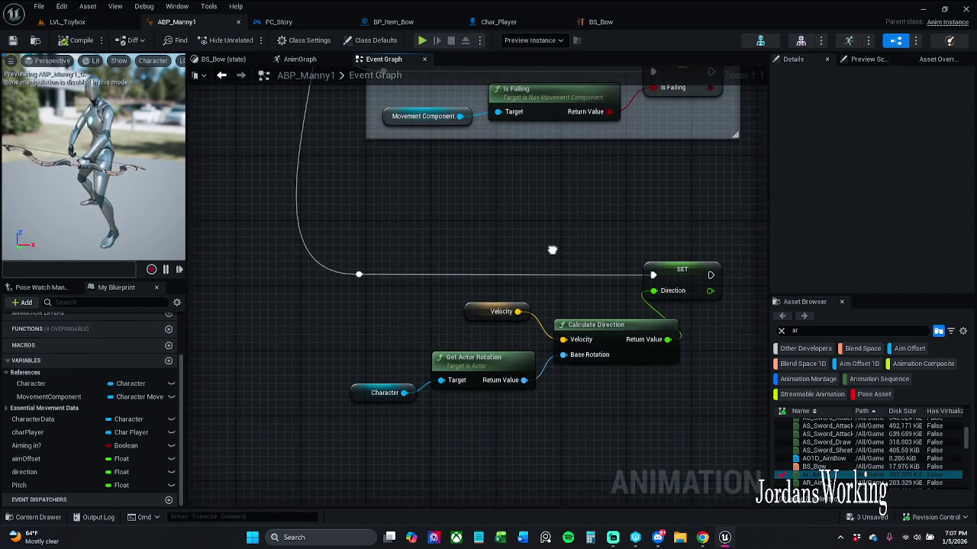
mouse_move(411, 262)
mouse_down()
mouse_move(545, 293)
mouse_move(525, 367)
mouse_move(425, 119)
mouse_up()
scroll(519, 274, down, 3)
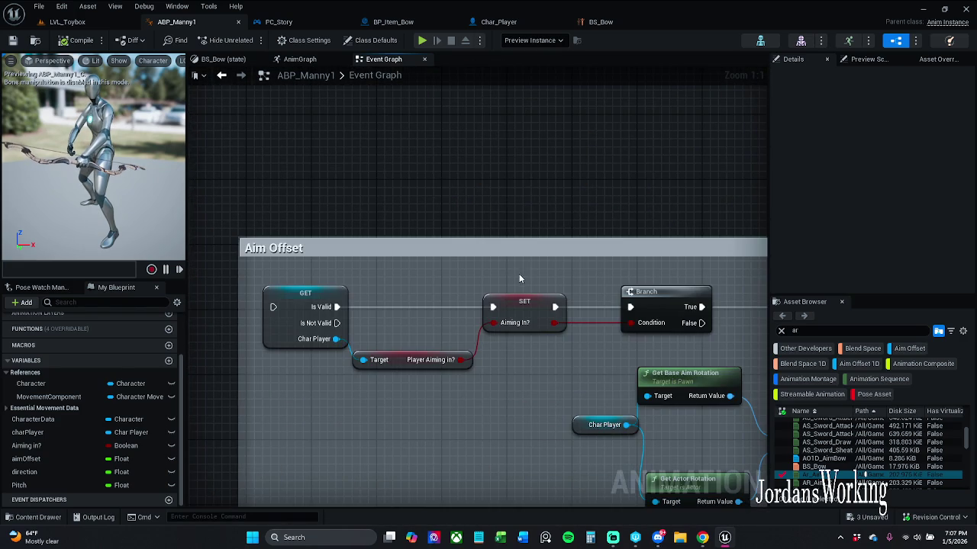
mouse_move(511, 319)
mouse_down()
mouse_move(520, 199)
mouse_move(532, 200)
mouse_move(542, 254)
mouse_move(538, 335)
mouse_move(432, 414)
mouse_up()
scroll(432, 414, up, 2)
Add a Sequence output pin and wire it through a reroute point to the Aim Offset's Is Valid check
click(378, 206)
mouse_move(378, 205)
mouse_down()
mouse_move(435, 233)
mouse_move(291, 500)
mouse_move(384, 397)
mouse_up()
mouse_move(426, 323)
mouse_down()
mouse_move(447, 398)
mouse_move(436, 405)
mouse_move(409, 501)
mouse_move(427, 343)
mouse_move(436, 318)
mouse_move(450, 314)
mouse_up()
double_click(455, 405)
drag(477, 368, 504, 329)
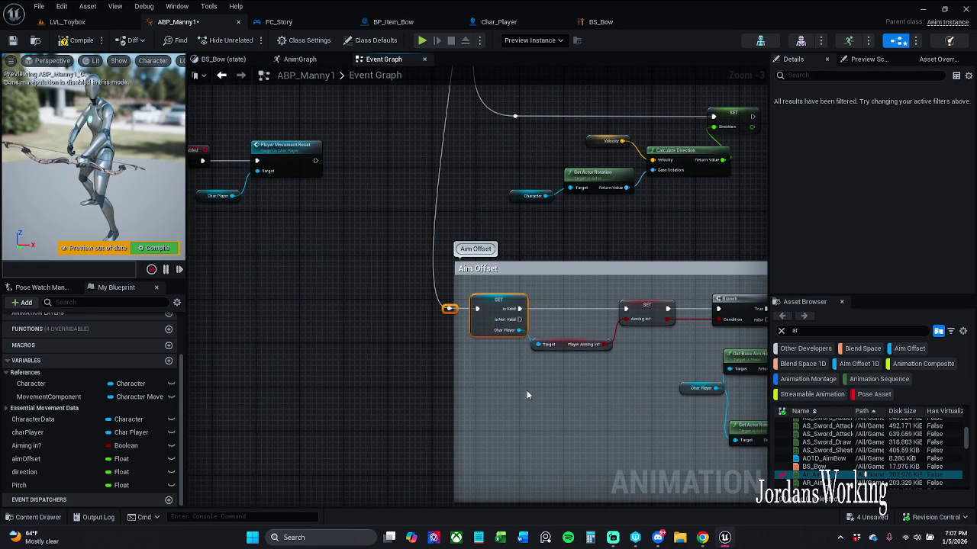
Widen the Aim Offset comment box leftward, move the reroute point further left, and save ABP_Manny1
click(376, 152)
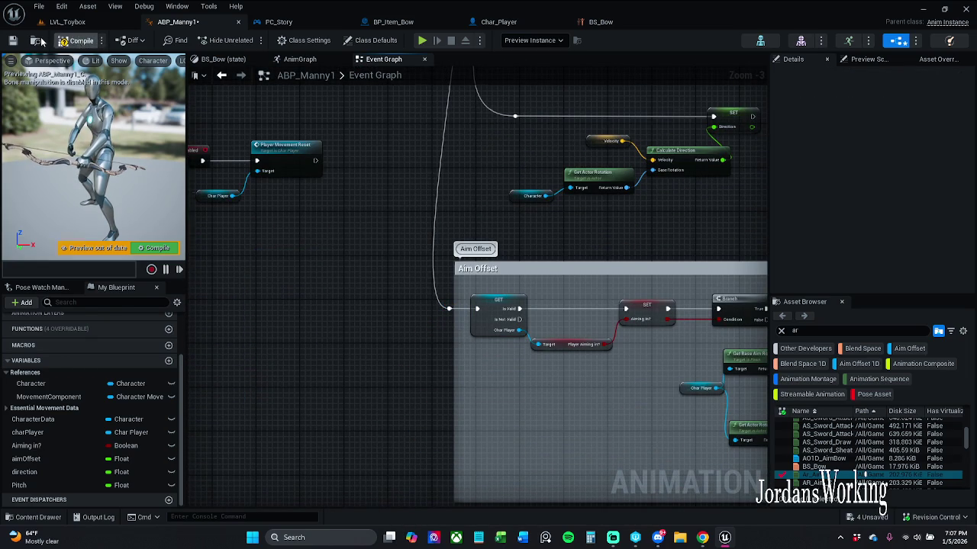
click(12, 40)
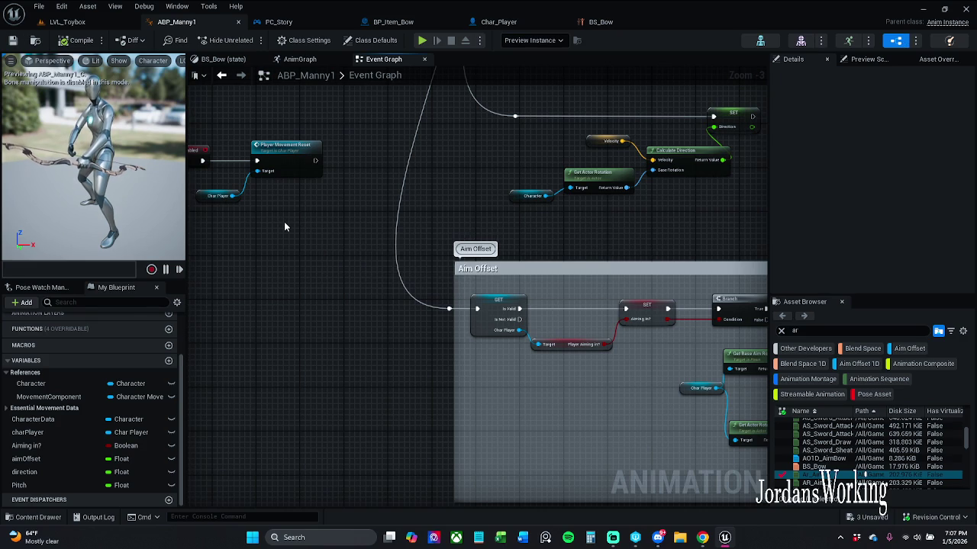
mouse_move(461, 300)
mouse_down()
mouse_move(440, 306)
mouse_move(450, 309)
mouse_move(437, 321)
mouse_move(408, 314)
mouse_move(443, 292)
mouse_up()
click(448, 309)
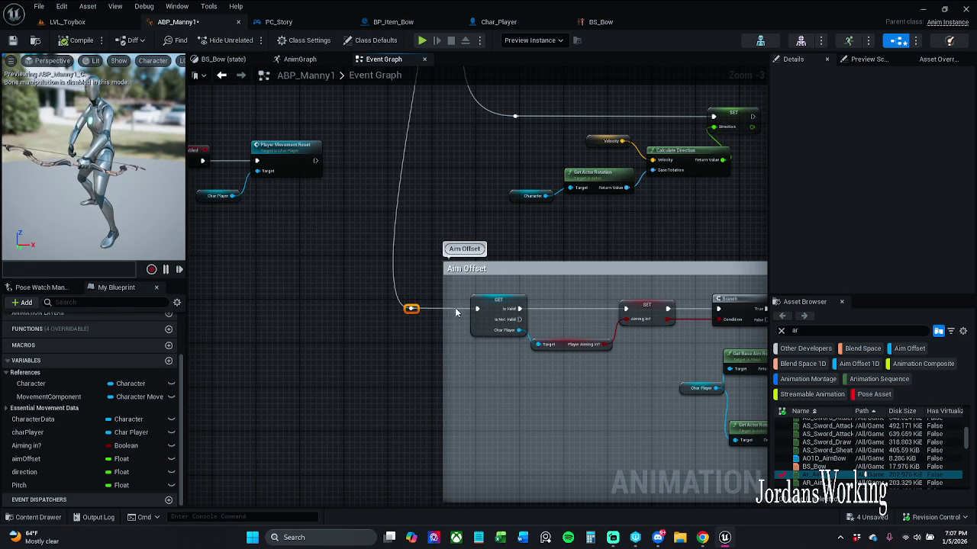
click(491, 311)
click(504, 289)
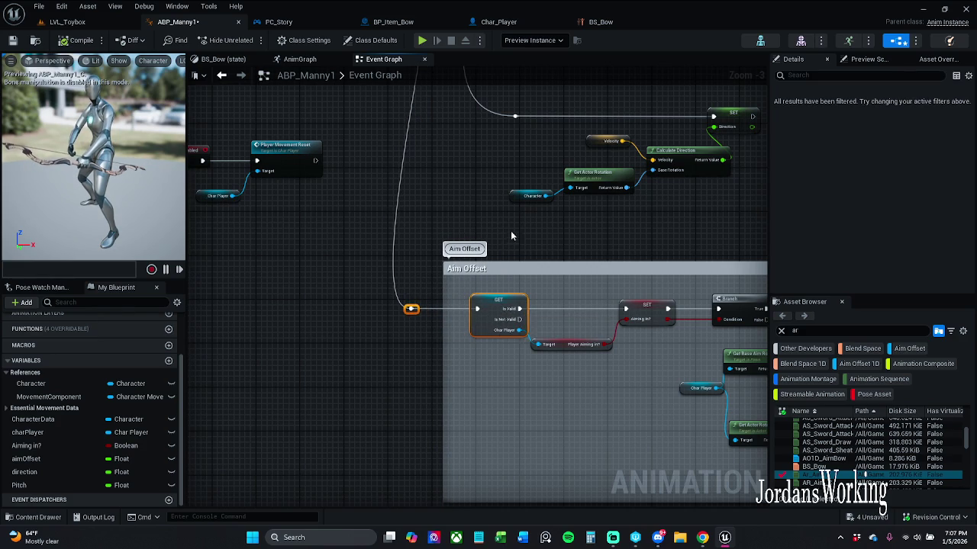
click(12, 41)
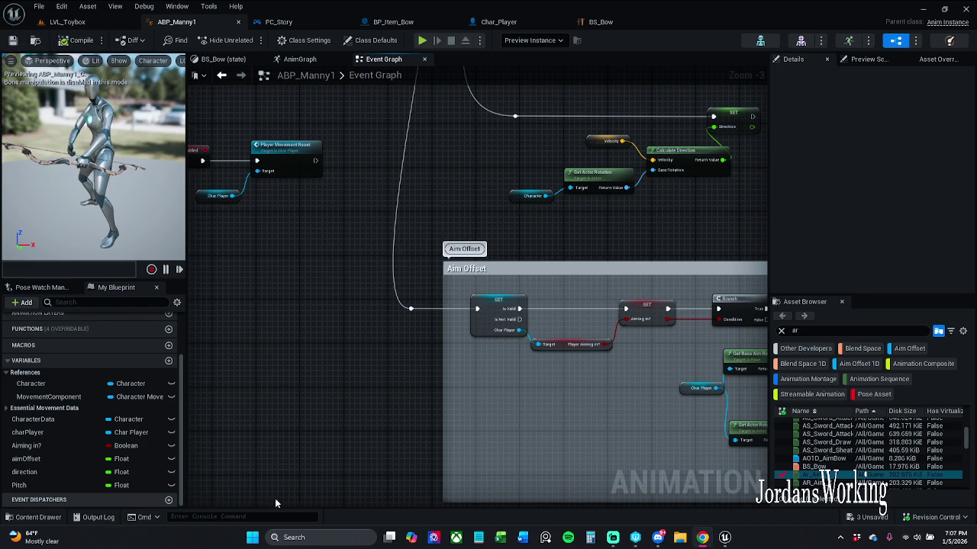
Pan over the Aim Offset group, then switch to the Char_Player blueprint's Aim Bow graph
drag(517, 460, 356, 386)
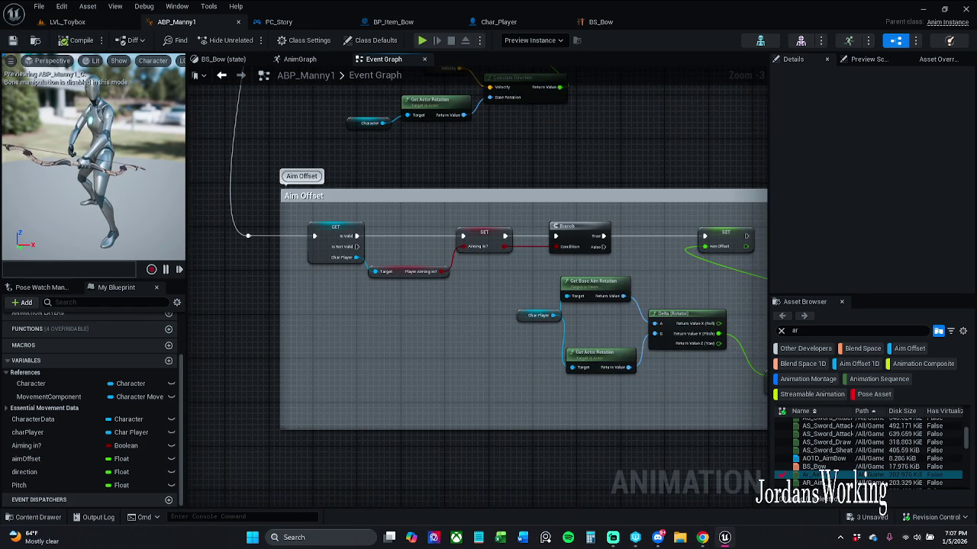
drag(323, 279, 248, 283)
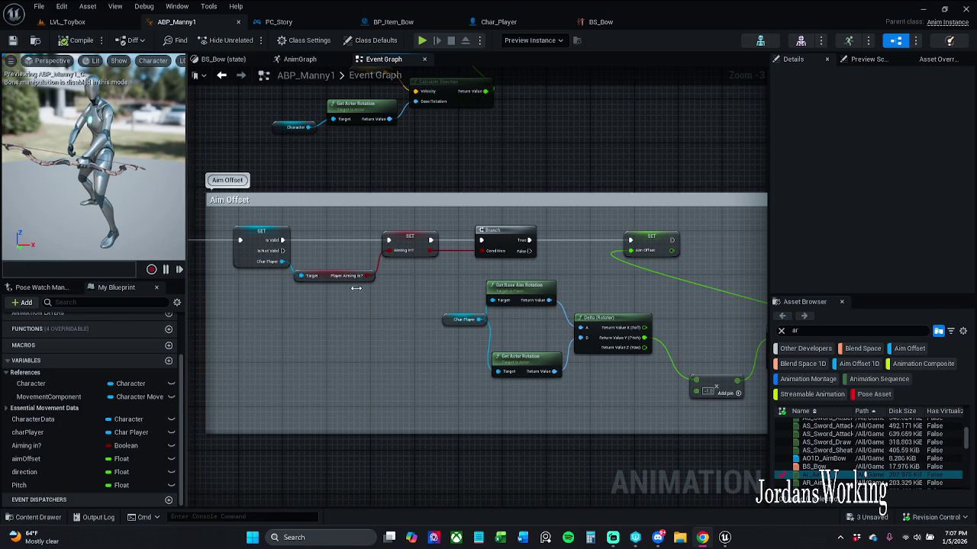
scroll(349, 291, up, 3)
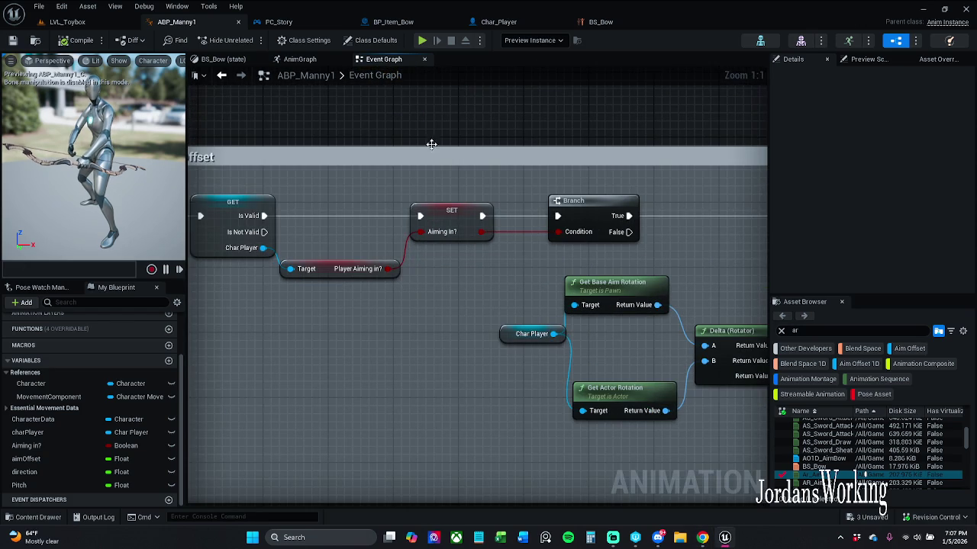
click(488, 21)
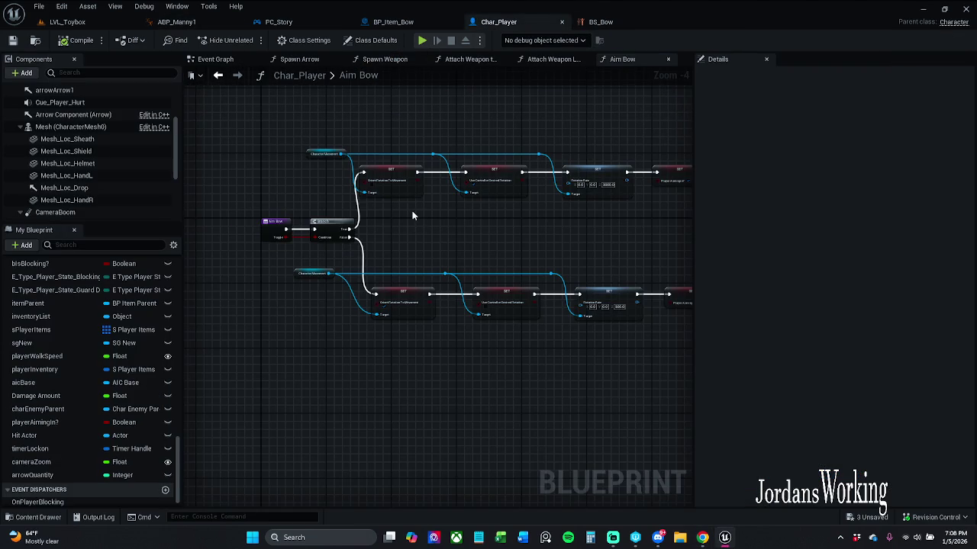
Check the BS_Bow, BP_Item_Bow and Char_Player tabs, then return to ABP_Manny1's Event Graph
scroll(412, 216, up, 4)
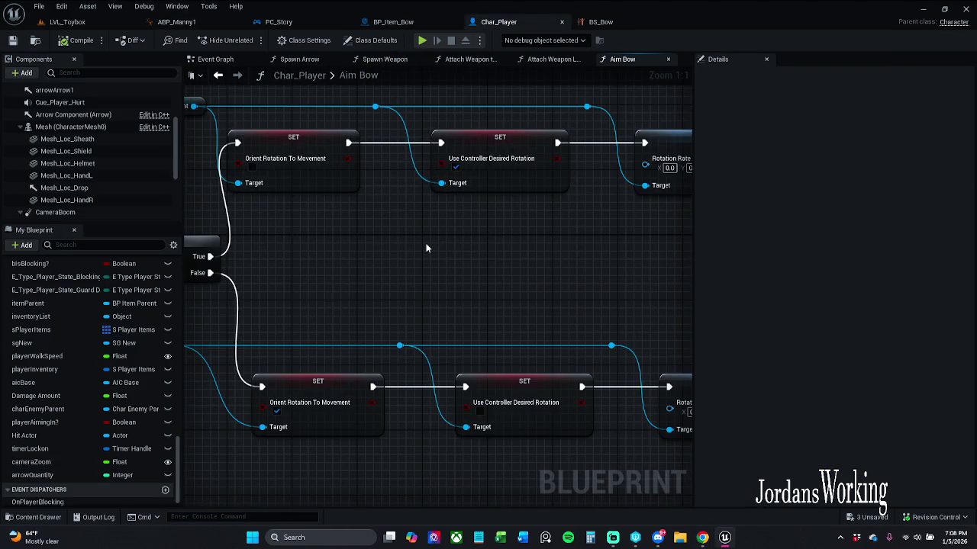
scroll(336, 214, down, 4)
scroll(502, 235, up, 4)
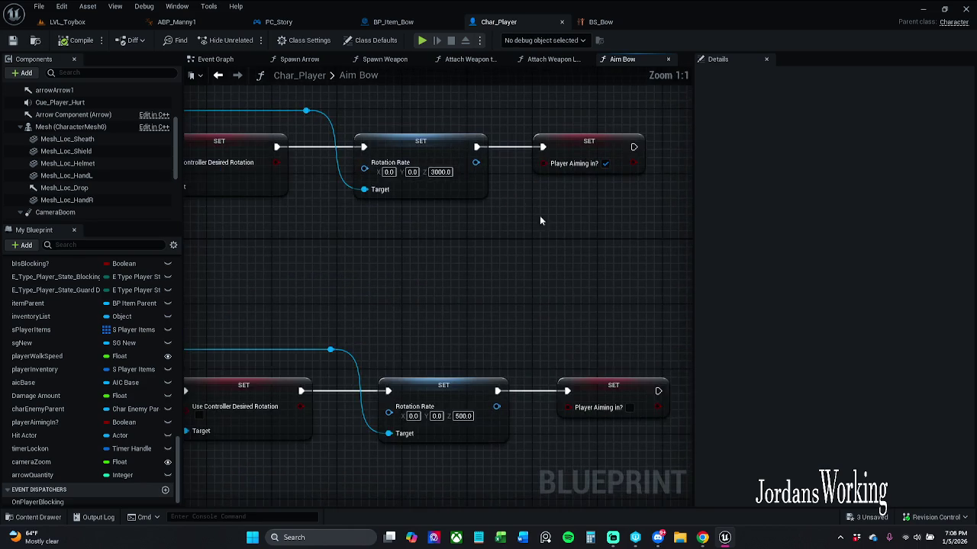
click(601, 21)
click(403, 21)
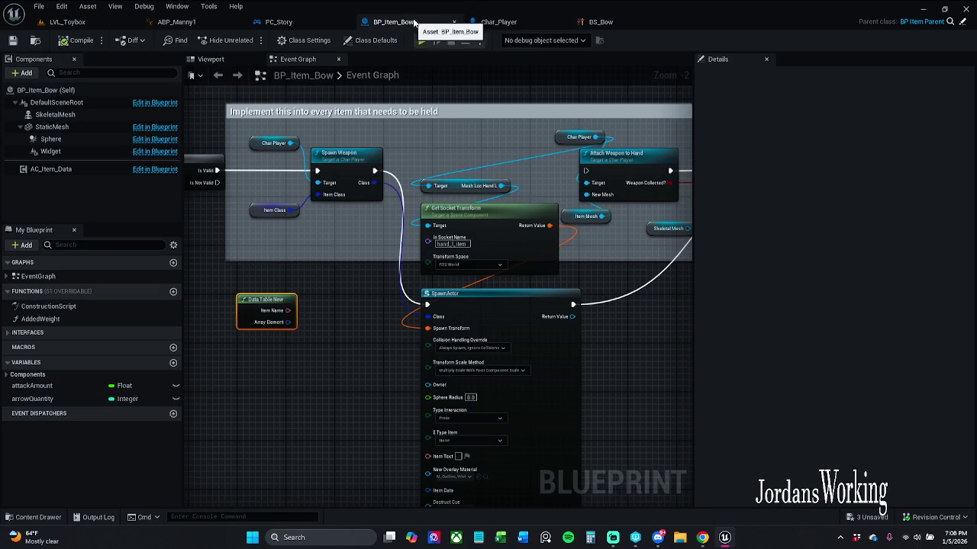
click(496, 21)
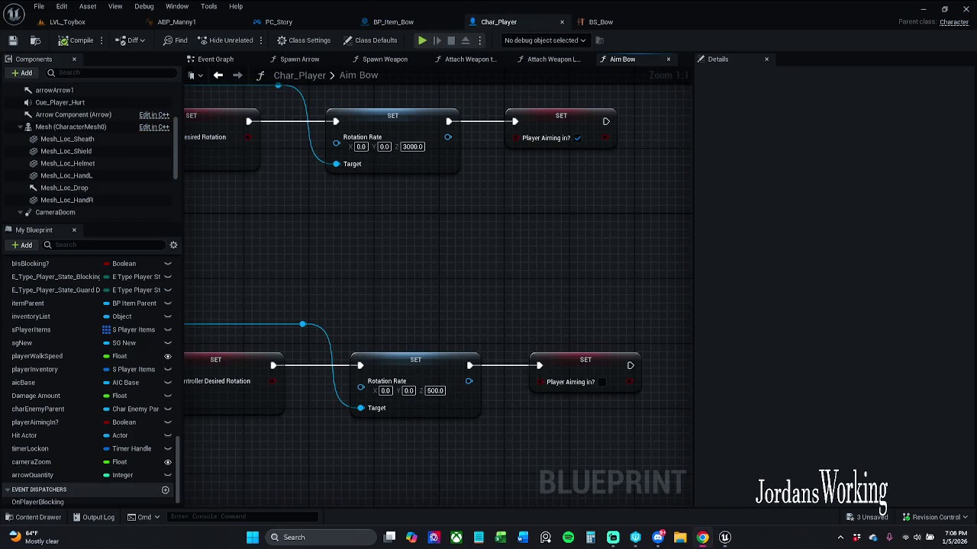
click(176, 22)
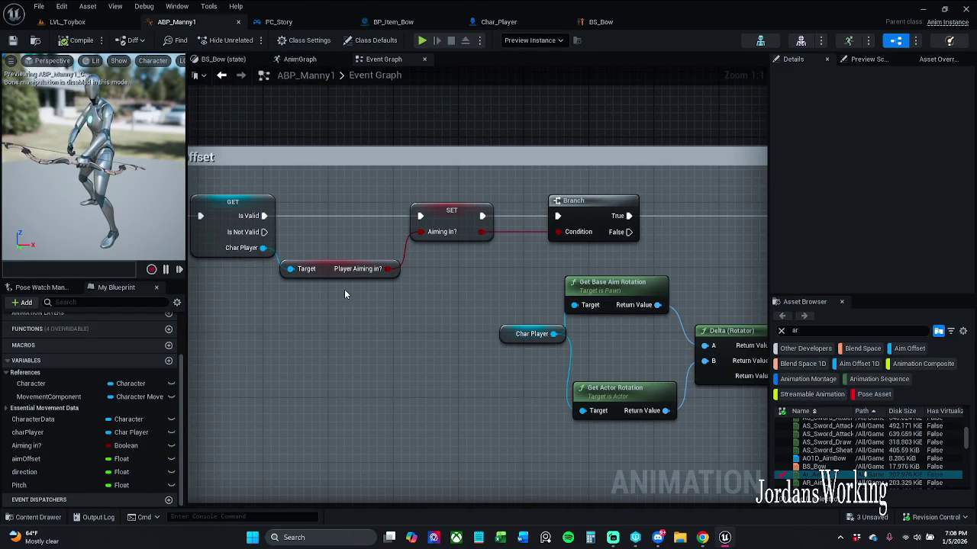
Nudge the Aiming In? setter and Player Aiming in? getter right, then save ABP_Manny1
drag(452, 217, 467, 217)
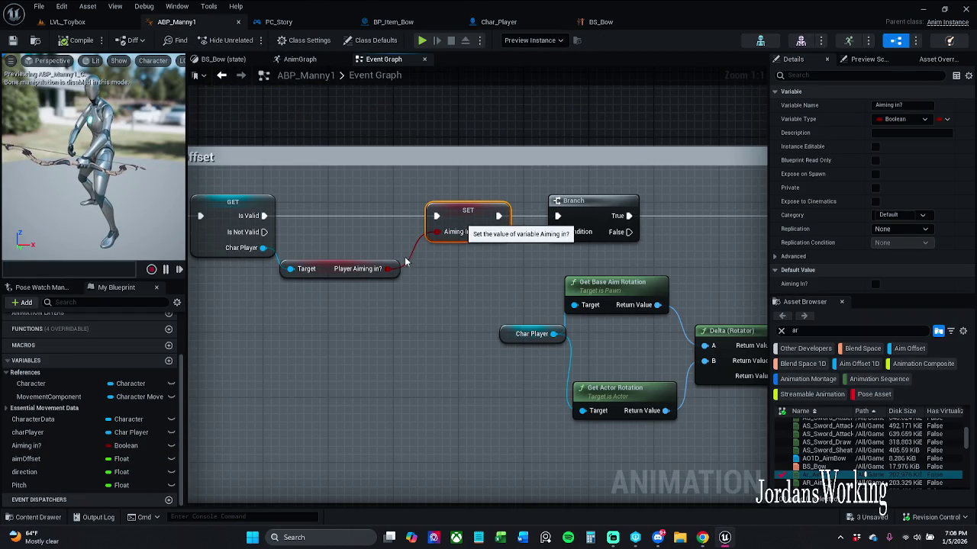
drag(334, 279, 350, 278)
click(322, 243)
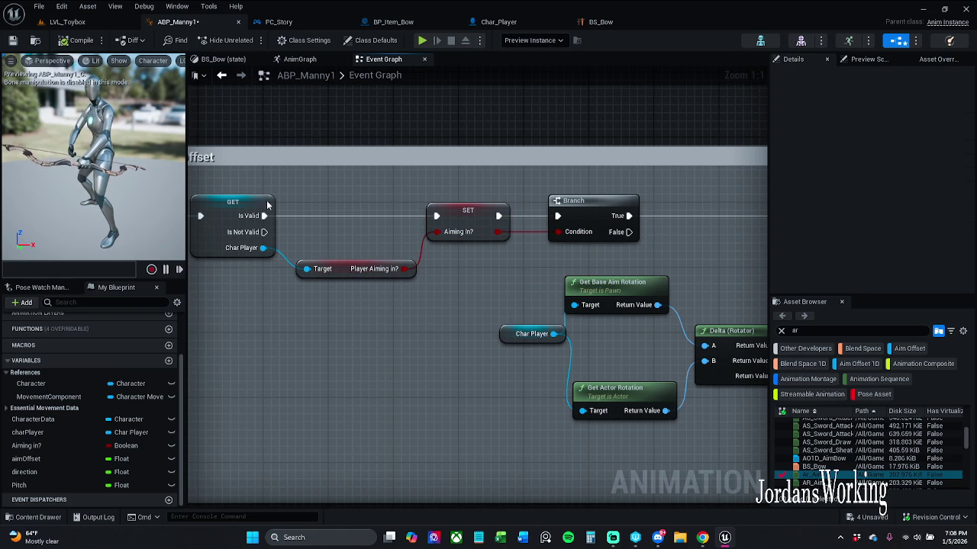
click(13, 40)
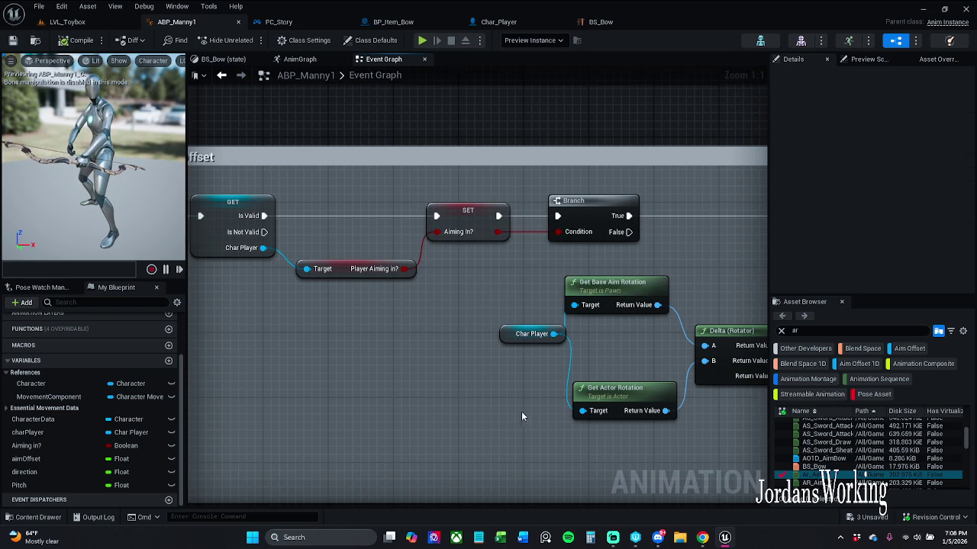
Align the Char Player node with Get Base Aim Rotation and Get Actor Rotation
drag(524, 343, 524, 335)
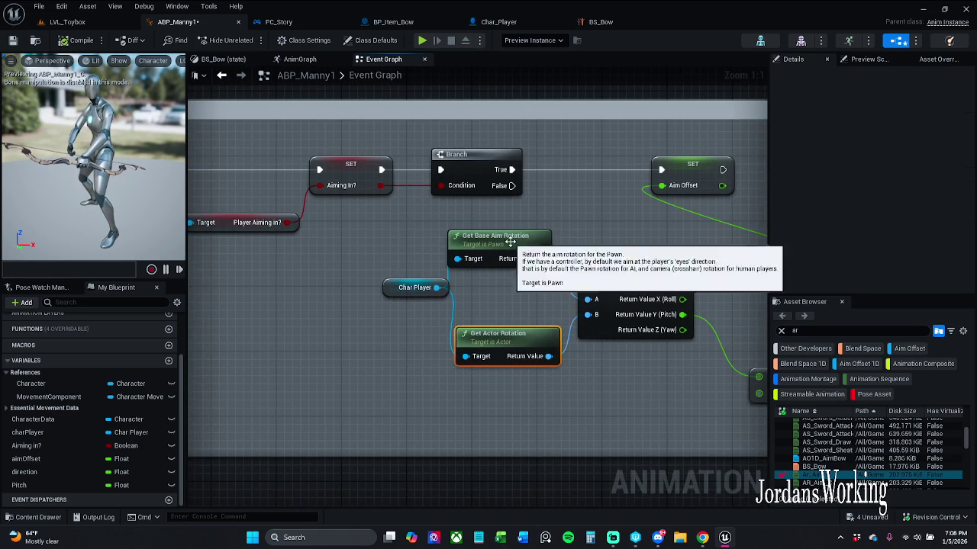
drag(391, 288, 390, 296)
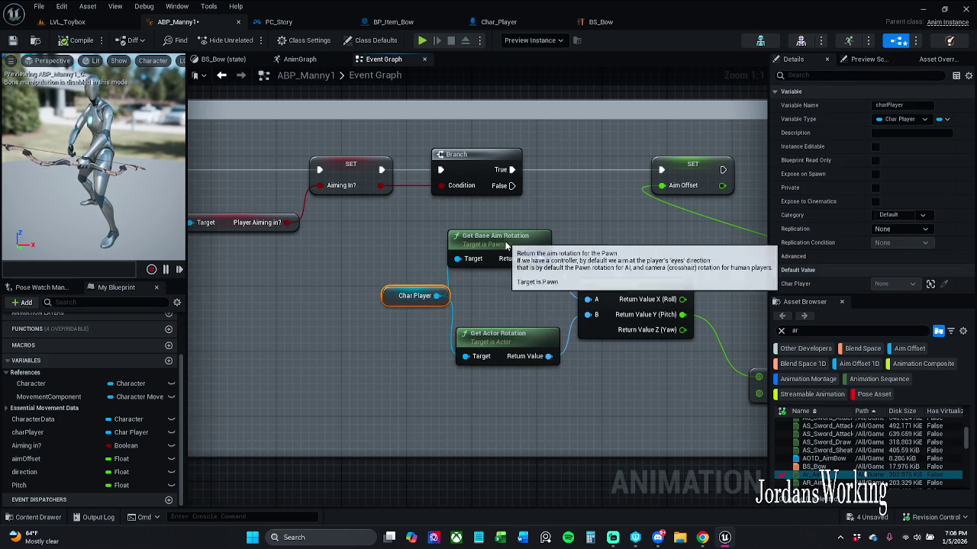
drag(506, 244, 514, 251)
drag(500, 334, 500, 326)
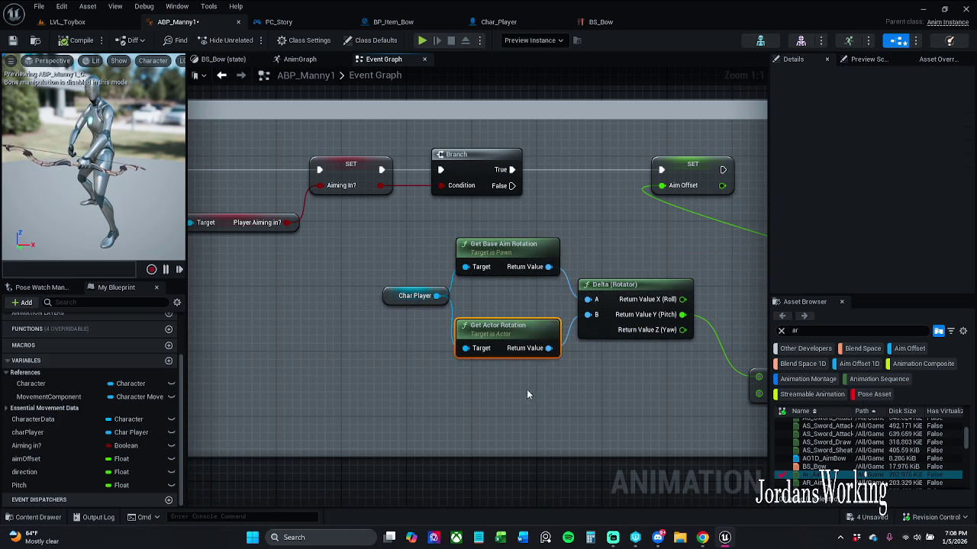
Regroup the Clamp, Add and SET Aim Offset nodes beside the Delta (Rotator) chain
drag(576, 407, 392, 386)
scroll(529, 321, down, 2)
drag(531, 320, 646, 409)
mouse_move(645, 319)
mouse_down()
mouse_move(608, 306)
mouse_move(602, 285)
mouse_move(529, 273)
mouse_up()
click(643, 275)
drag(484, 214, 626, 219)
click(588, 277)
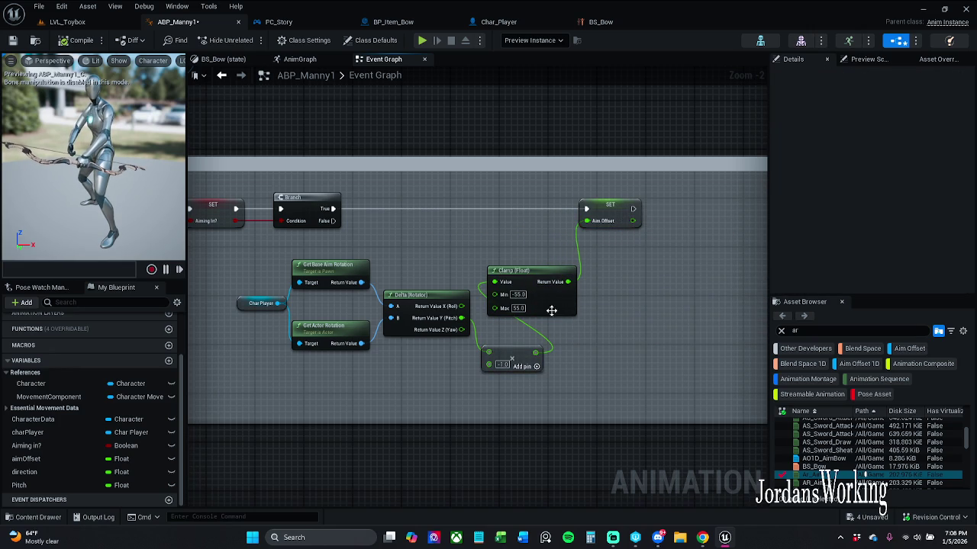
drag(551, 311, 576, 292)
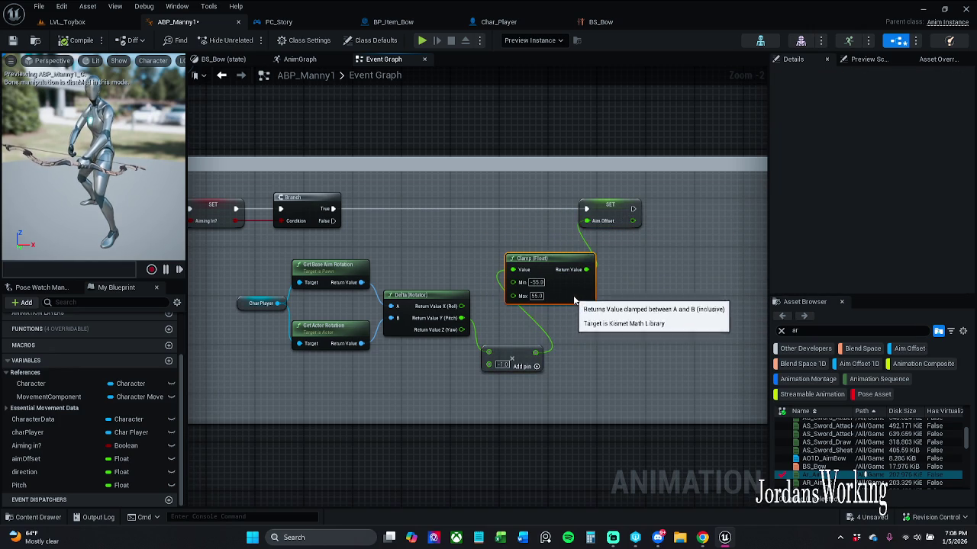
Save, connect the Branch True output to SET Aim Offset, and compile ABP_Manny1
click(12, 40)
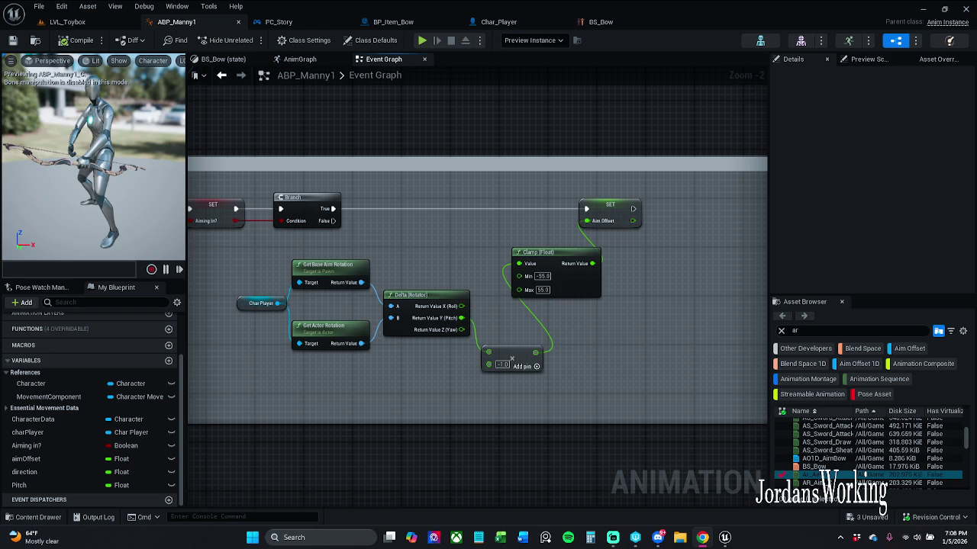
mouse_move(263, 301)
mouse_down()
mouse_move(401, 419)
mouse_move(414, 453)
mouse_move(471, 450)
mouse_up()
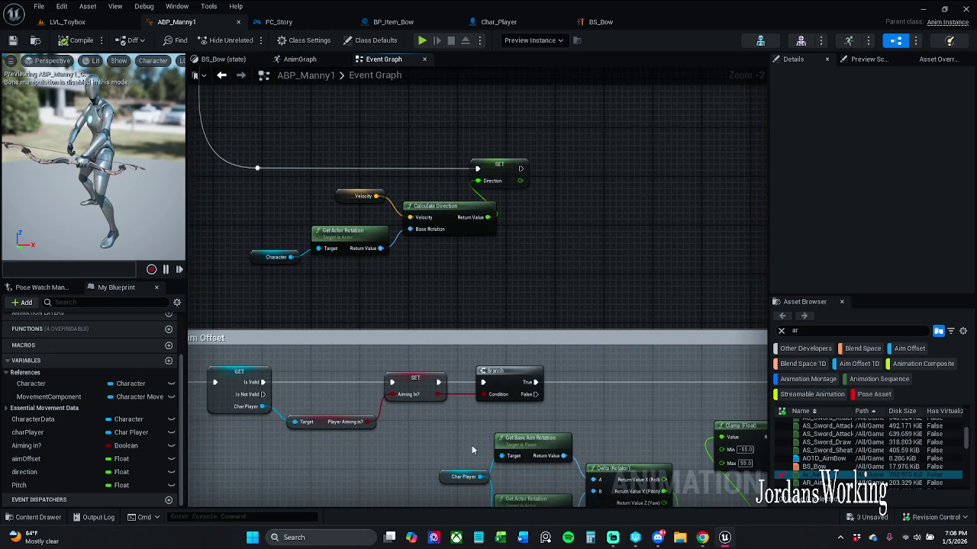
mouse_move(428, 384)
mouse_down()
mouse_move(428, 338)
mouse_move(469, 338)
mouse_up()
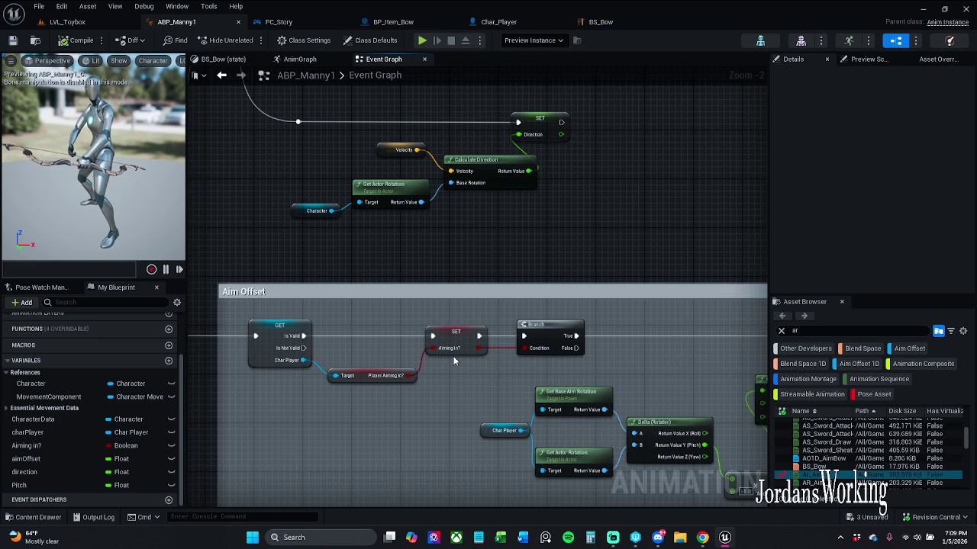
scroll(467, 396, down, 5)
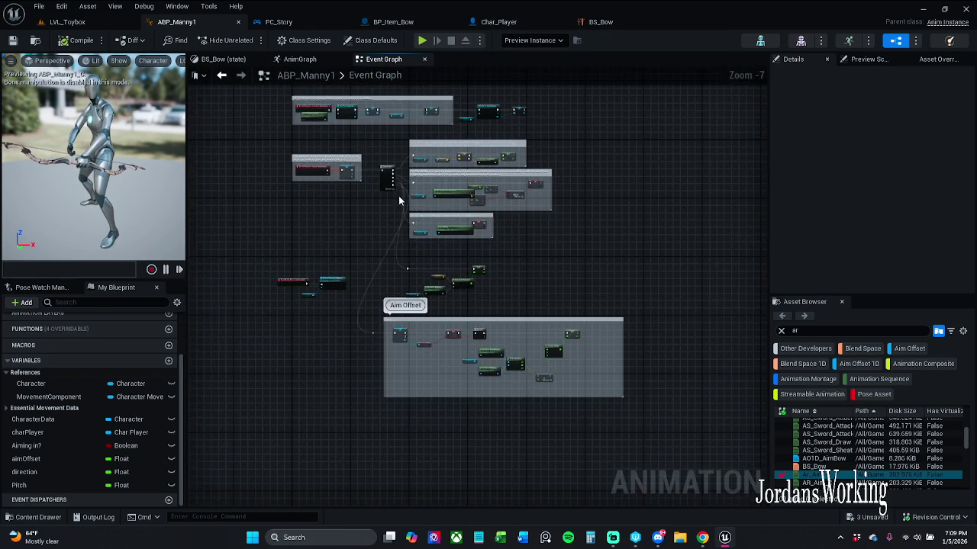
scroll(404, 204, up, 4)
mouse_move(427, 299)
mouse_down()
mouse_move(500, 250)
mouse_move(528, 247)
mouse_up()
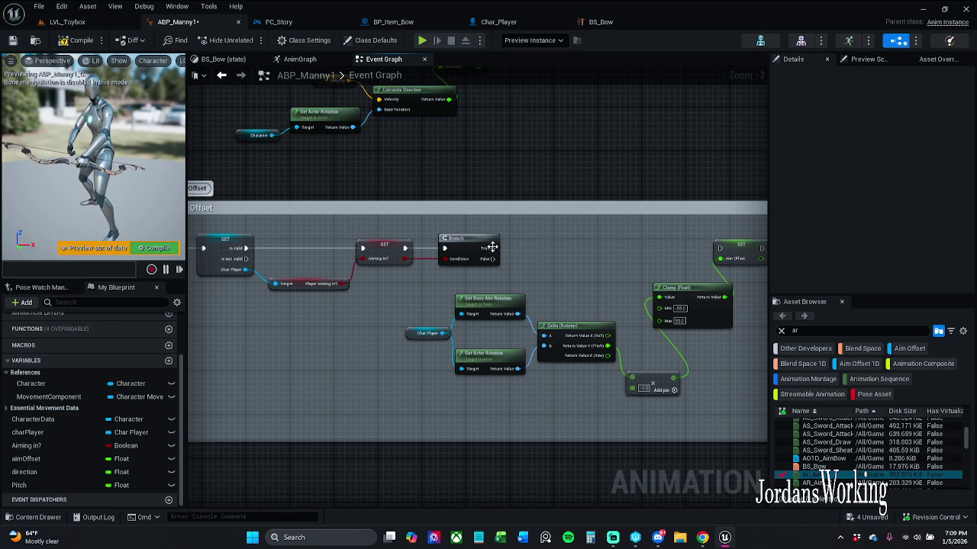
mouse_move(495, 248)
mouse_down()
mouse_move(732, 251)
mouse_move(719, 248)
mouse_up()
click(76, 40)
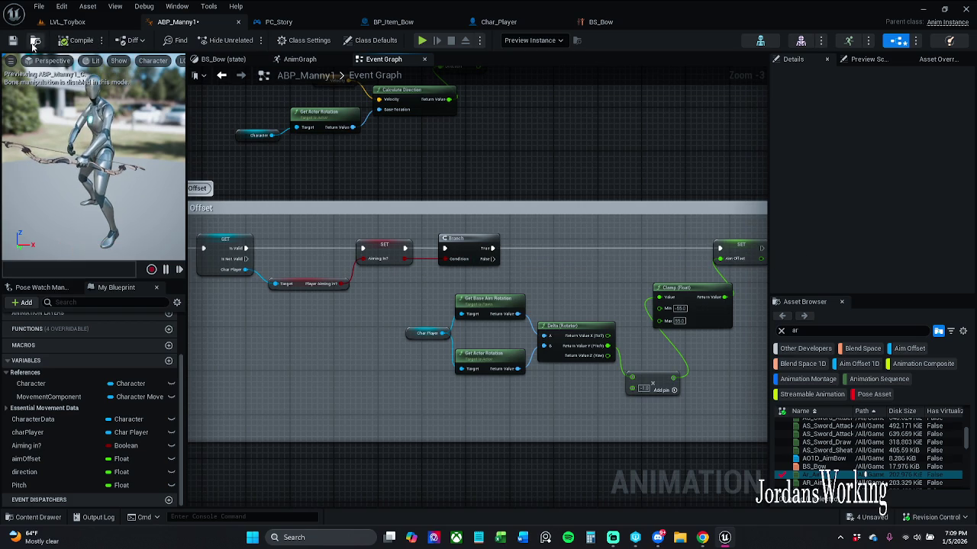
Play-test LVL_Toybox by picking up arrows, firing the bow and running, then return to ABP_Manny1
click(77, 23)
click(250, 39)
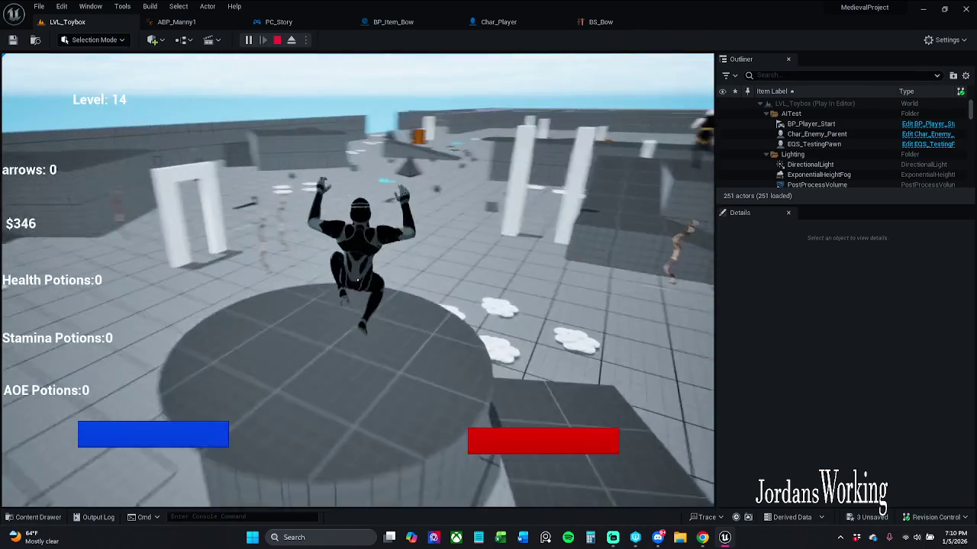
key(e)
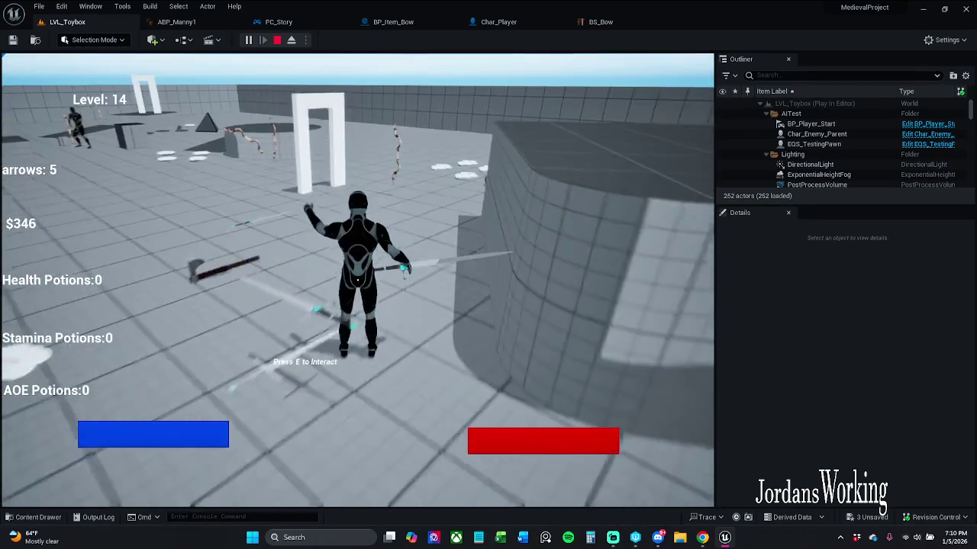
click(357, 281)
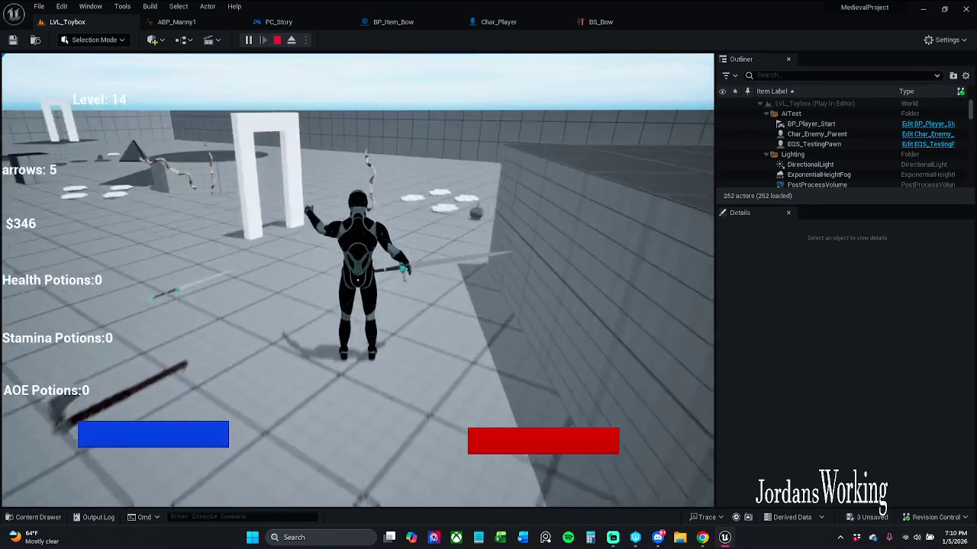
key(w)
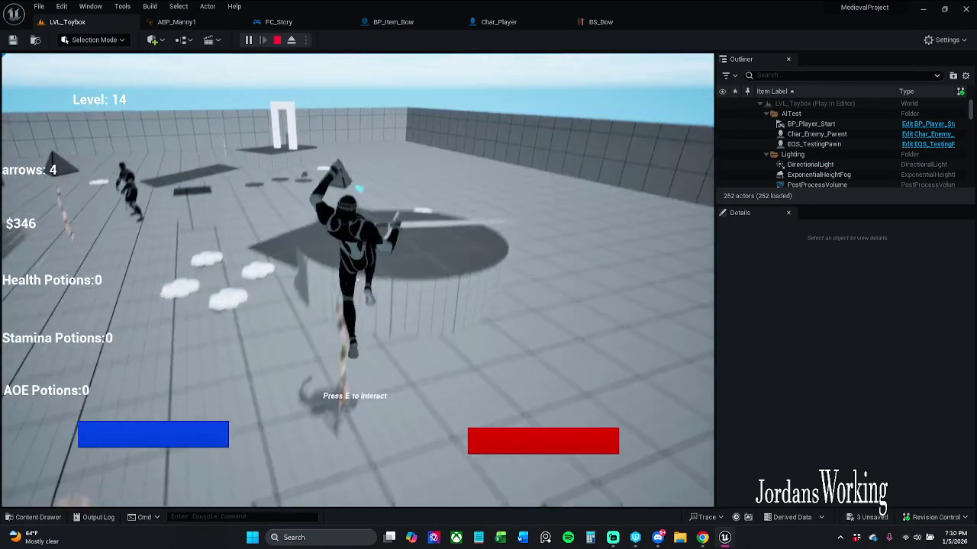
key(w)
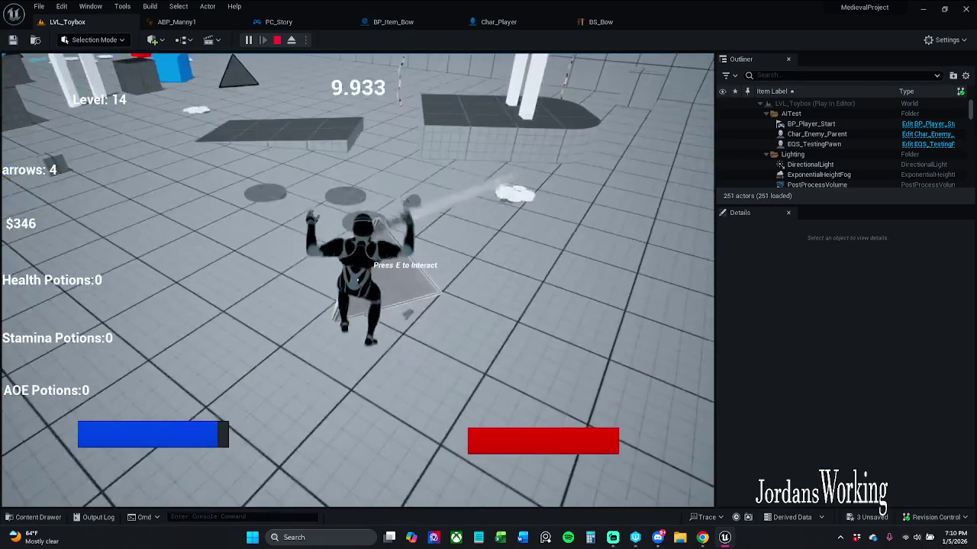
key(Escape)
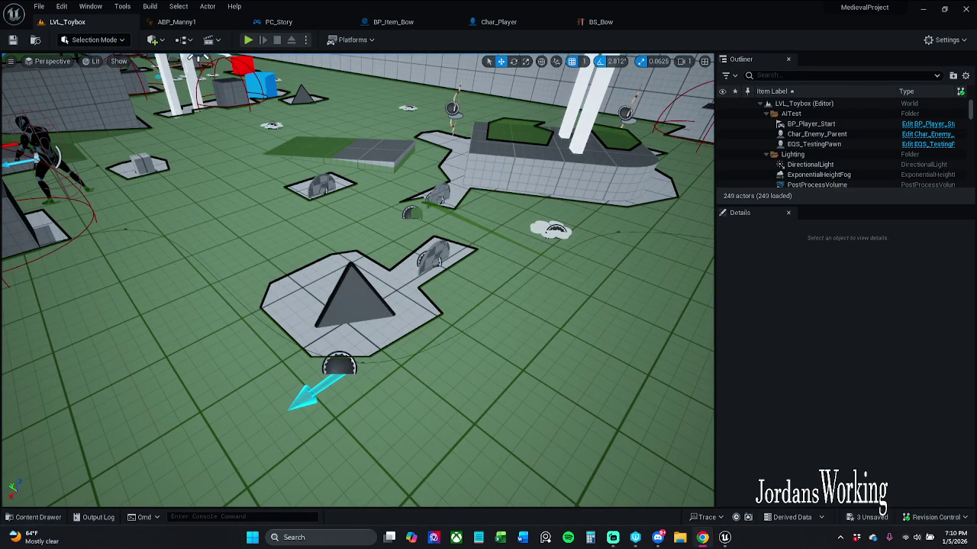
click(223, 23)
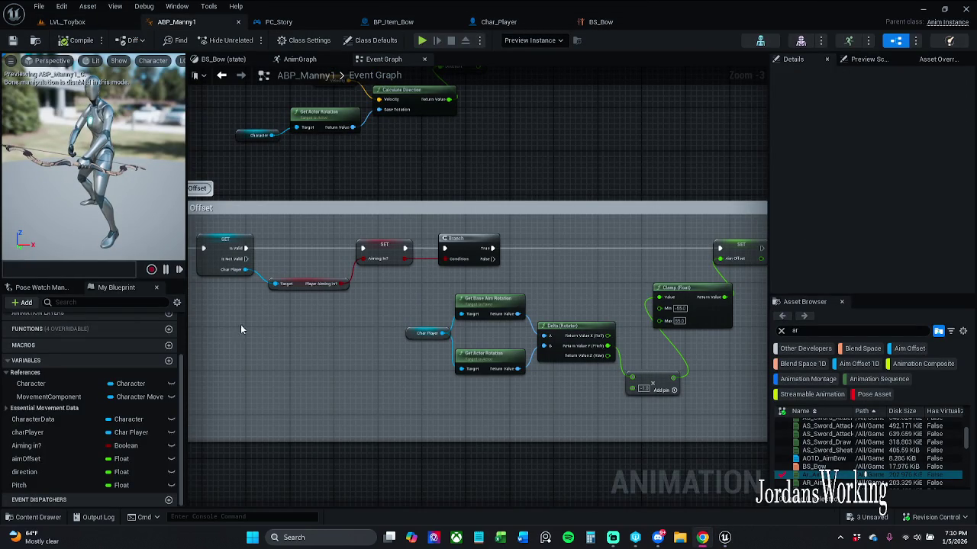
Break the Branch True link, drive SET Aim Offset from Sequence Then 5, and save ABP_Manny1
drag(540, 258, 495, 250)
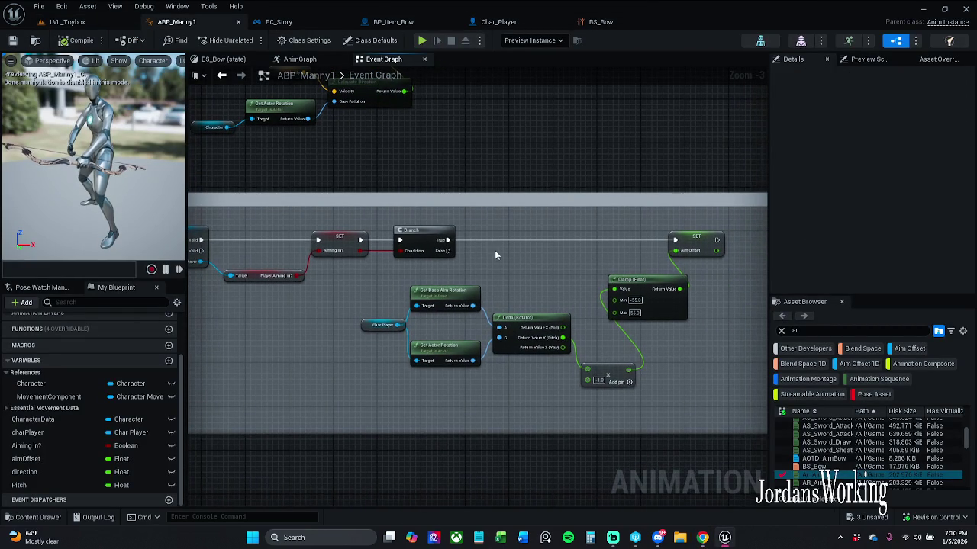
alt+click(449, 242)
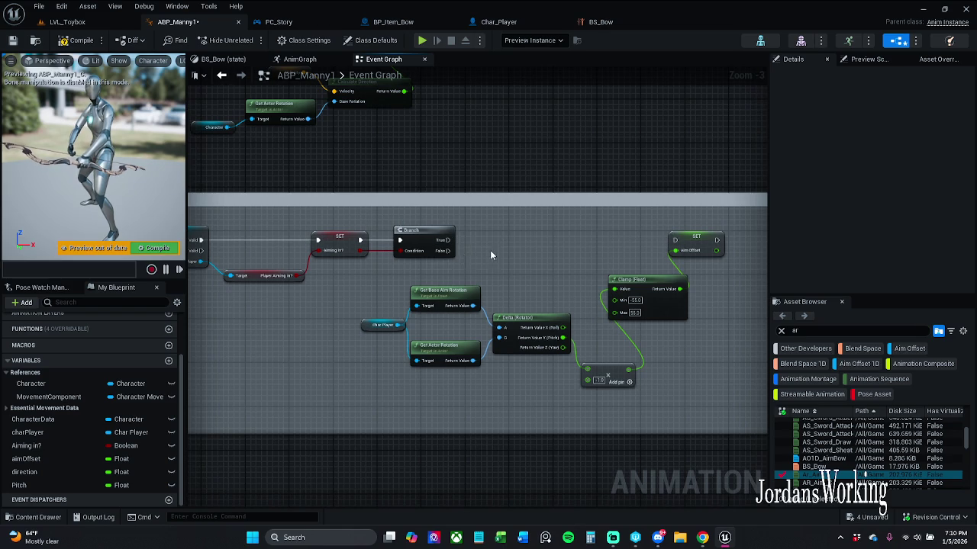
scroll(488, 244, down, 4)
scroll(471, 224, up, 4)
mouse_move(392, 161)
mouse_down()
mouse_move(338, 483)
mouse_move(298, 519)
mouse_move(622, 283)
mouse_move(778, 141)
mouse_move(580, 154)
mouse_move(581, 93)
mouse_up()
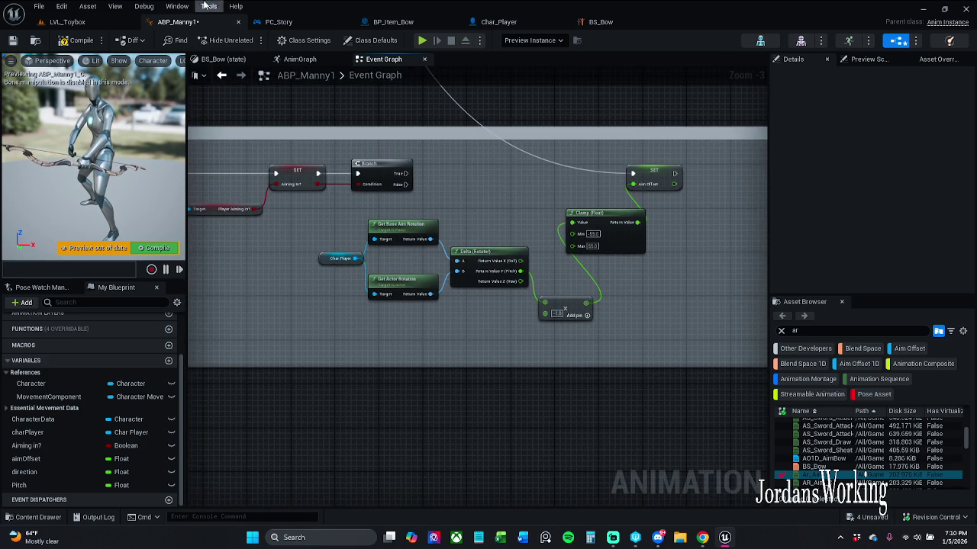
click(12, 40)
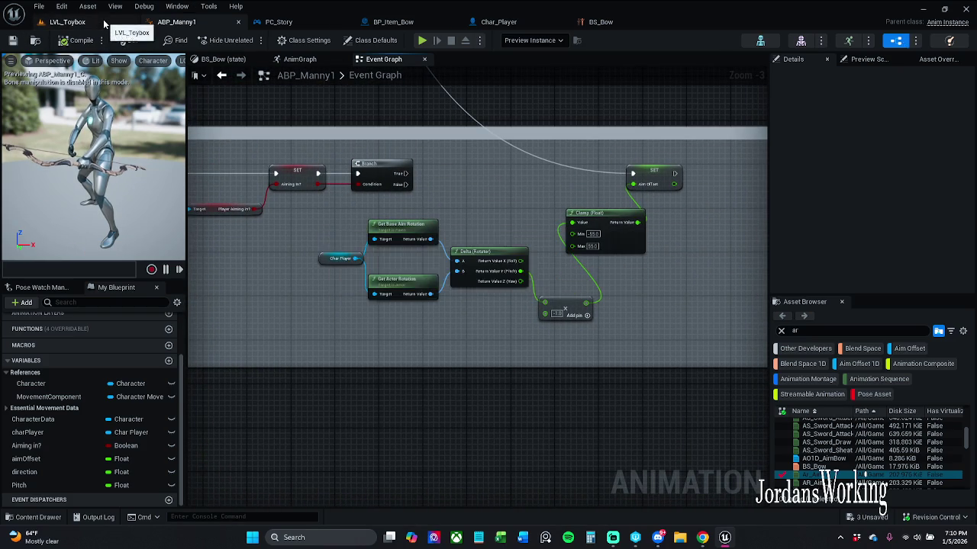
click(105, 23)
Play-test LVL_Toybox twice, running the character through the arch onto the raised platform
click(248, 45)
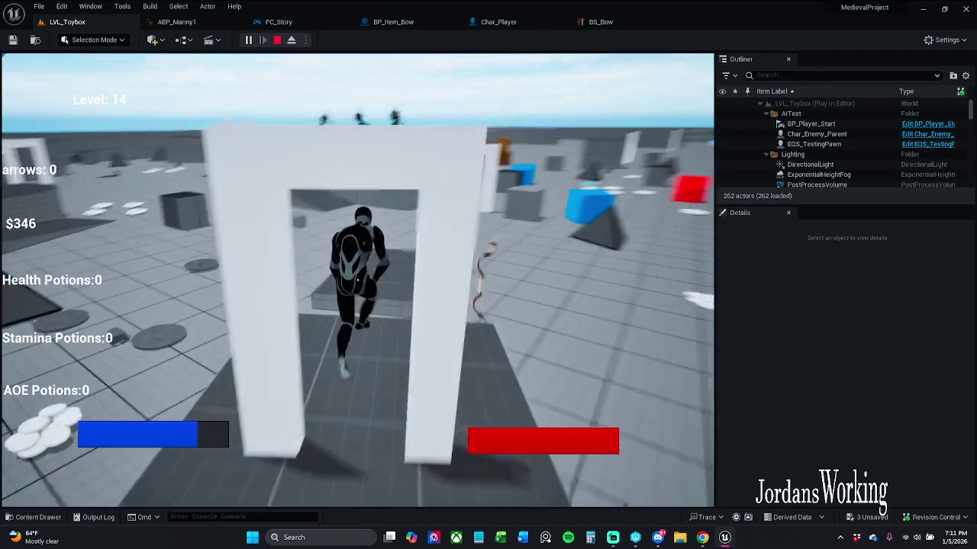
key(Escape)
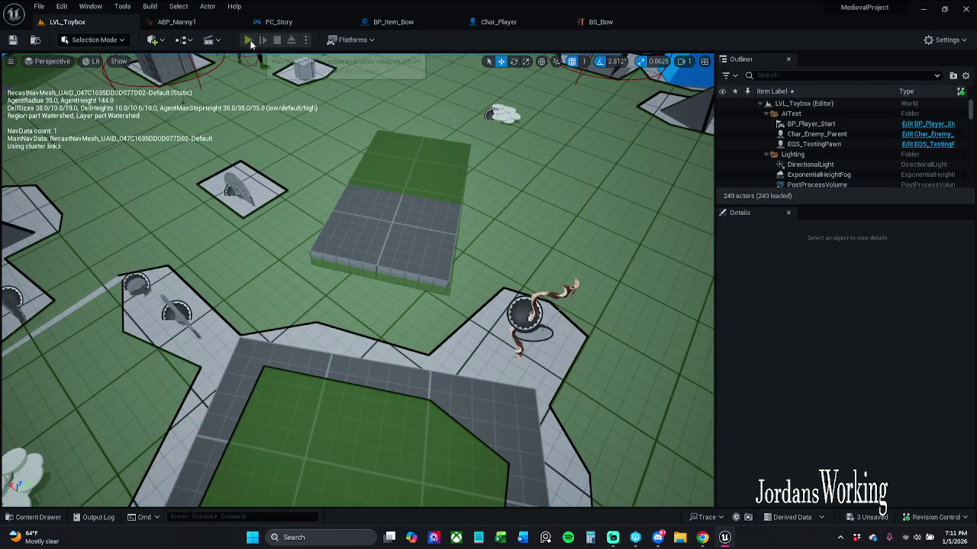
click(249, 41)
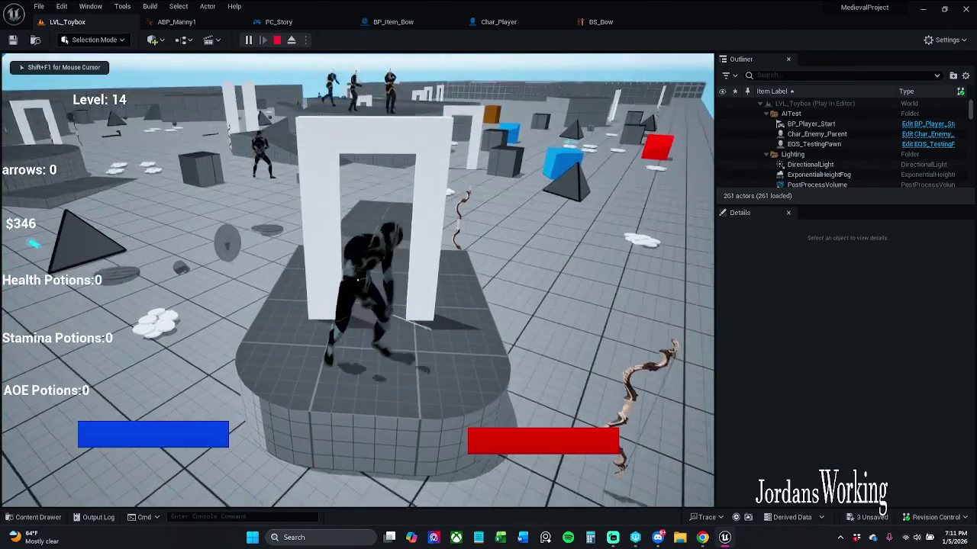
key(w)
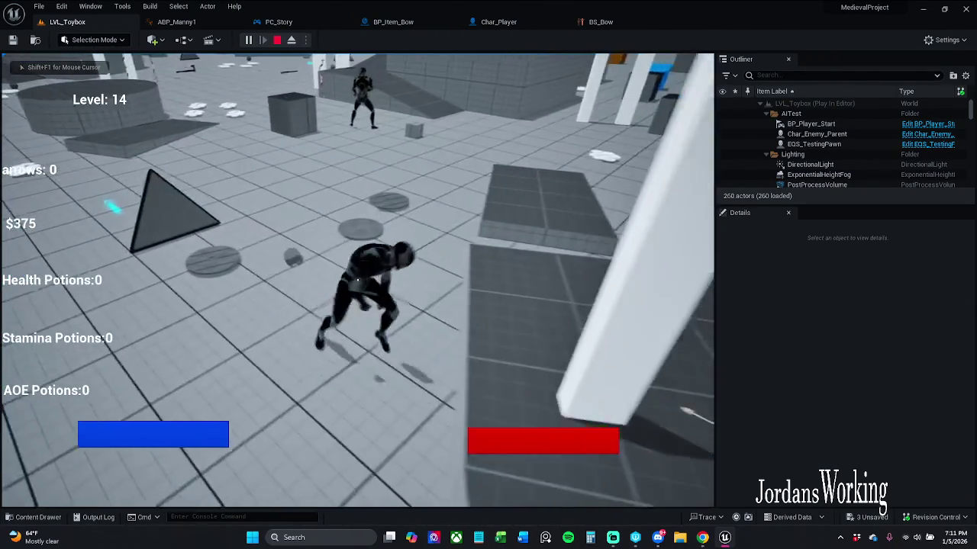
key(w)
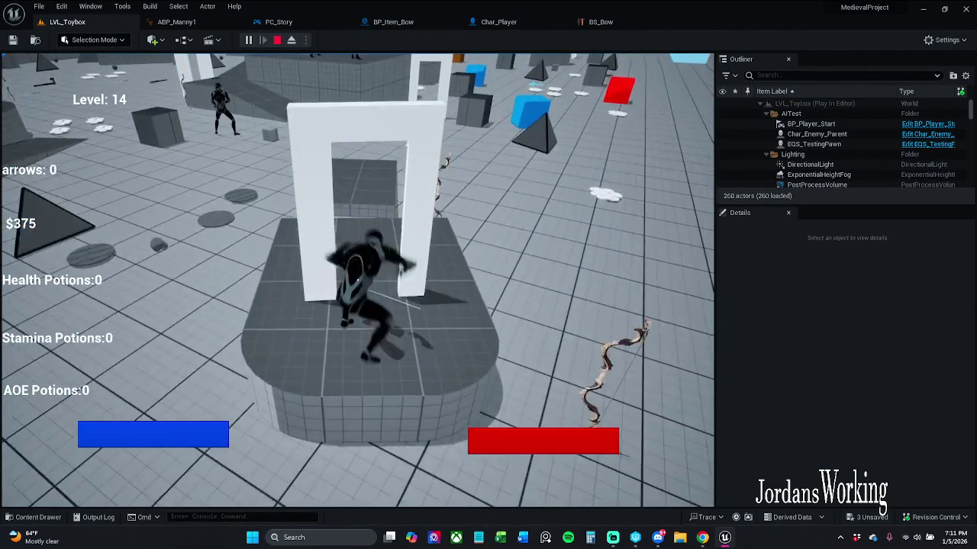
key(Escape)
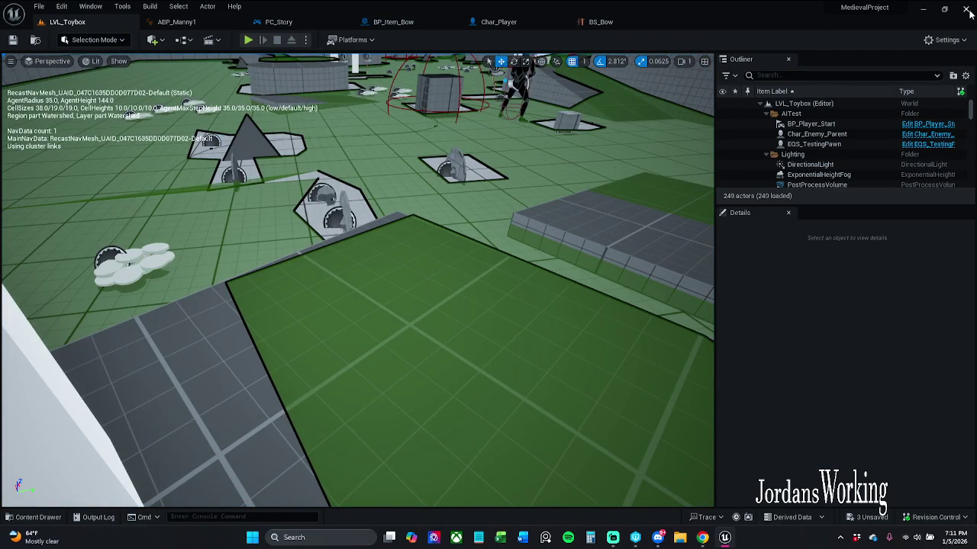
Play again, running, shooting arrows, jumping and climbing onto the platform, then stop
click(248, 40)
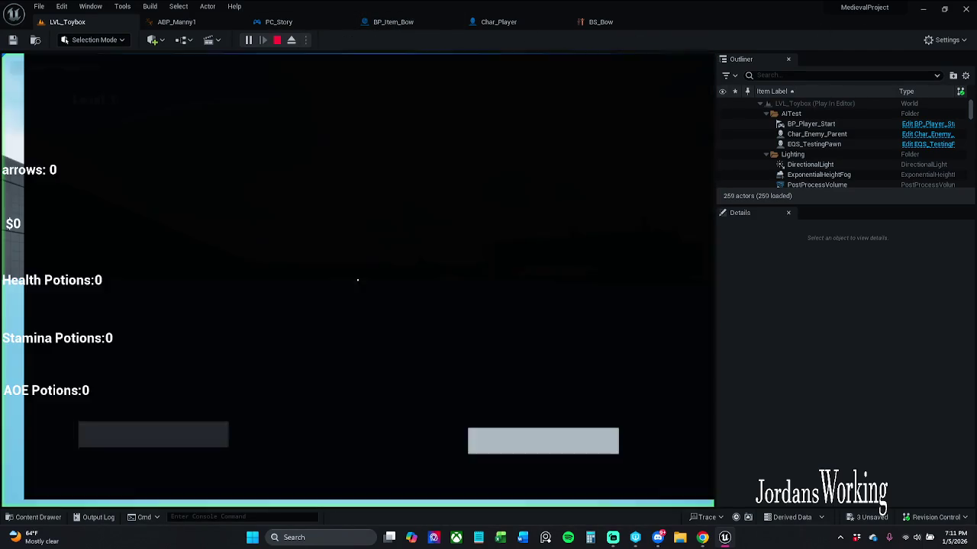
key(Escape)
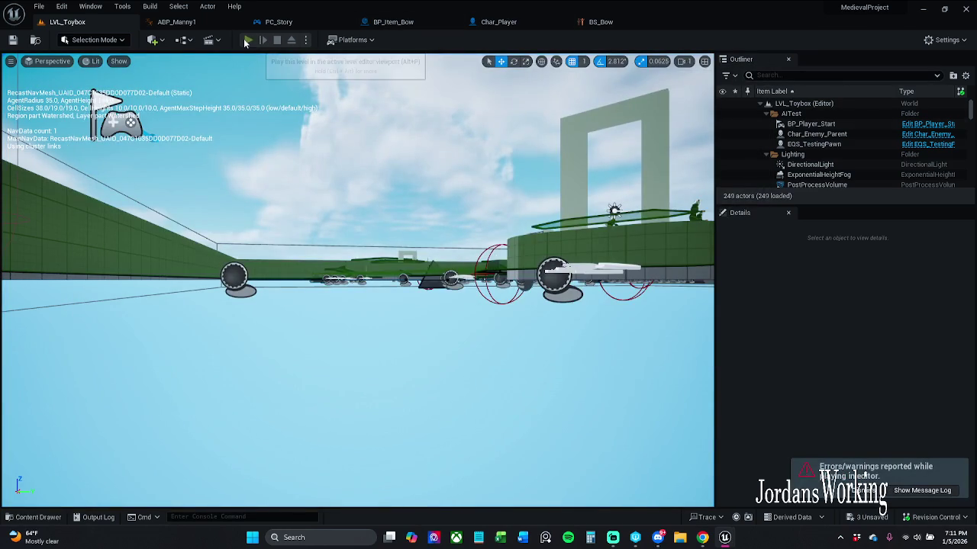
click(246, 40)
key(w)
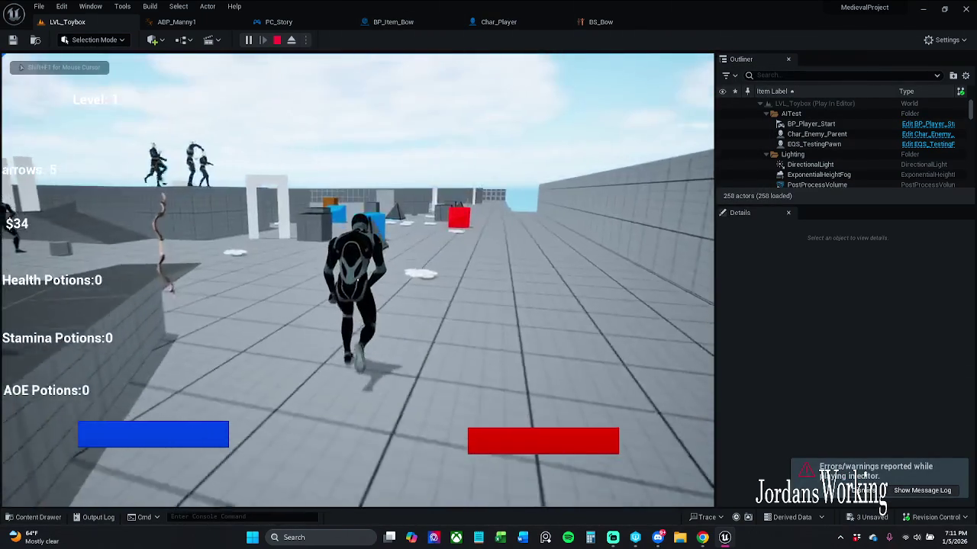
key(w)
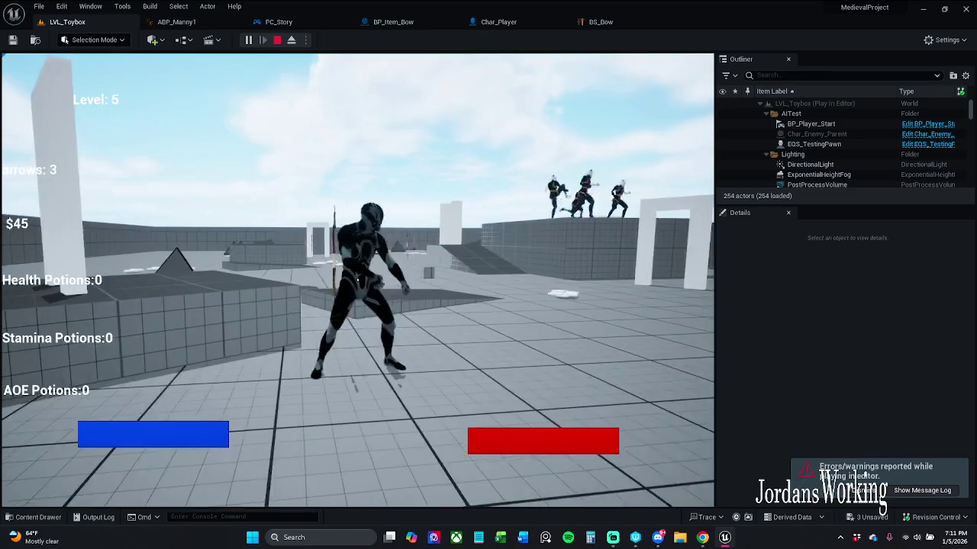
key(w)
key(space)
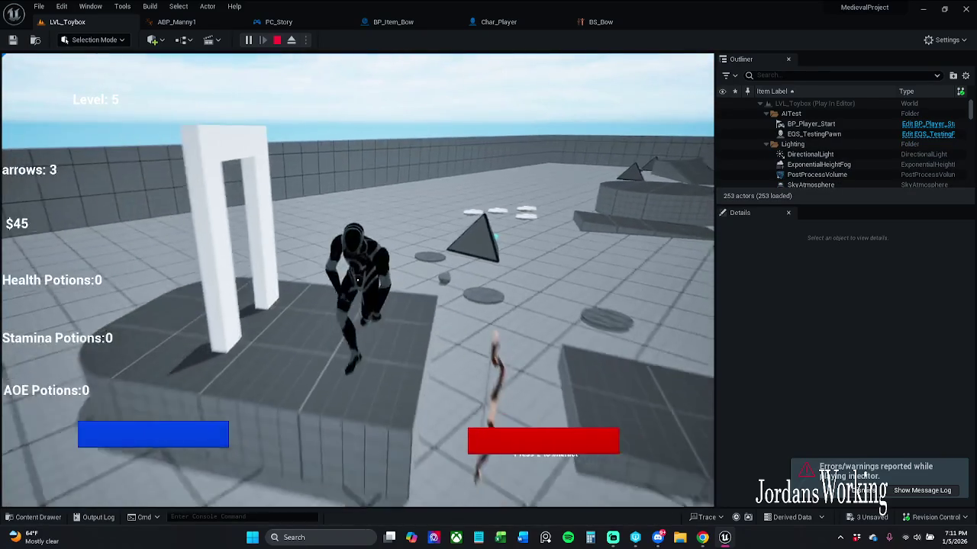
key(w)
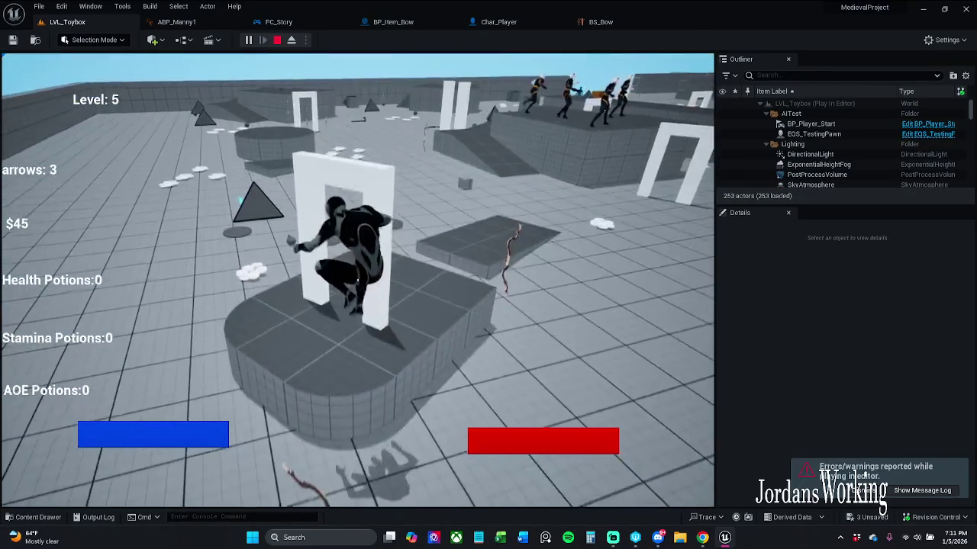
key(w)
key(Escape)
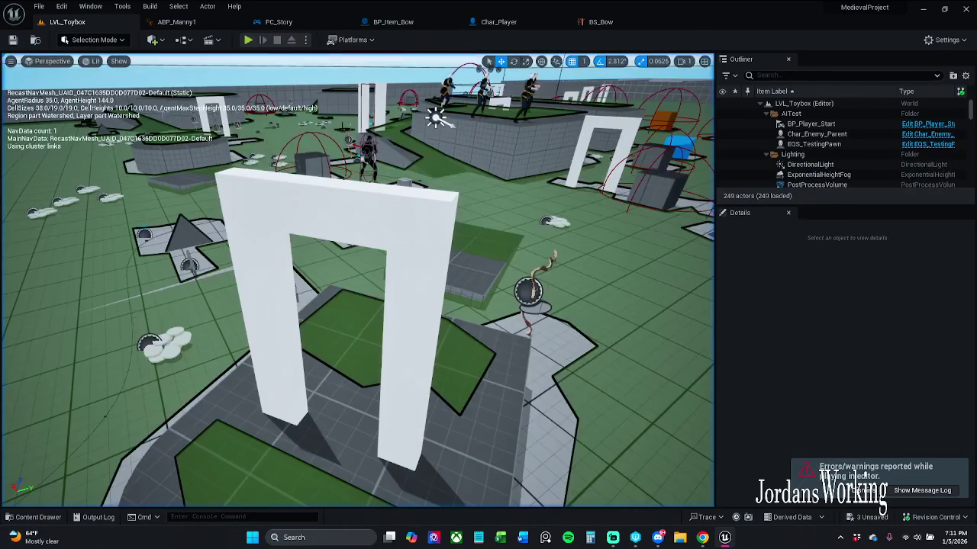
Dismiss the errors notification and run two short play tests until the Message Log appears
click(874, 492)
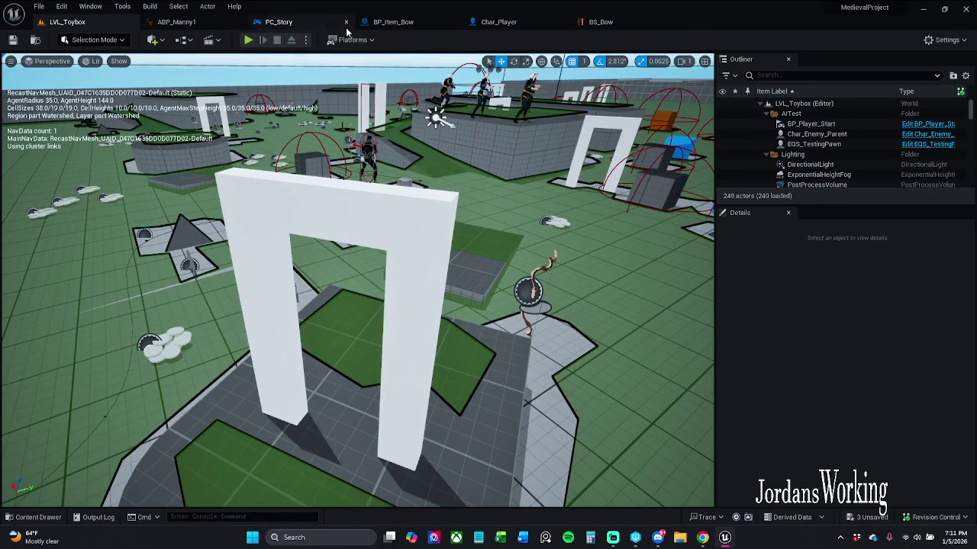
click(248, 39)
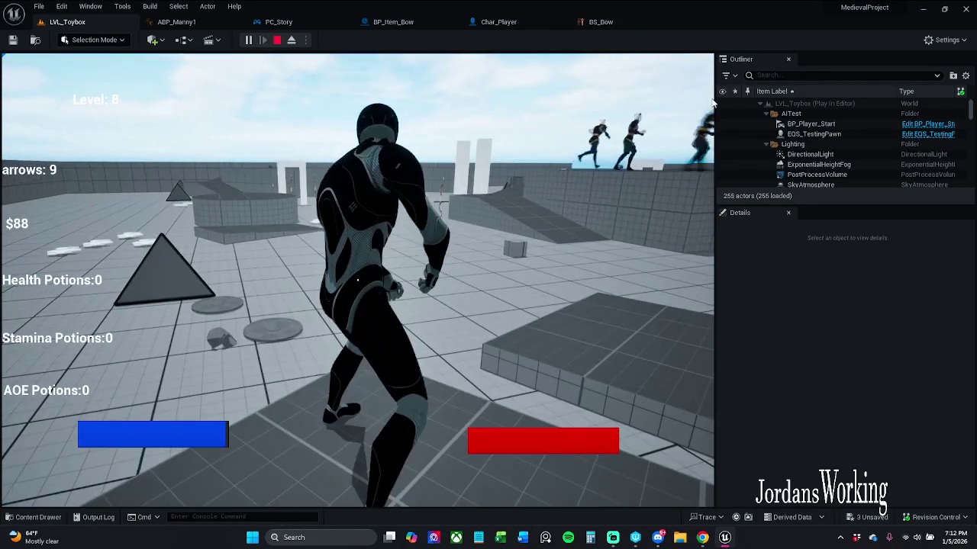
key(Escape)
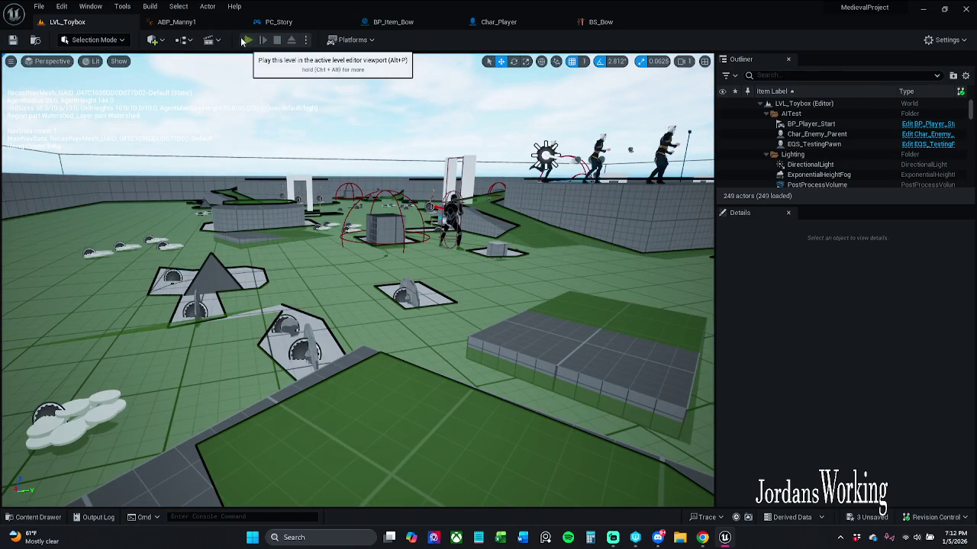
click(246, 41)
key(Escape)
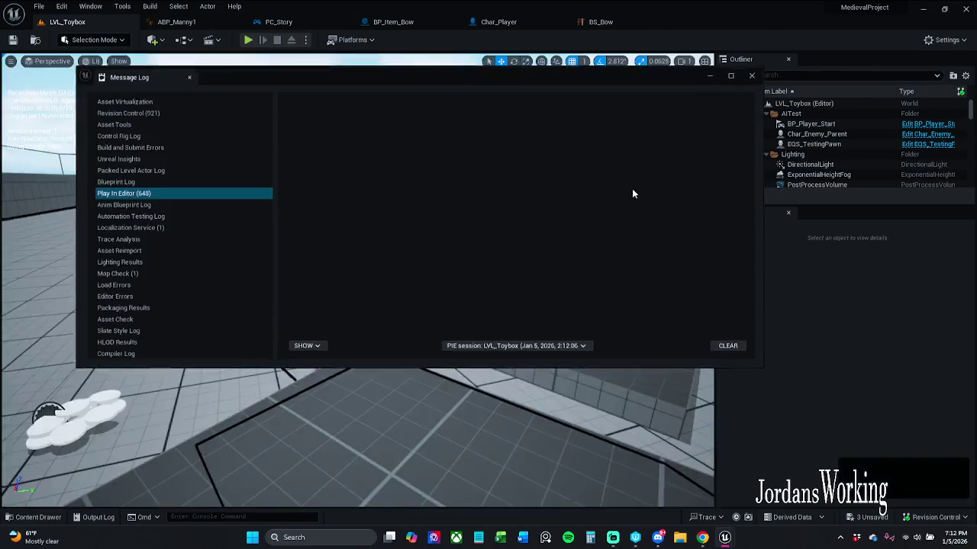
Close the Message Log and play-test the level, firing an arrow
click(757, 73)
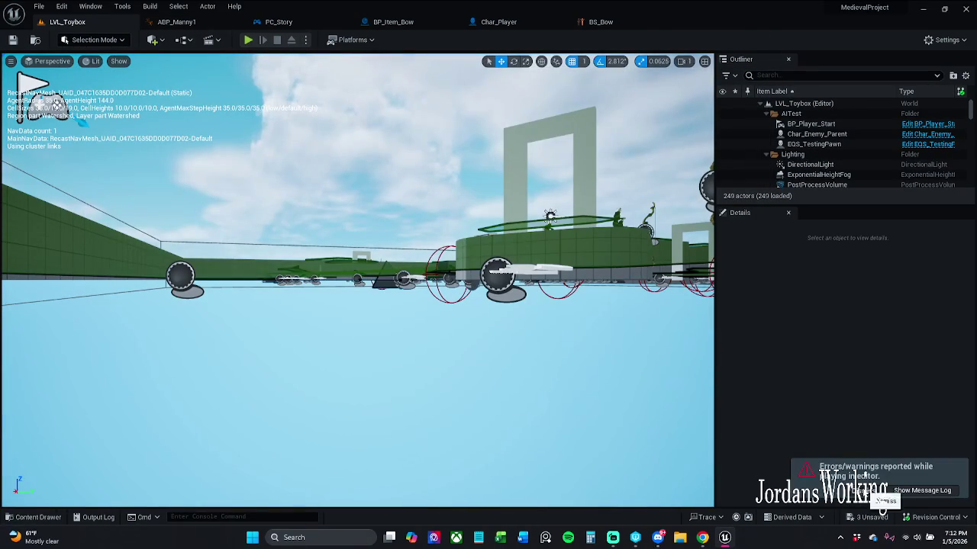
click(248, 41)
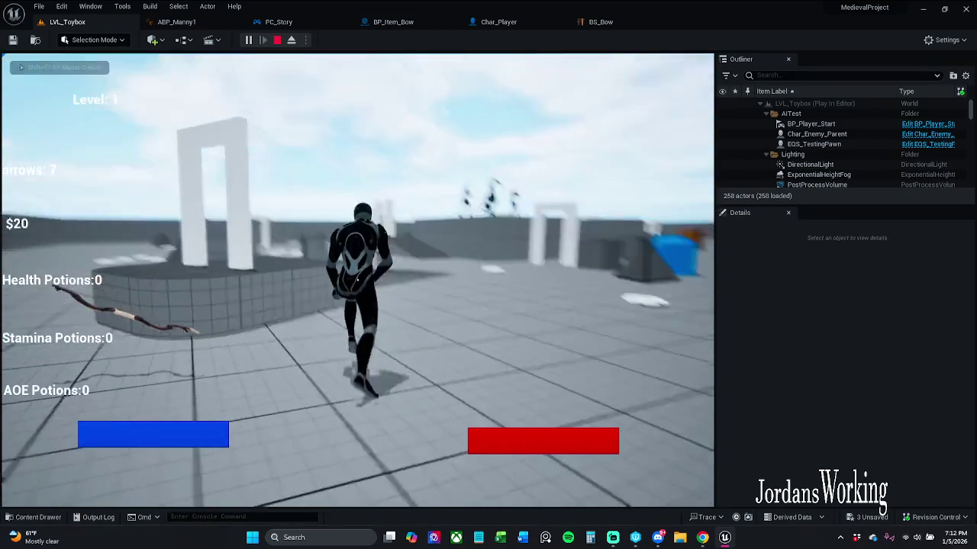
click(357, 280)
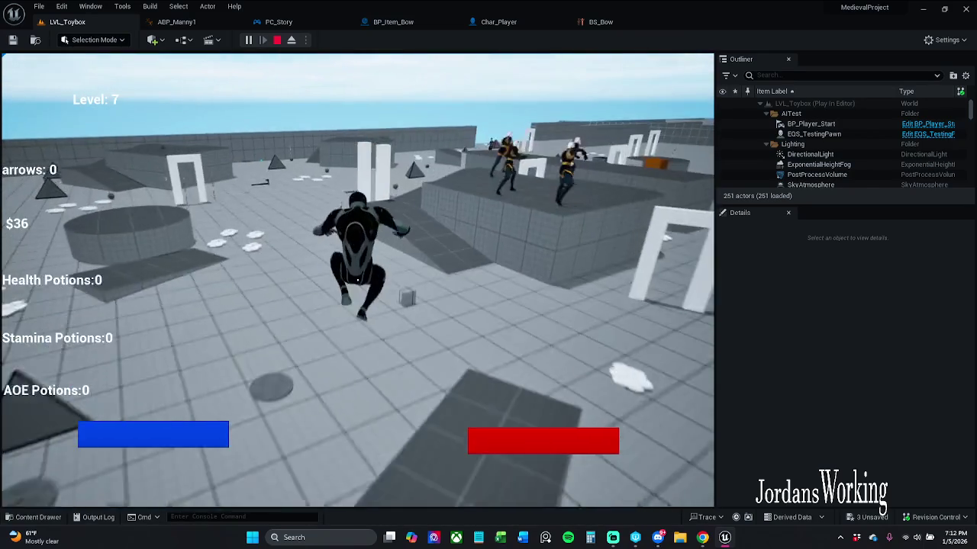
key(Escape)
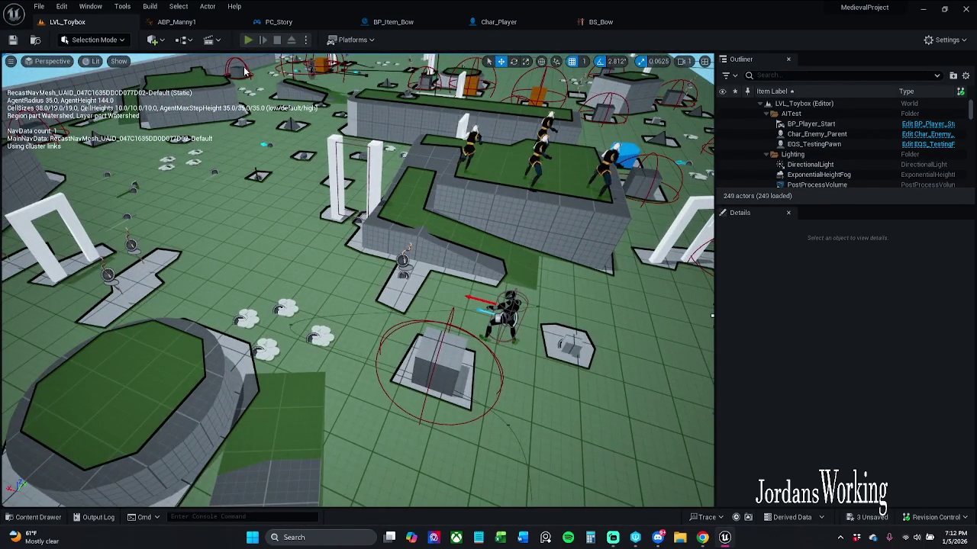
In another play test, fire arrows at the enemies while jumping and walking through the white arch
click(248, 39)
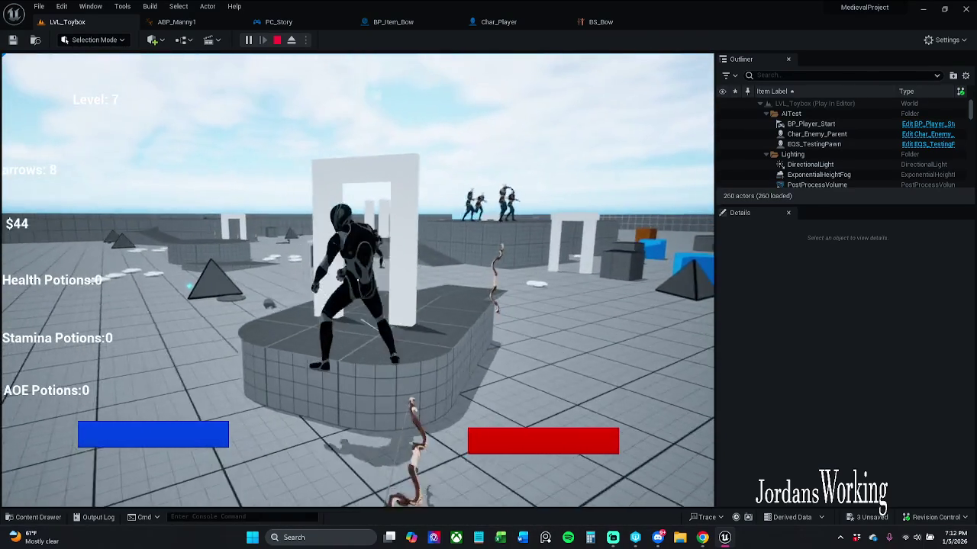
click(357, 279)
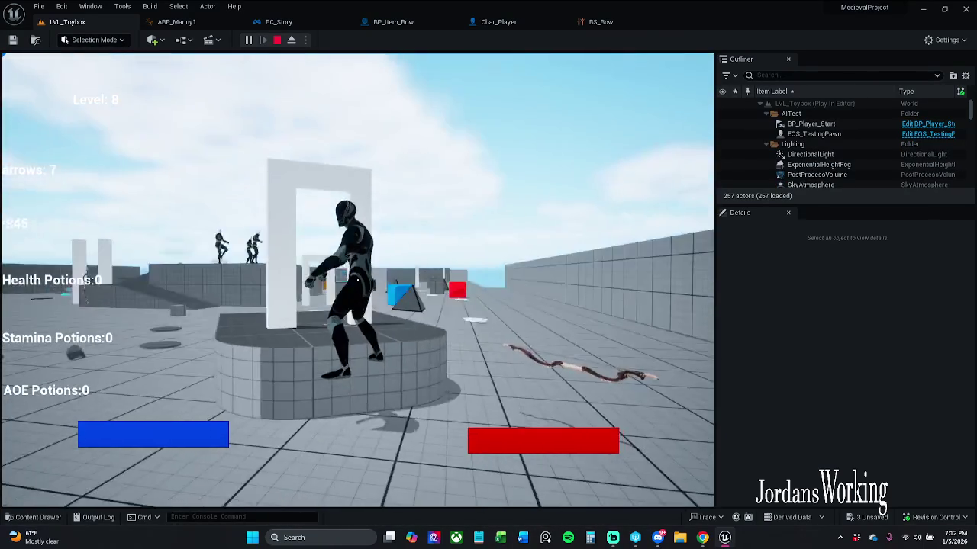
key(space)
click(357, 279)
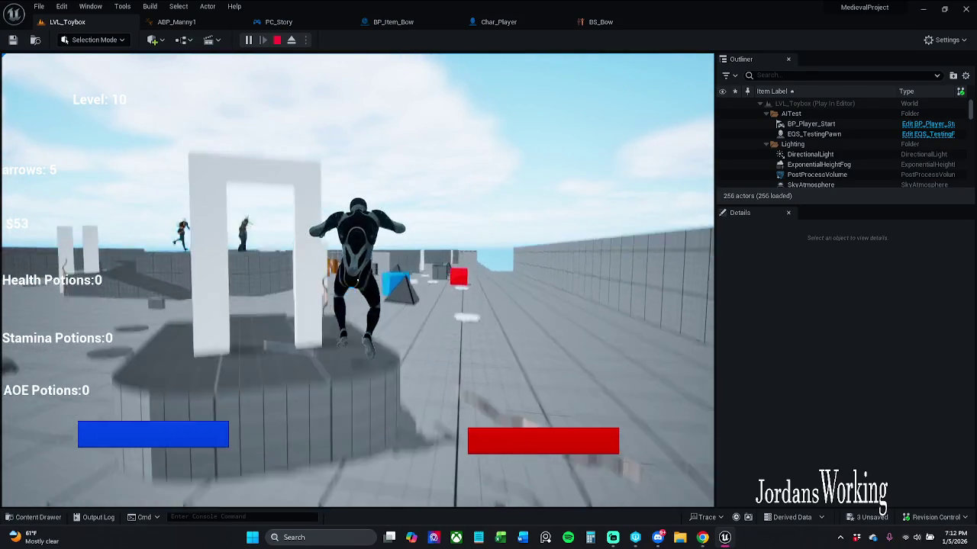
click(357, 279)
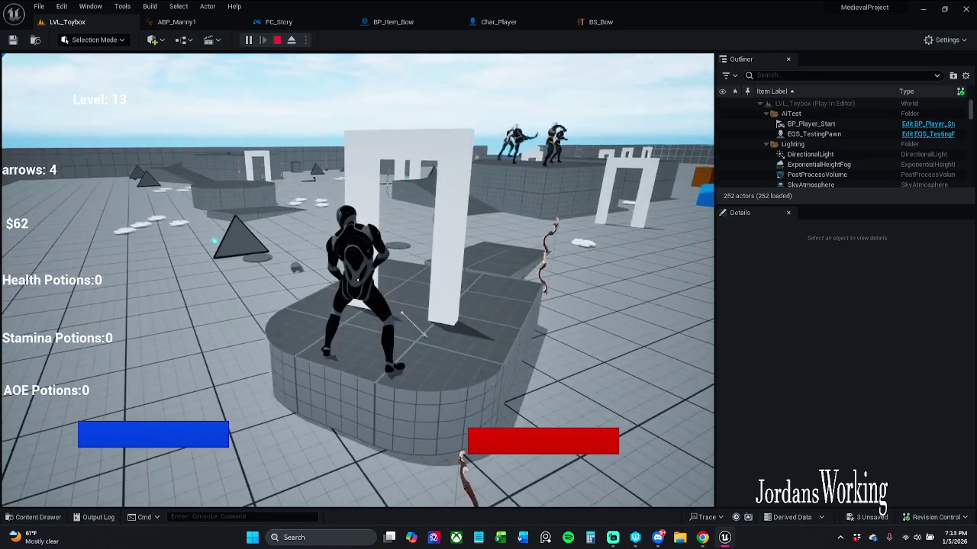
click(357, 279)
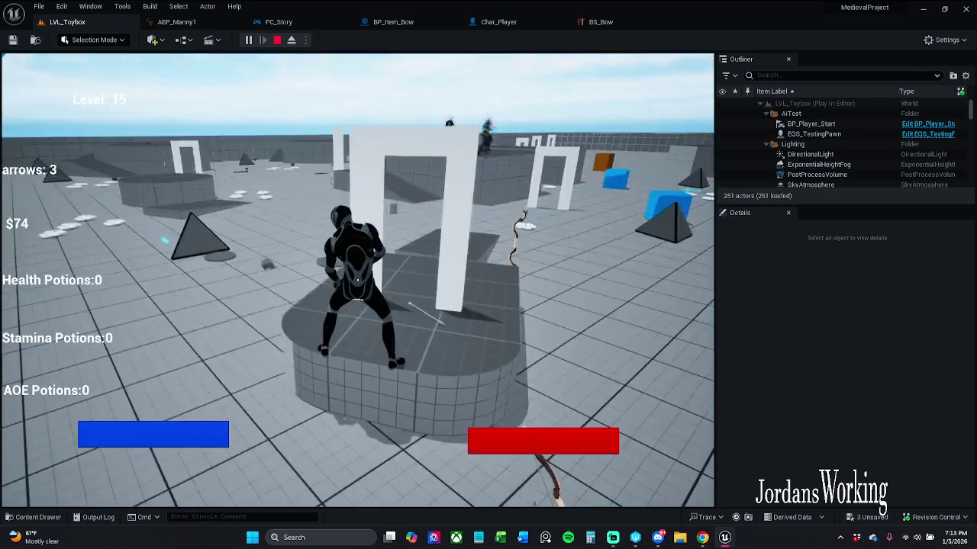
key(w)
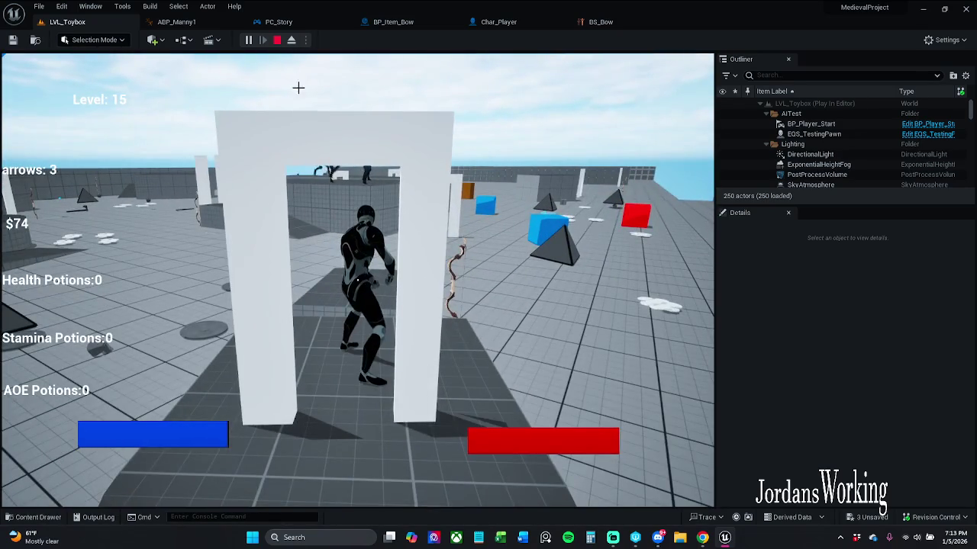
click(277, 39)
Restart the play test a couple more times, running across the open floor
click(248, 40)
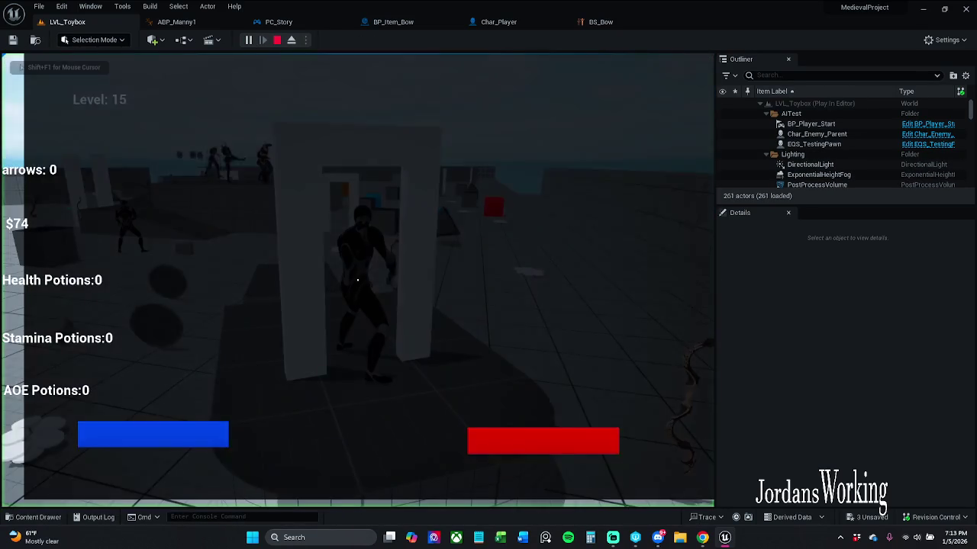
key(w)
key(w)
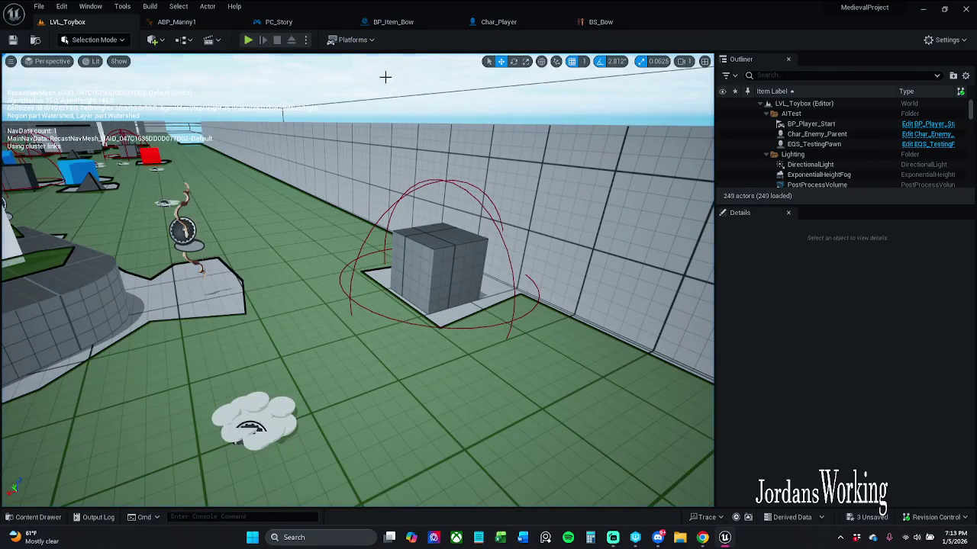
click(248, 39)
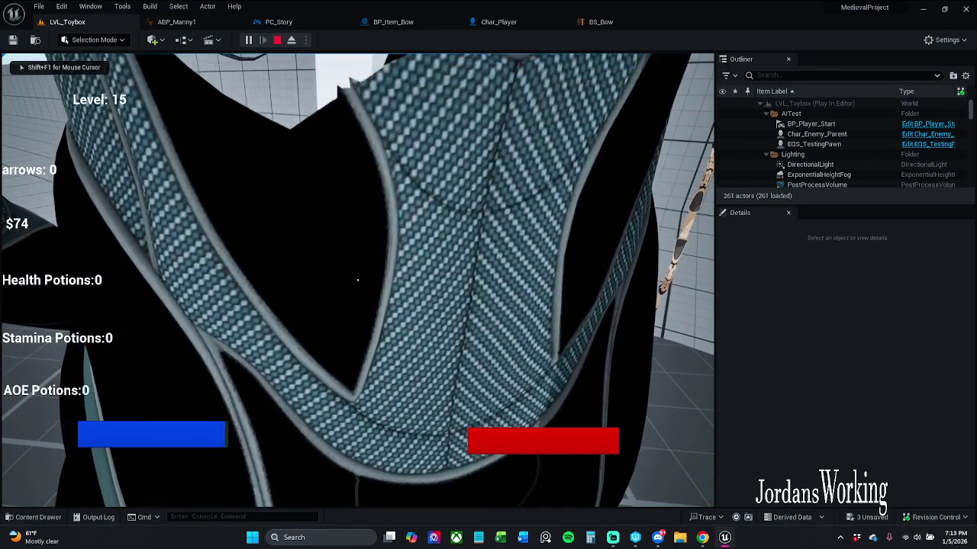
key(Escape)
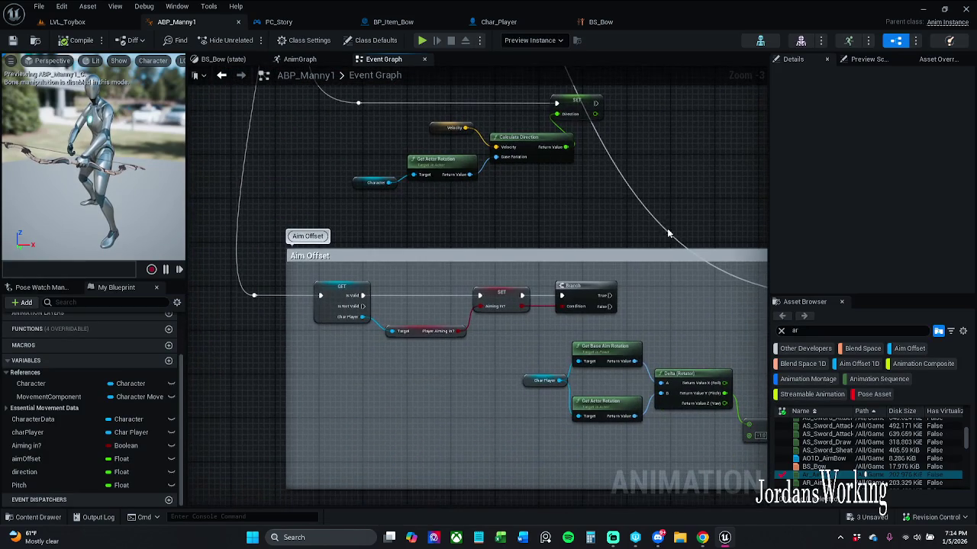
Scroll the ABP_Manny1 Event Graph down to its Aim Offset section
scroll(598, 268, down, 1)
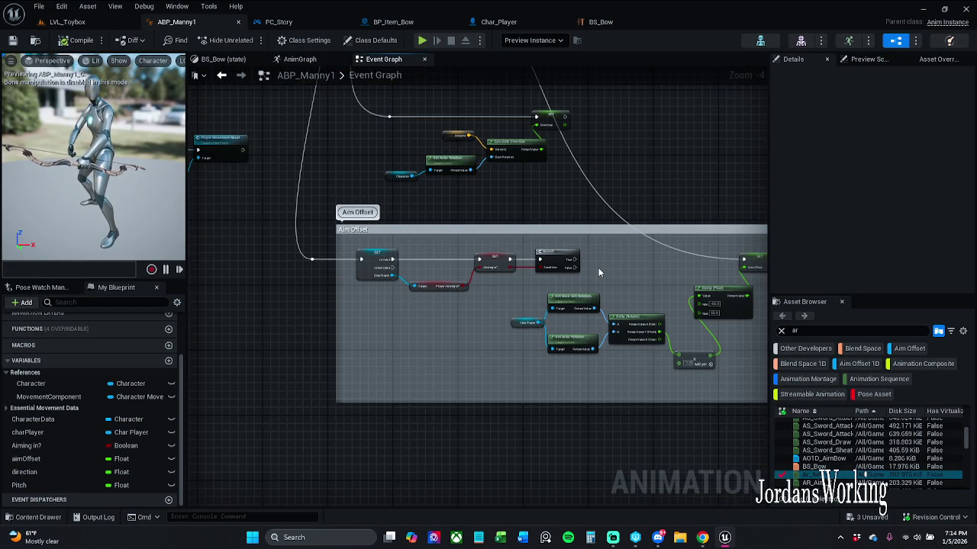
Bring up Char_Player's Aim Bow graph, recentre its nodes, and open the Content Drawer
click(500, 21)
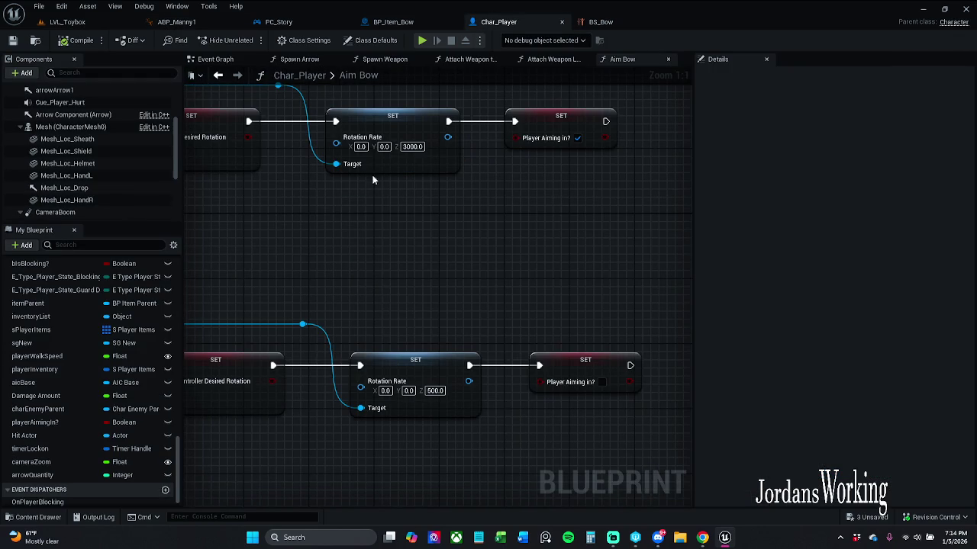
drag(370, 178, 289, 202)
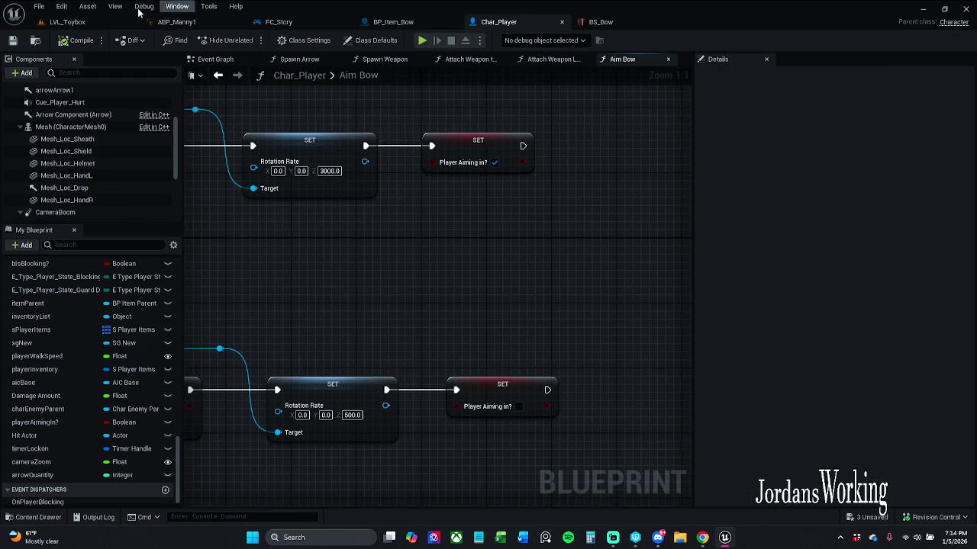
click(76, 21)
click(504, 22)
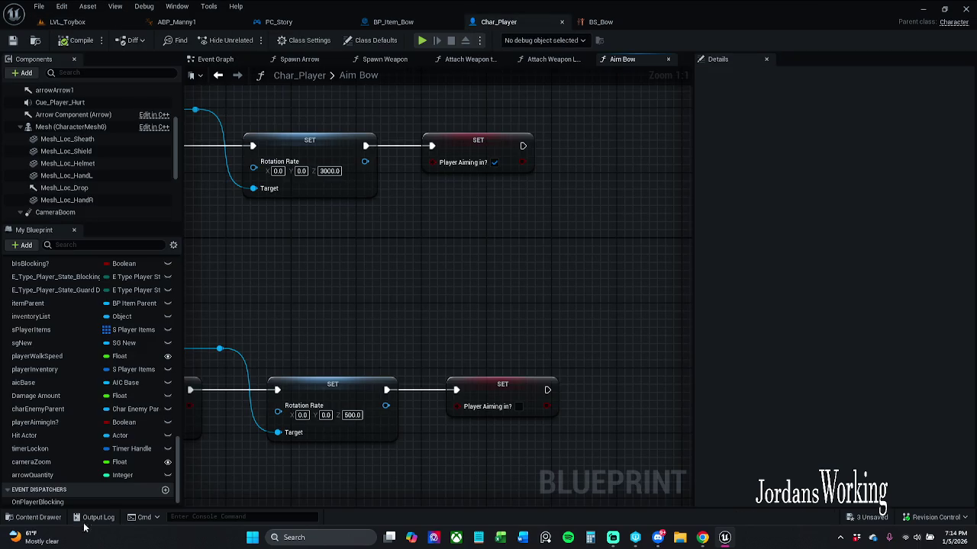
click(33, 517)
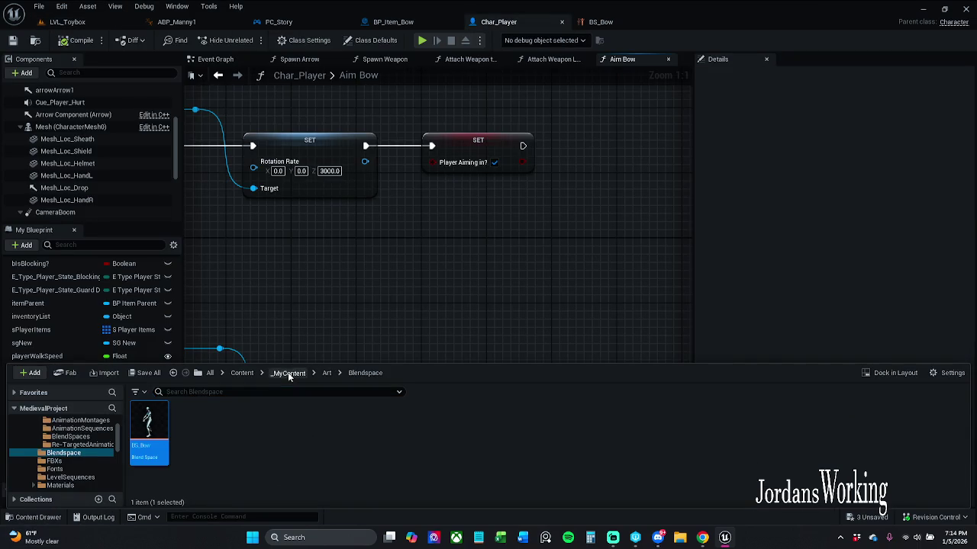
Browse _MyContent > Art > Widgets > InGameWidgets and open W_Player_HUD in the Widget Designer
click(288, 373)
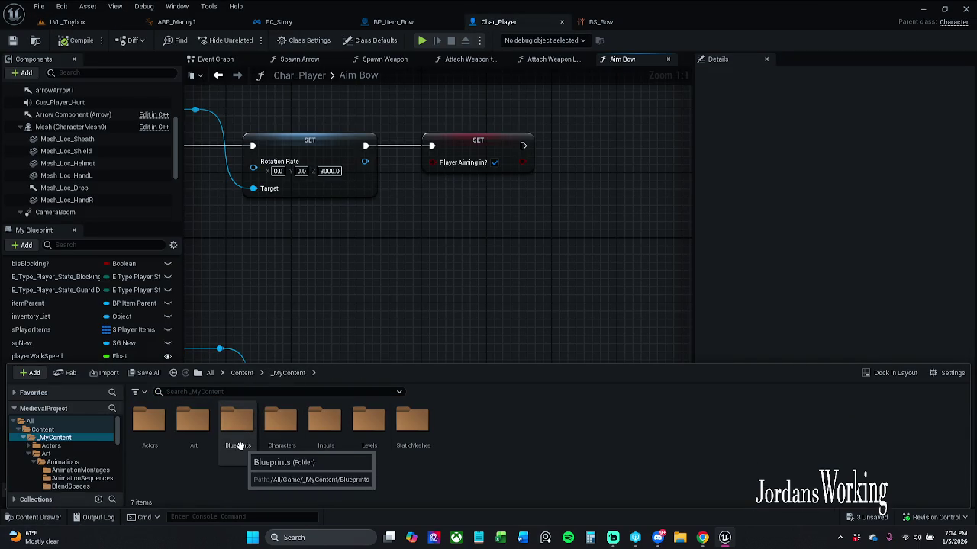
double_click(197, 445)
double_click(628, 444)
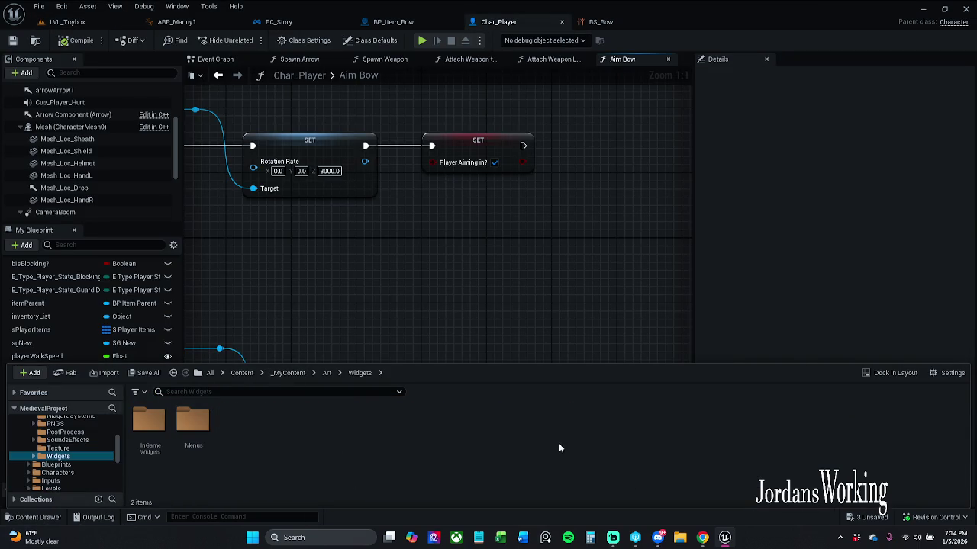
click(153, 440)
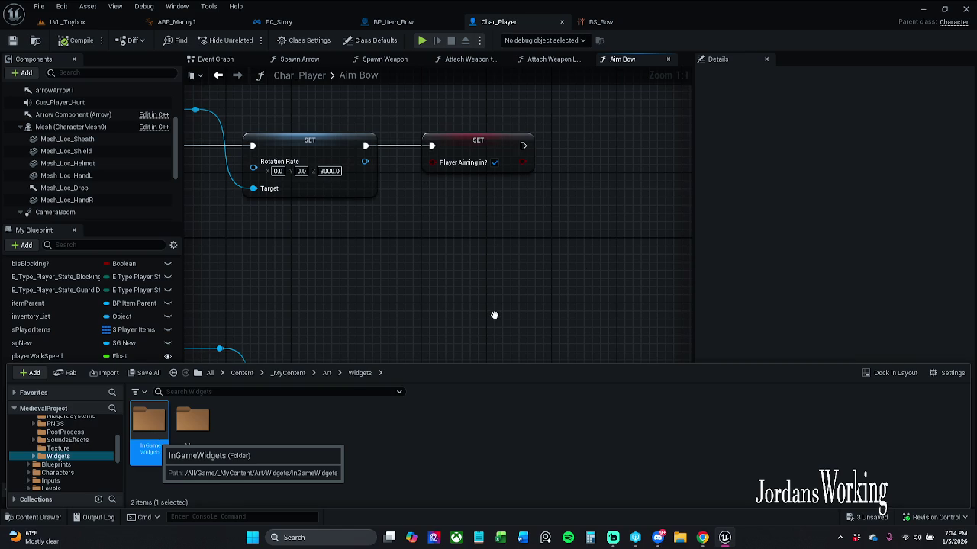
double_click(149, 422)
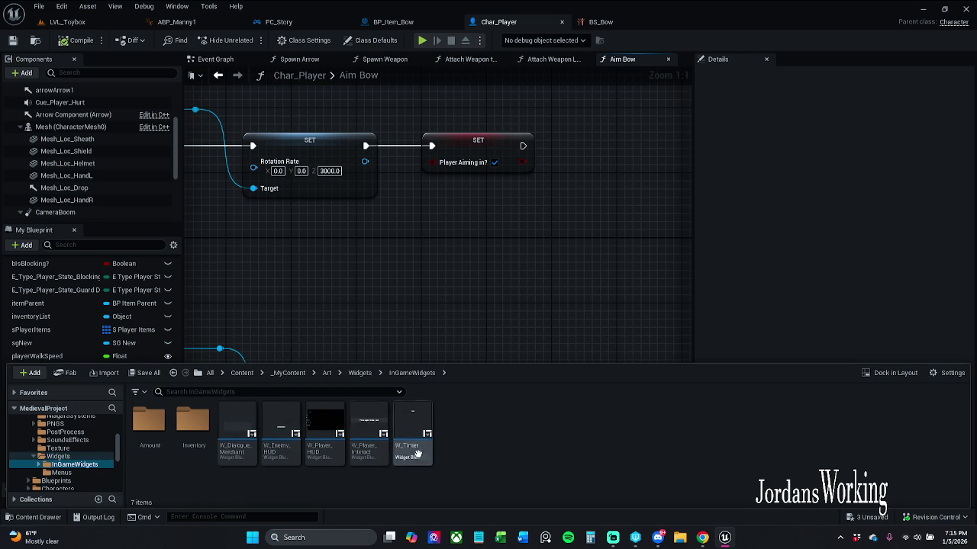
double_click(341, 432)
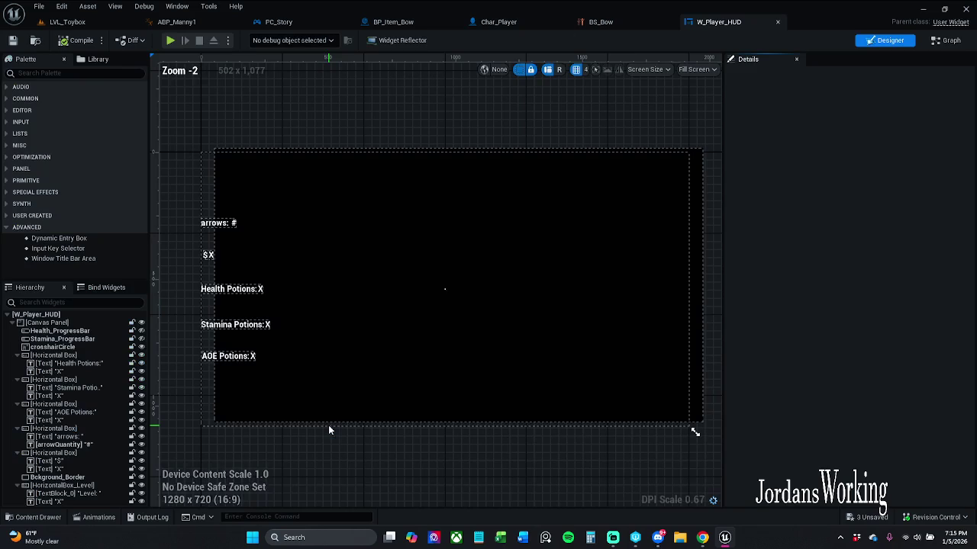
scroll(446, 290, up, 3)
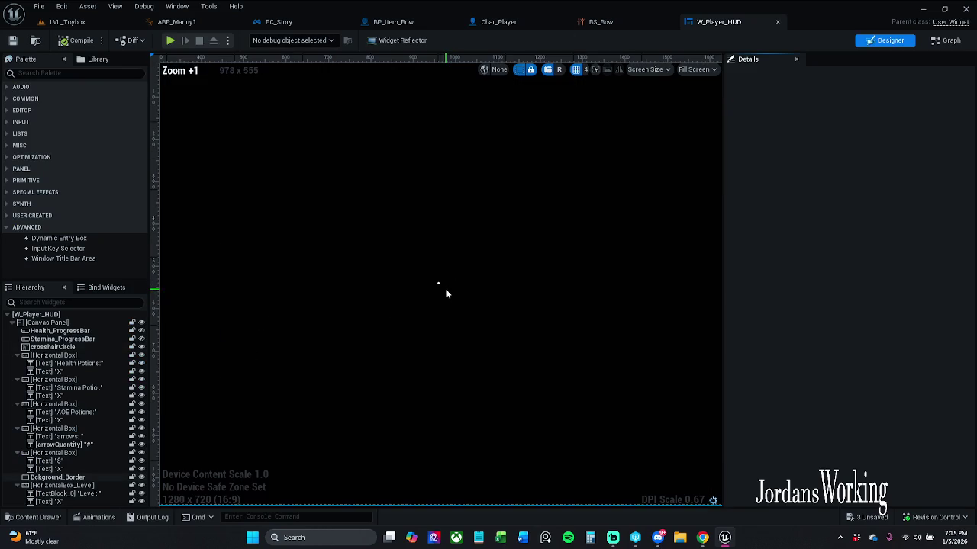
Select the crosshairCircle widget and bring it to the canvas centre
click(439, 286)
scroll(439, 286, up, 5)
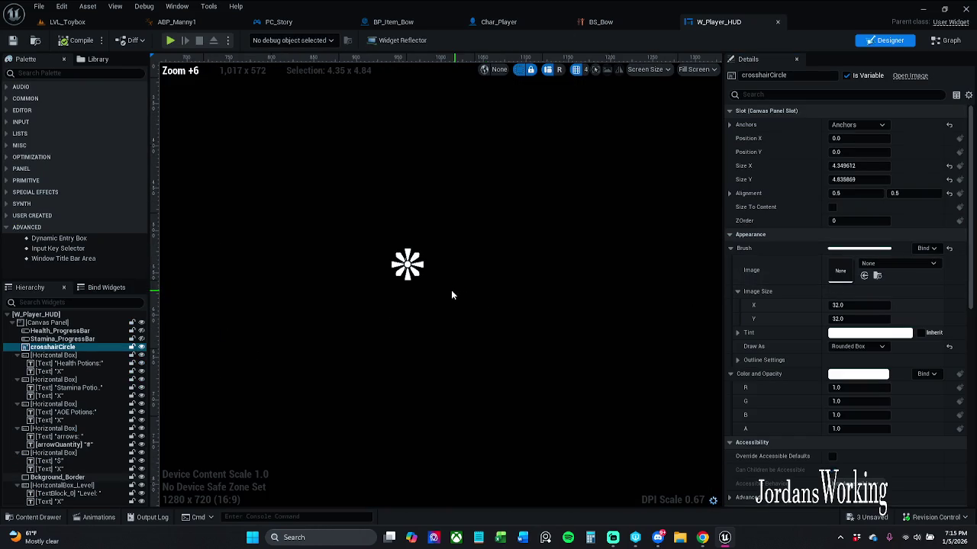
click(410, 266)
click(405, 266)
scroll(420, 280, up, 6)
scroll(377, 247, up, 7)
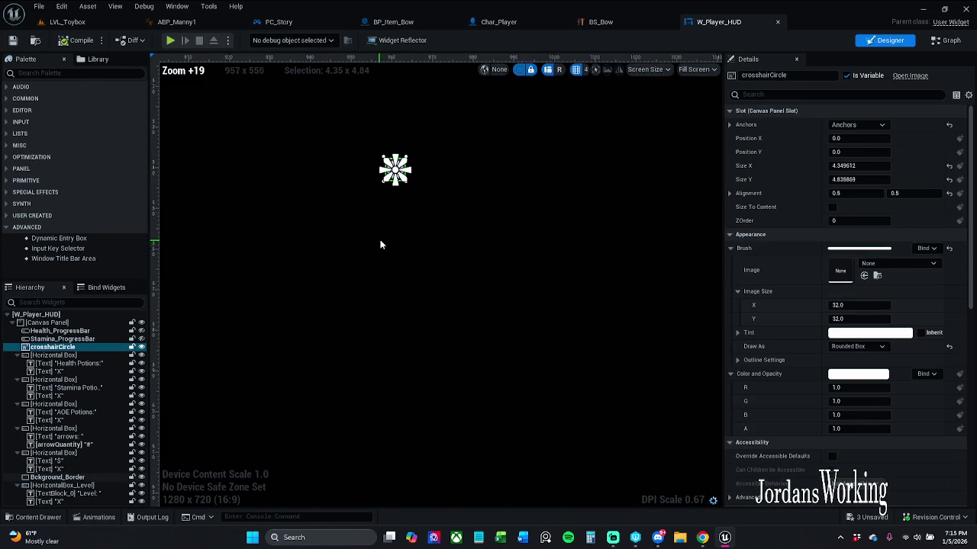
drag(398, 254, 418, 312)
scroll(420, 252, up, 1)
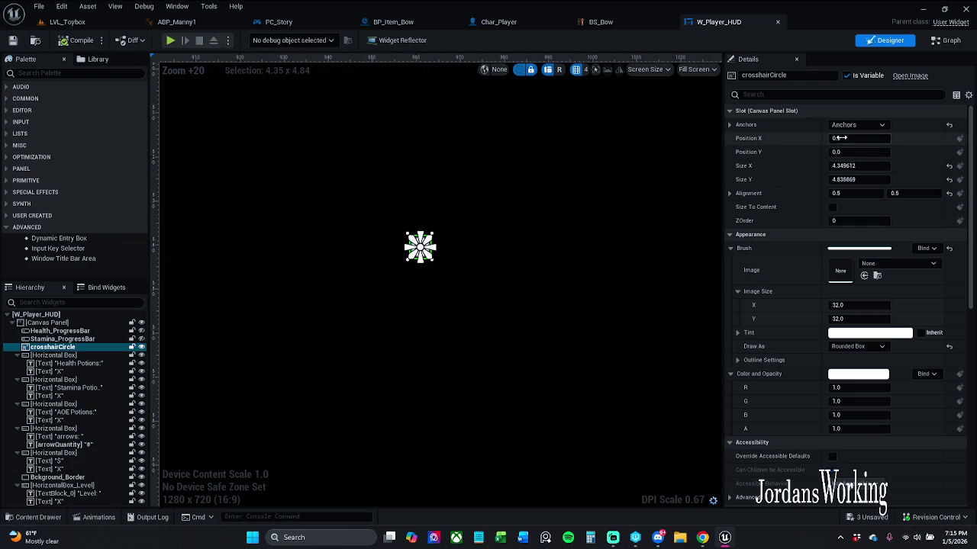
Size crosshairCircle to 9 by 9, then save W_Player_HUD, checking out the asset
click(854, 165)
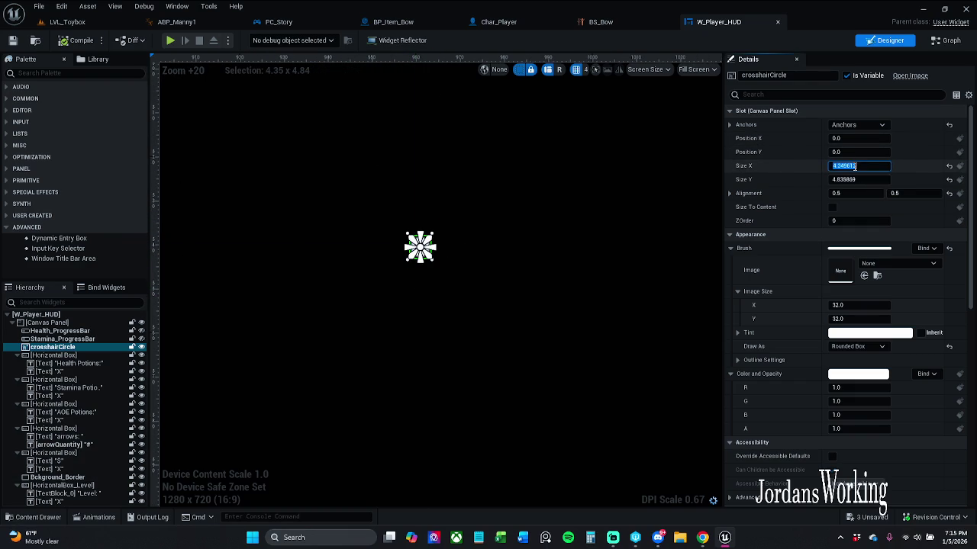
text(5)
key(Return)
text(6)
key(Return)
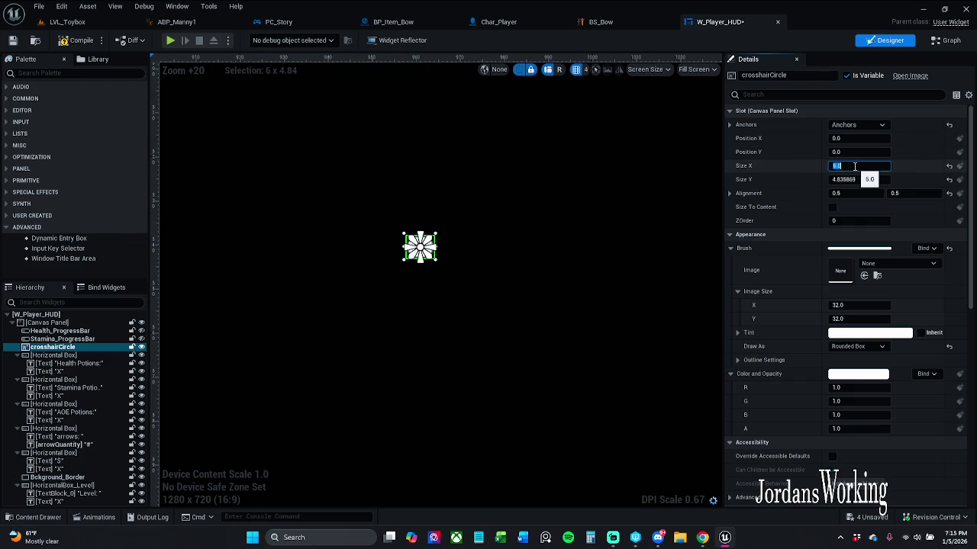
key(Tab)
text(6)
key(Return)
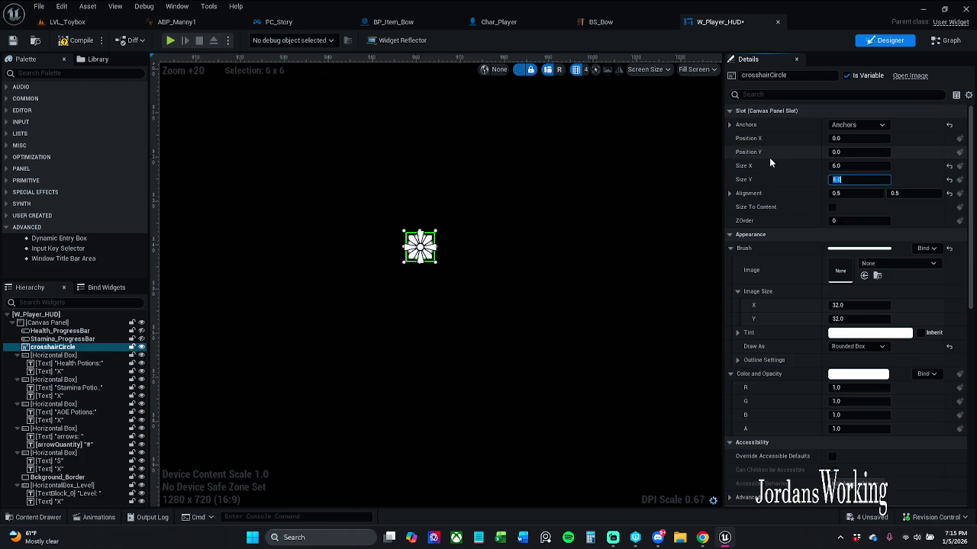
text(9)
key(Return)
key(shift+Tab)
text(9)
key(Return)
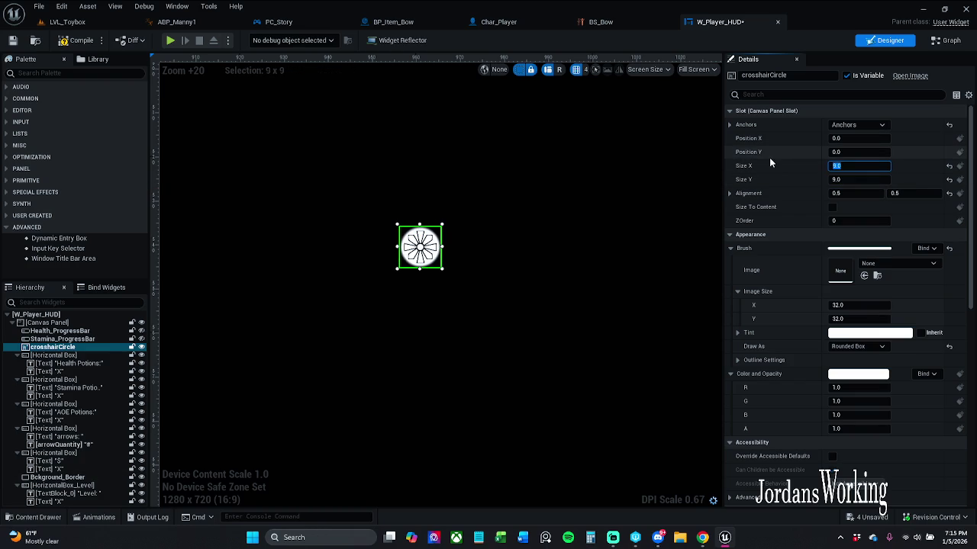
click(13, 40)
click(573, 383)
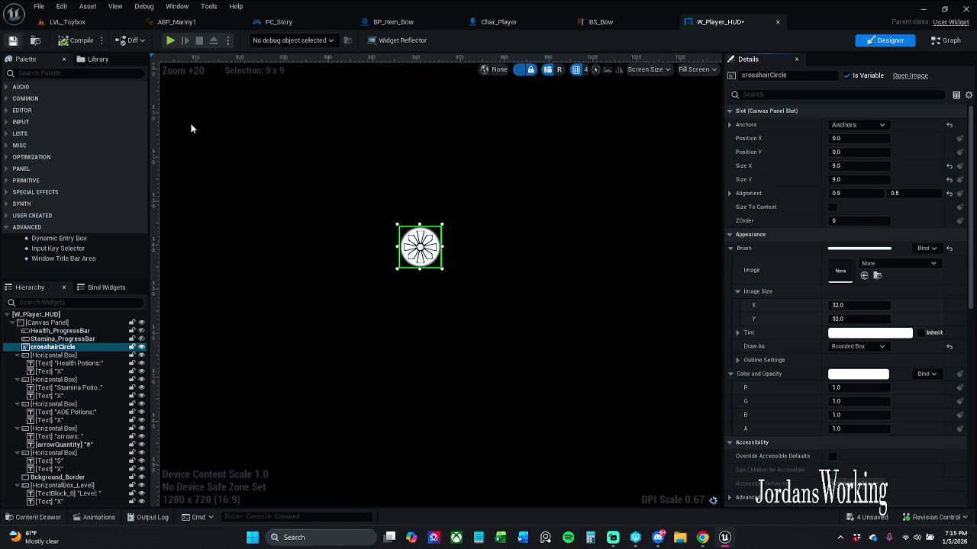
Run a brief LVL_Toybox play test and dismiss the error log
click(84, 22)
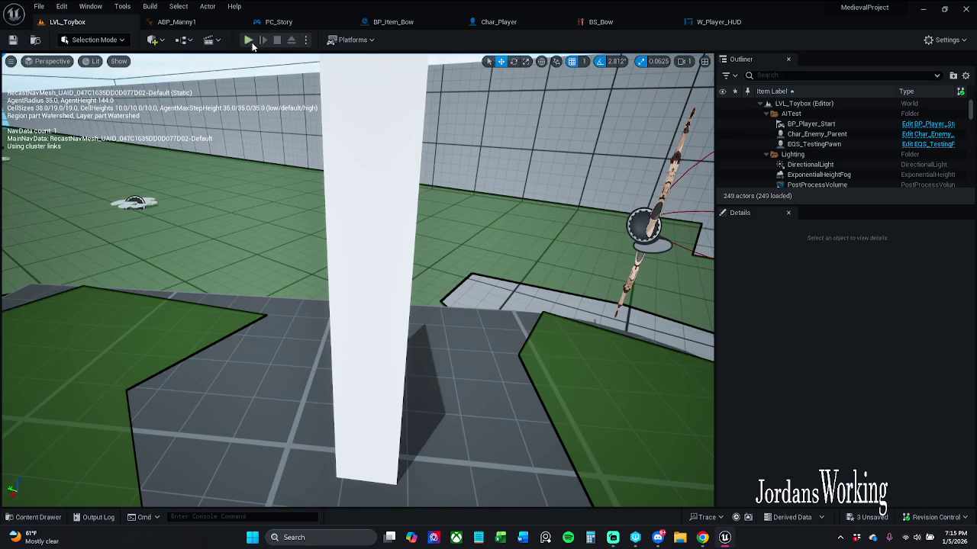
click(248, 39)
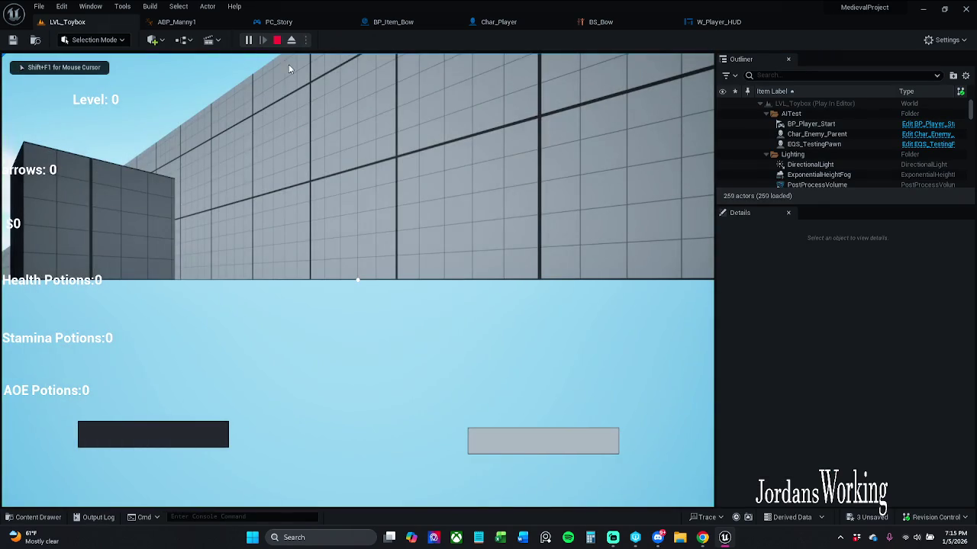
key(Escape)
click(758, 73)
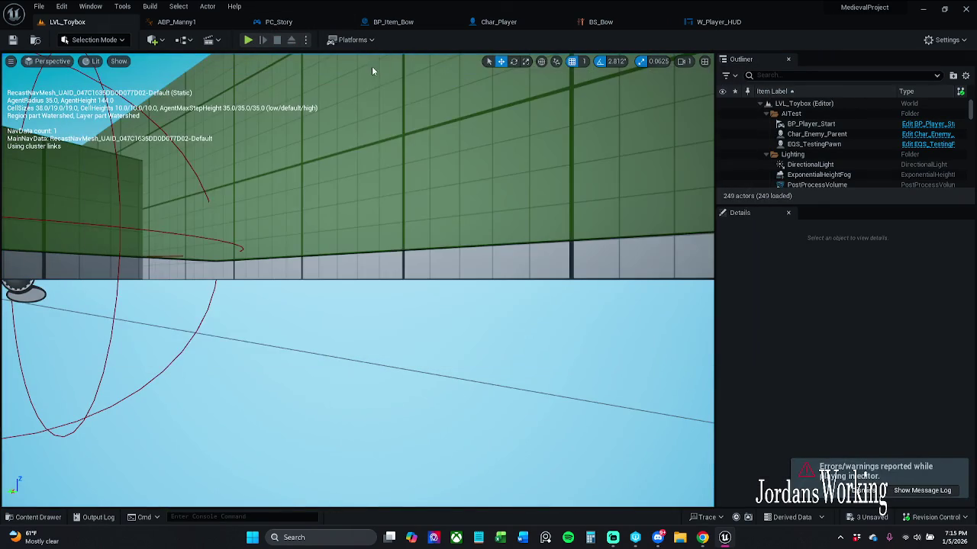
Play-test LVL_Toybox by running, jumping and shooting arrows at enemies, then stop
click(250, 41)
key(w)
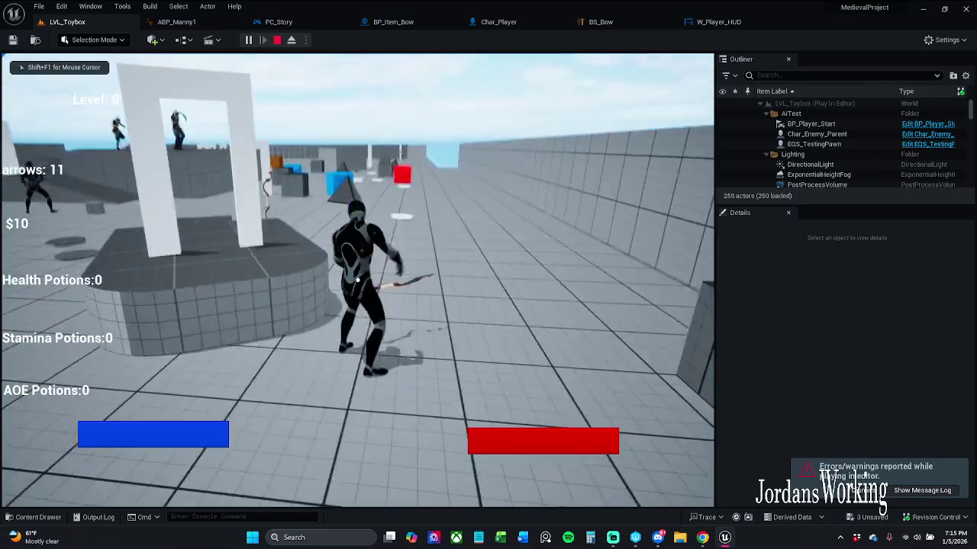
key(space)
click(357, 281)
key(space)
click(357, 281)
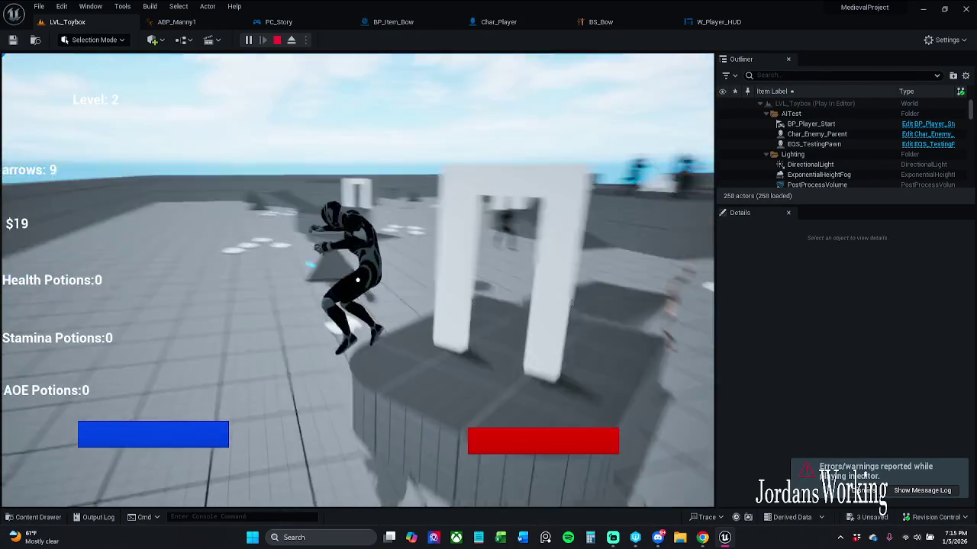
key(space)
click(357, 280)
click(357, 281)
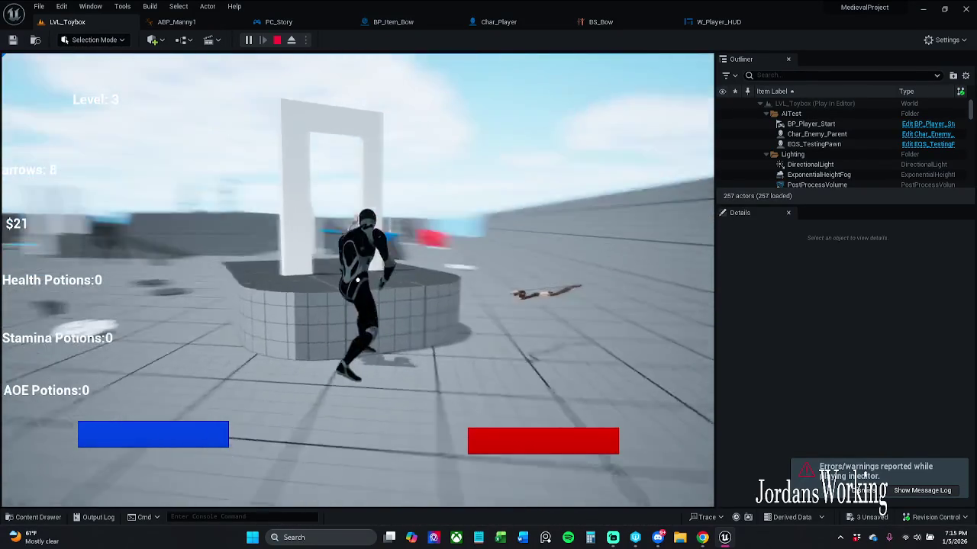
key(space)
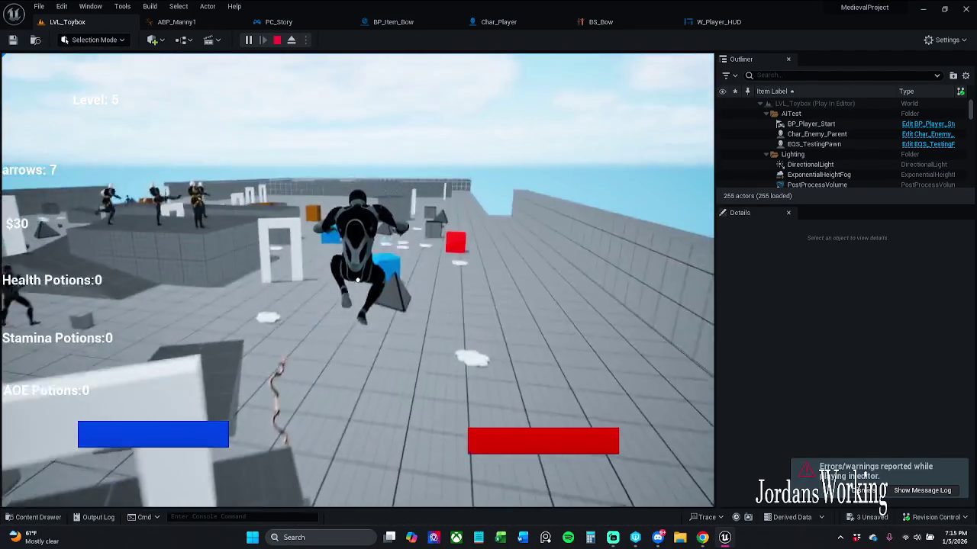
click(357, 281)
key(space)
click(358, 281)
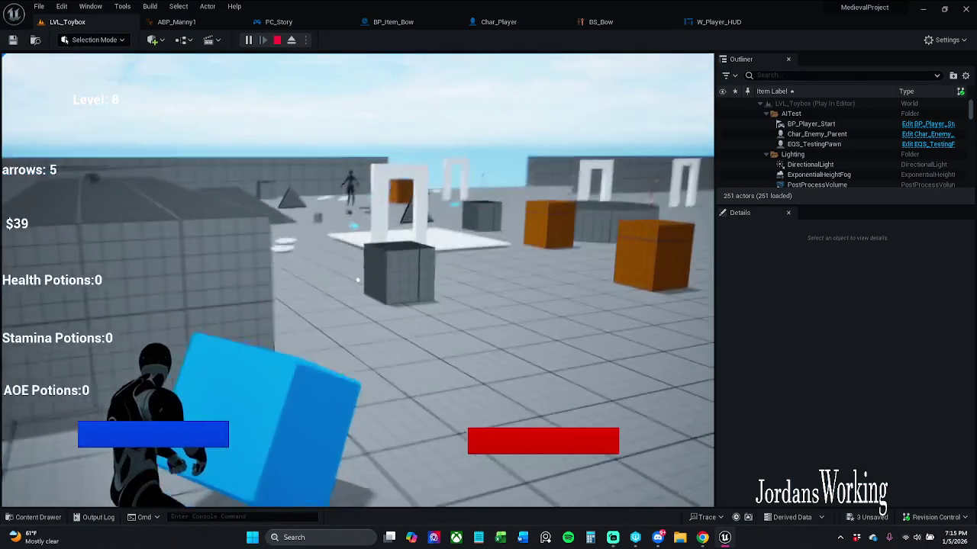
click(357, 281)
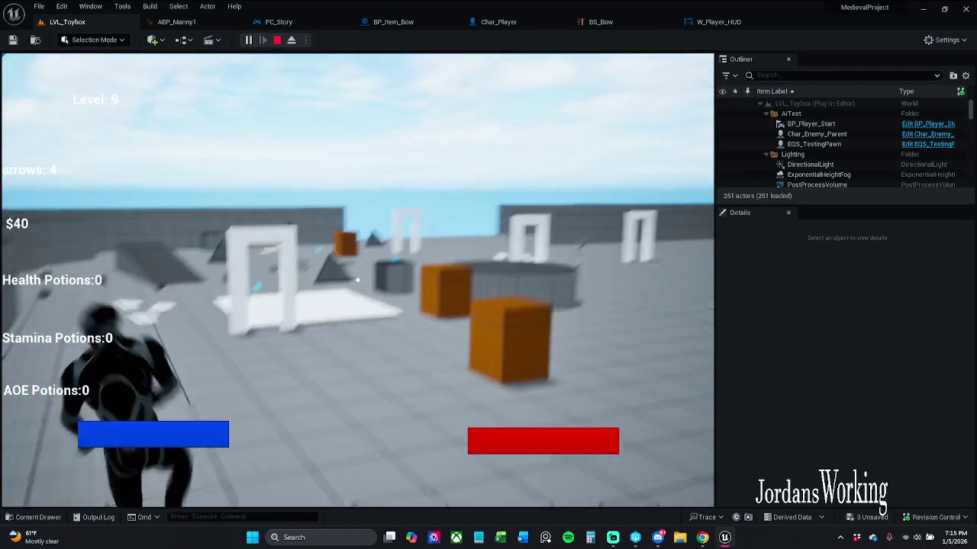
click(357, 281)
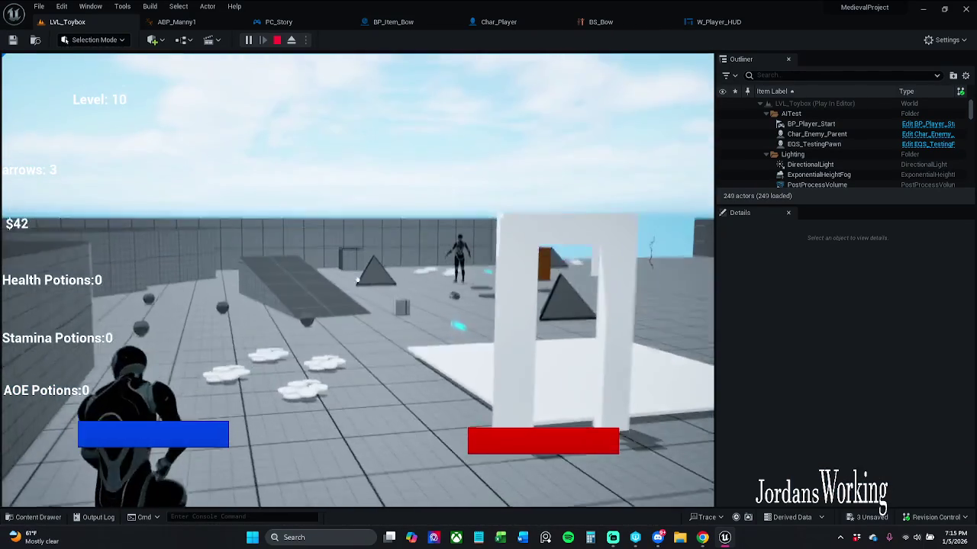
click(357, 280)
key(space)
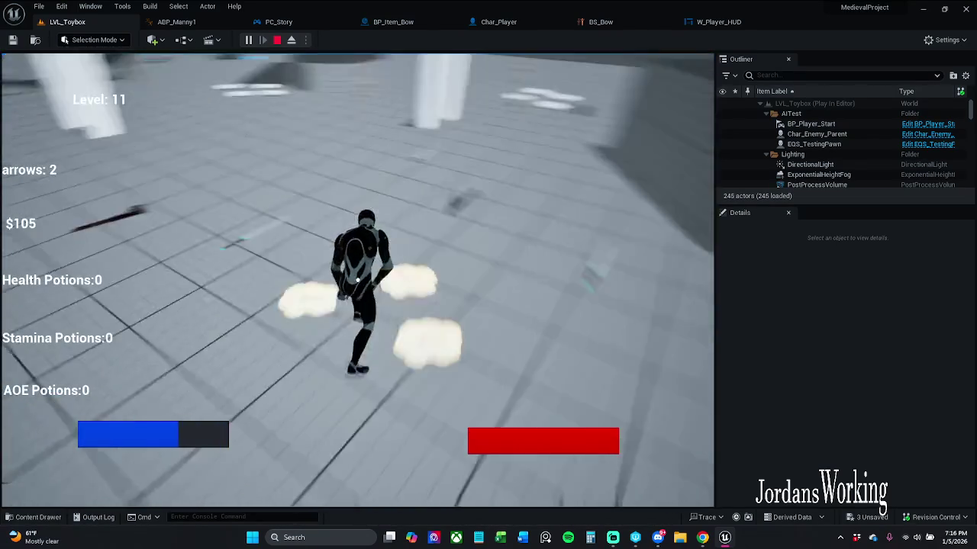
key(space)
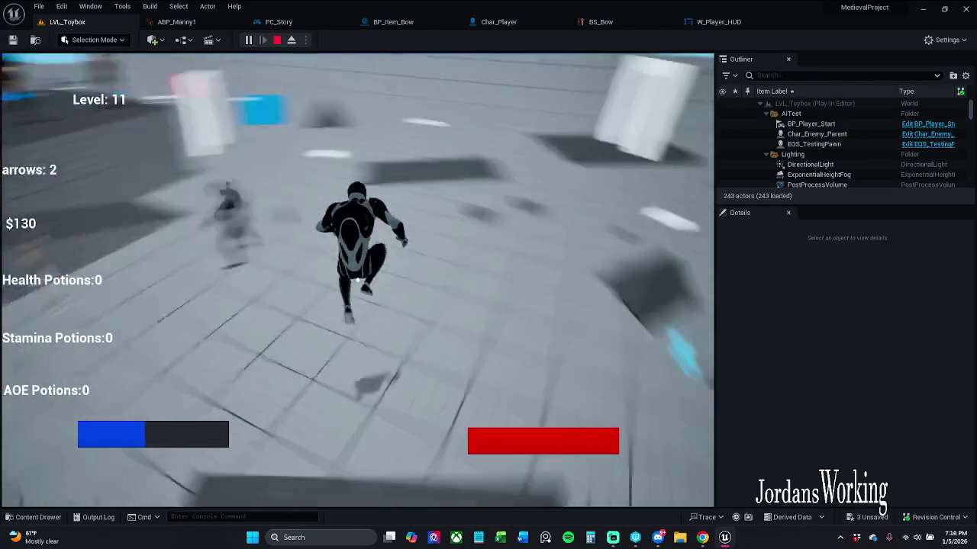
click(357, 280)
key(Escape)
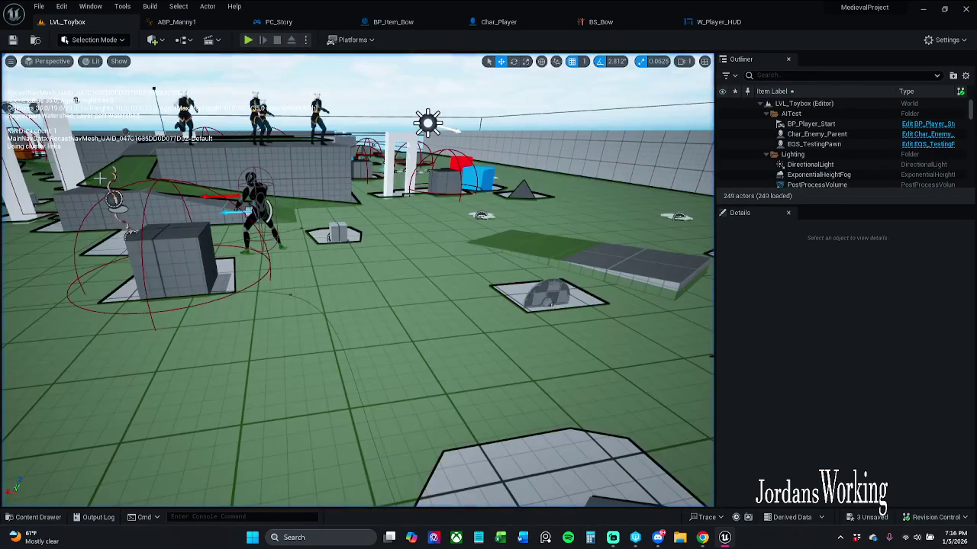
Start and stop three more LVL_Toybox Play In Editor sessions, one via Alt+P
click(248, 39)
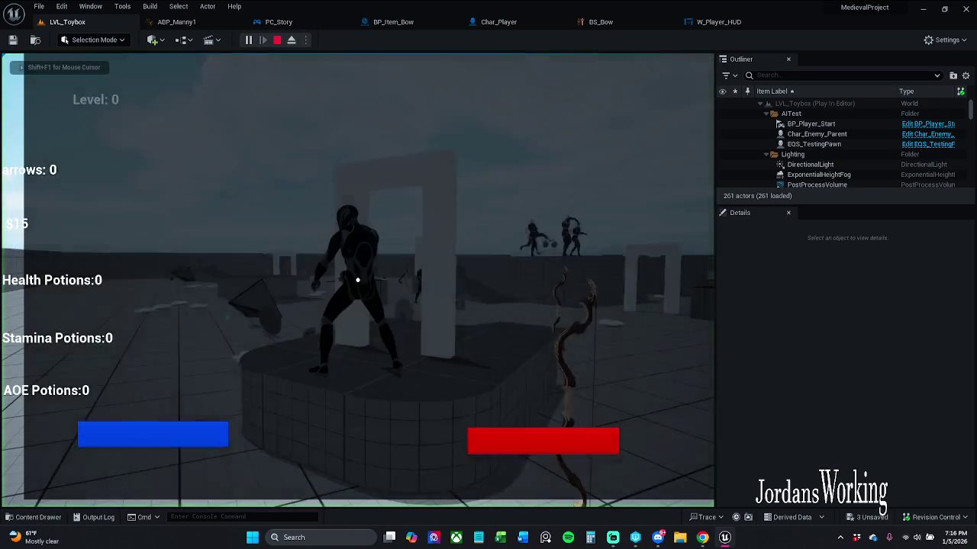
key(Escape)
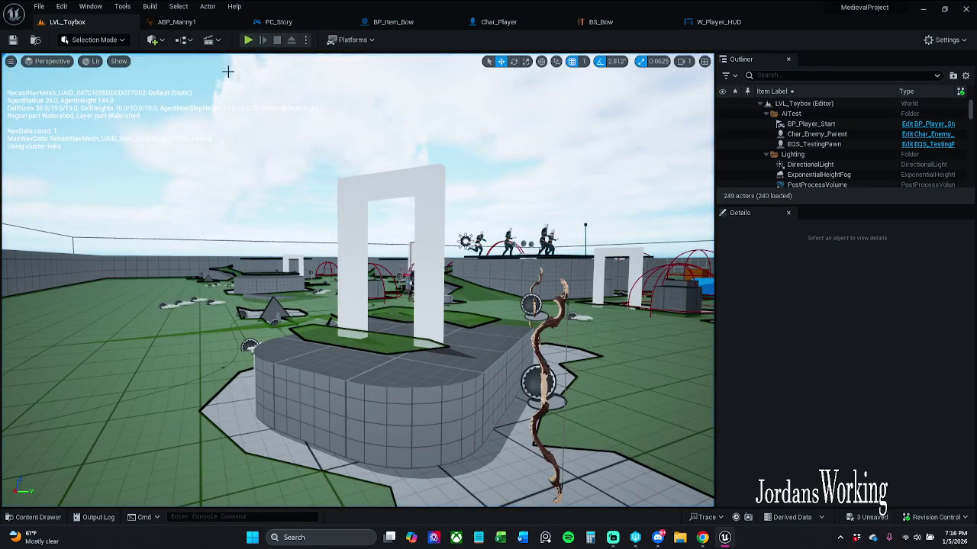
key(alt+p)
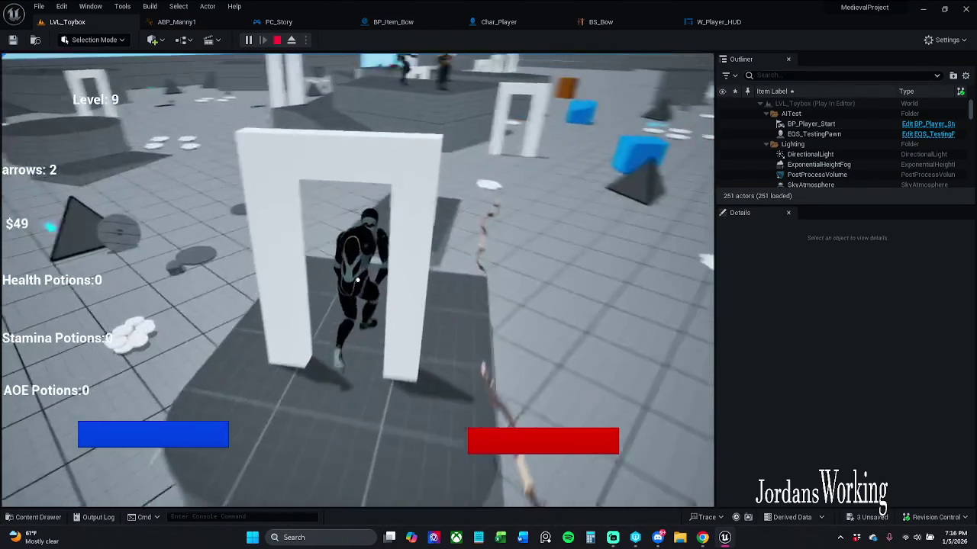
key(Escape)
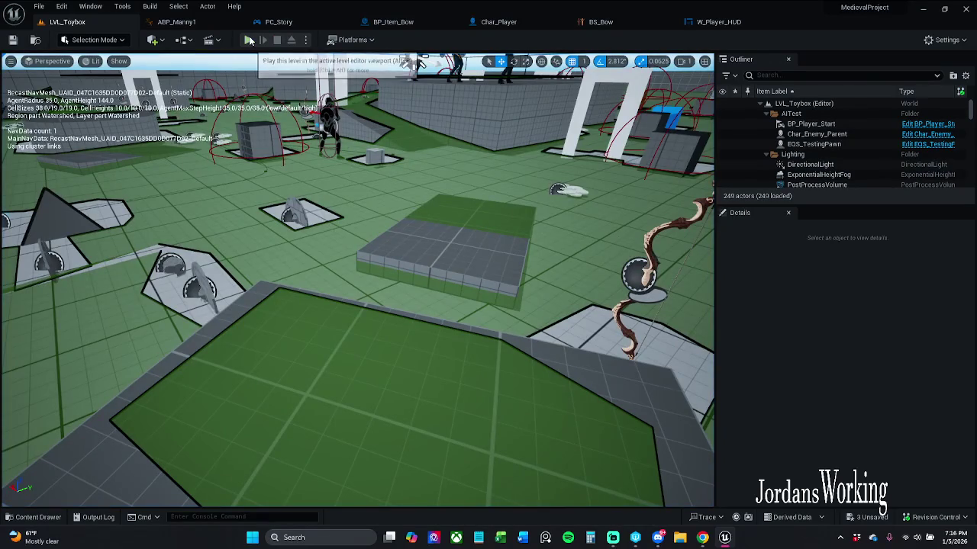
click(248, 40)
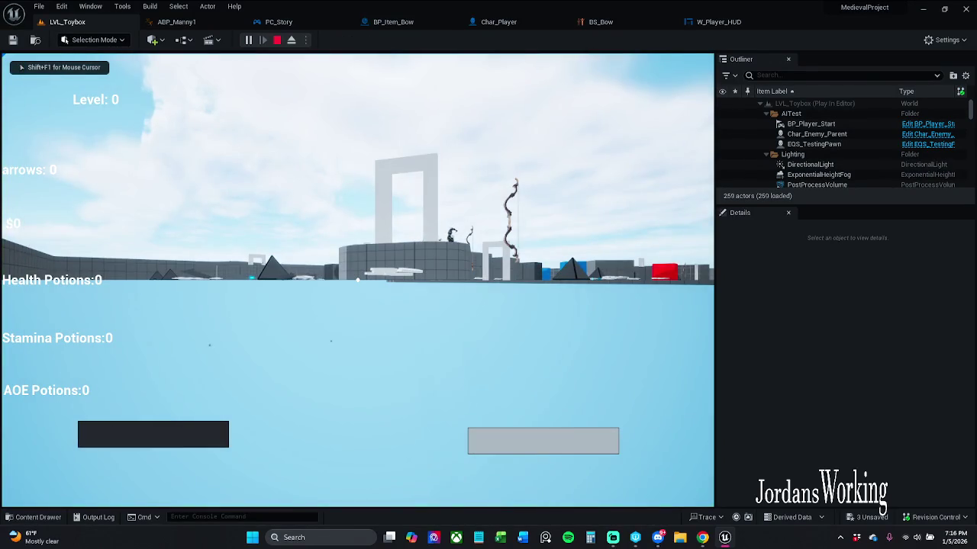
key(Escape)
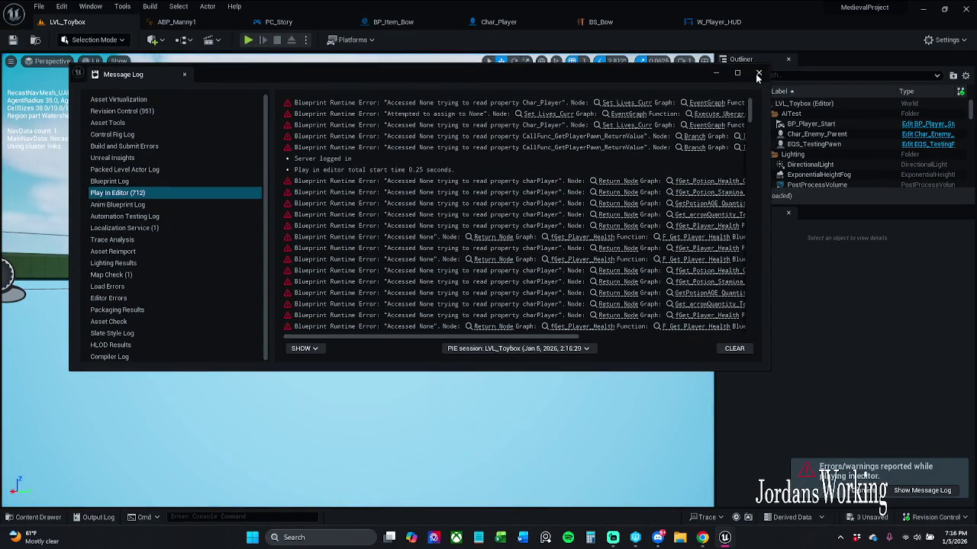
click(758, 77)
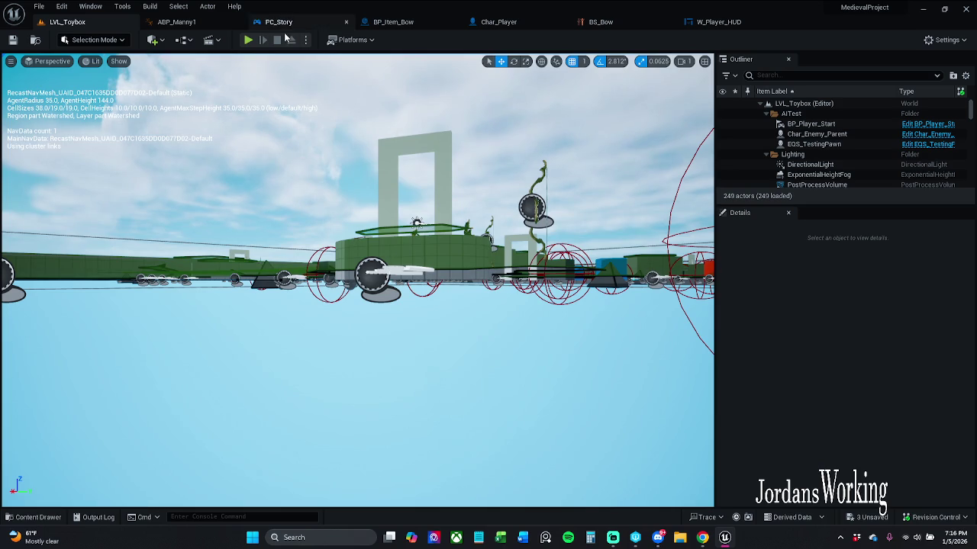
click(248, 40)
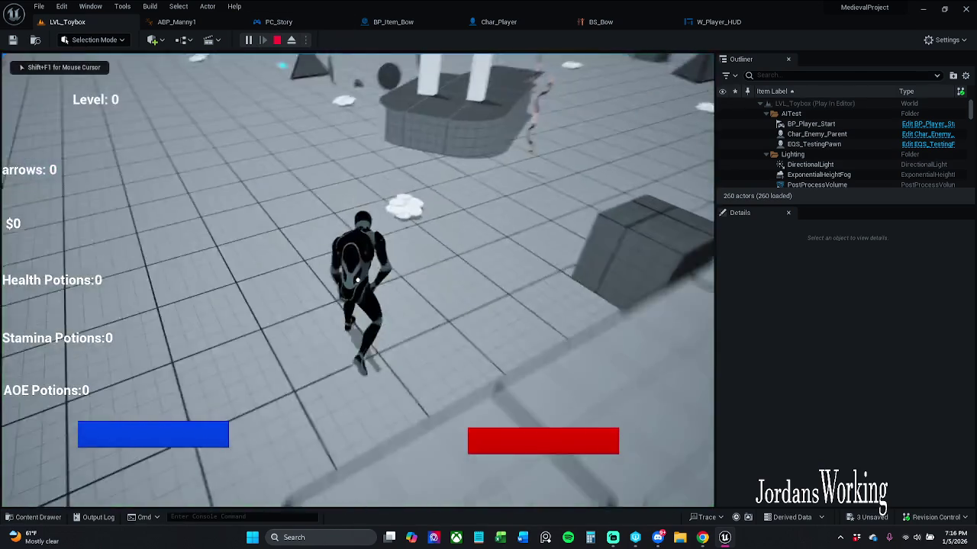
key(e)
click(357, 280)
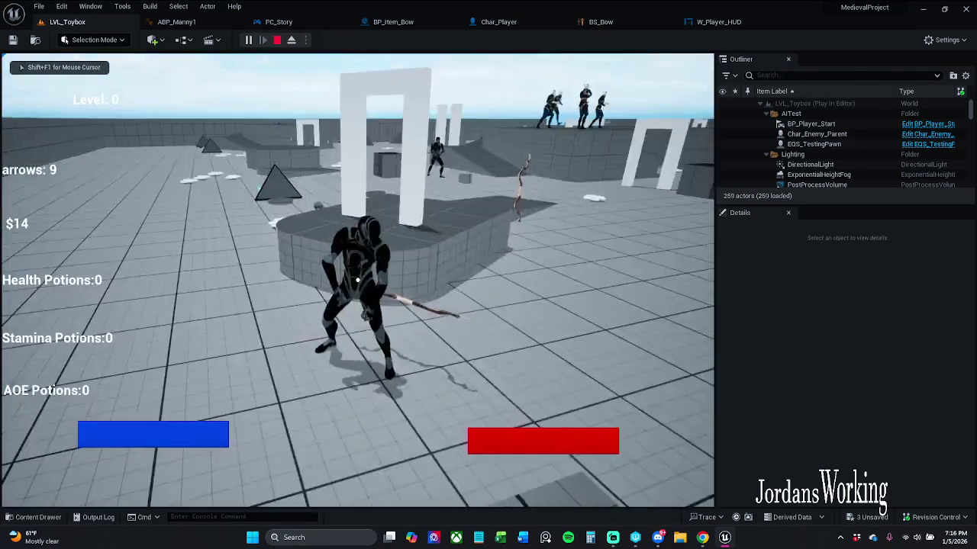
click(357, 280)
click(357, 280)
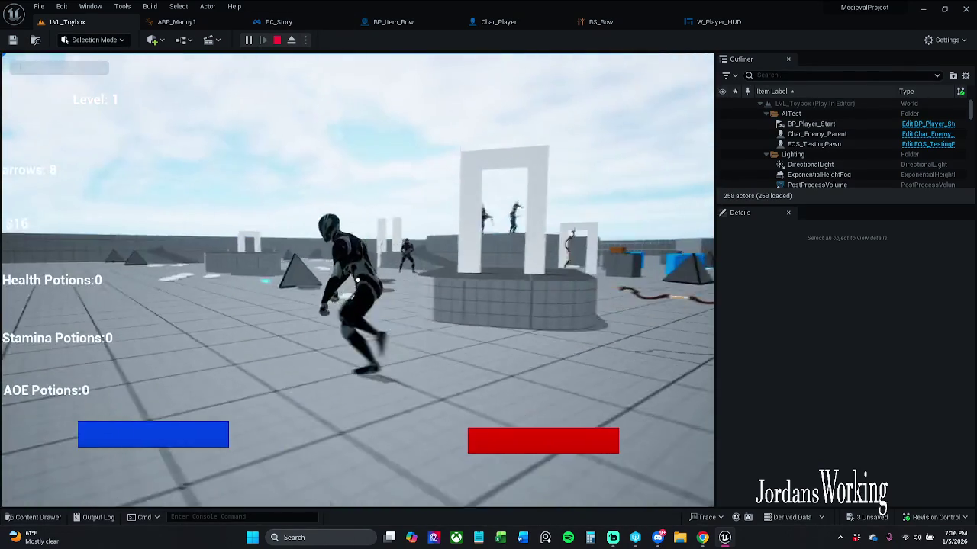
click(358, 280)
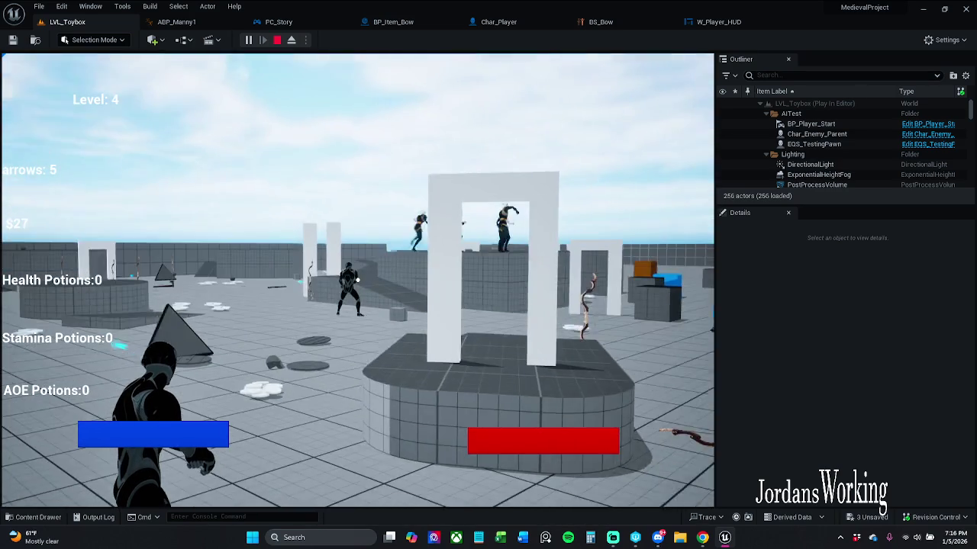
click(357, 280)
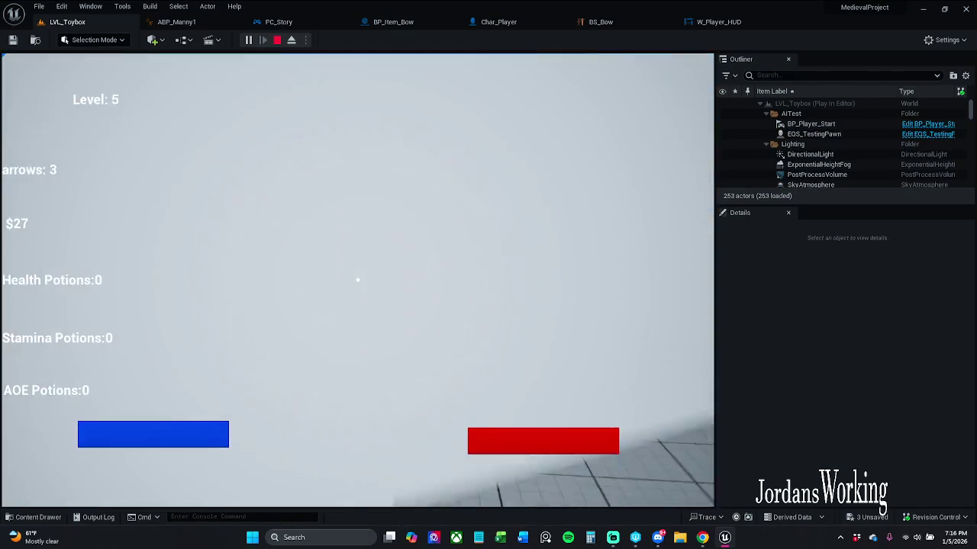
click(358, 280)
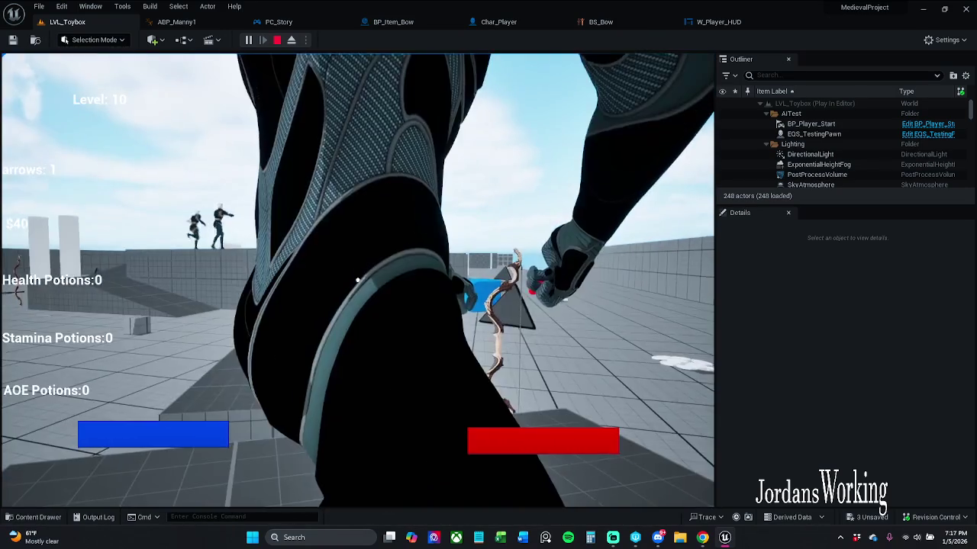
key(Escape)
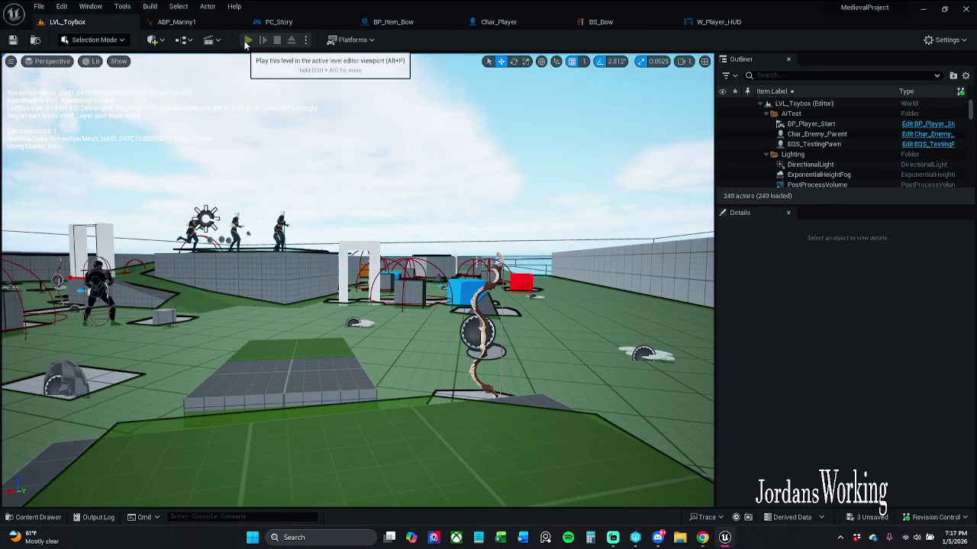
click(248, 39)
key(Escape)
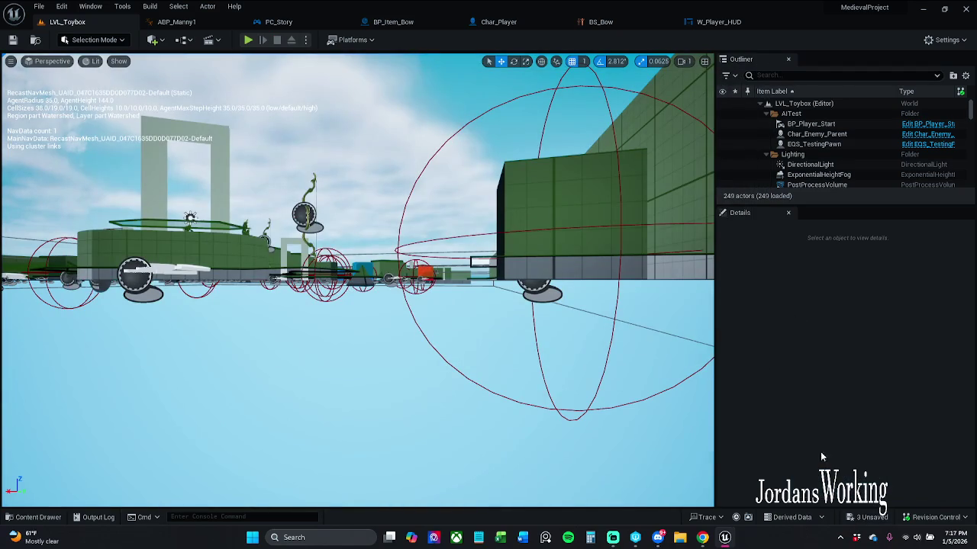
click(248, 40)
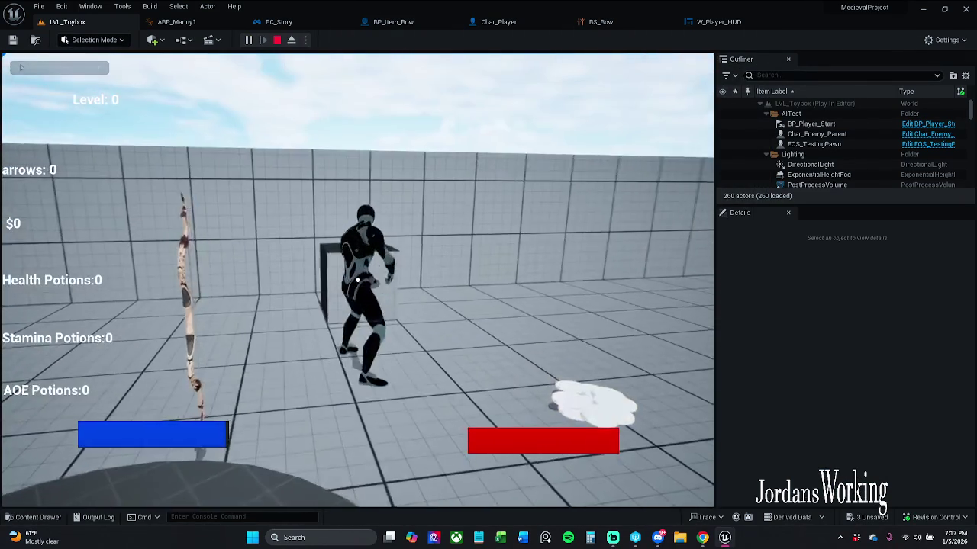
key(e)
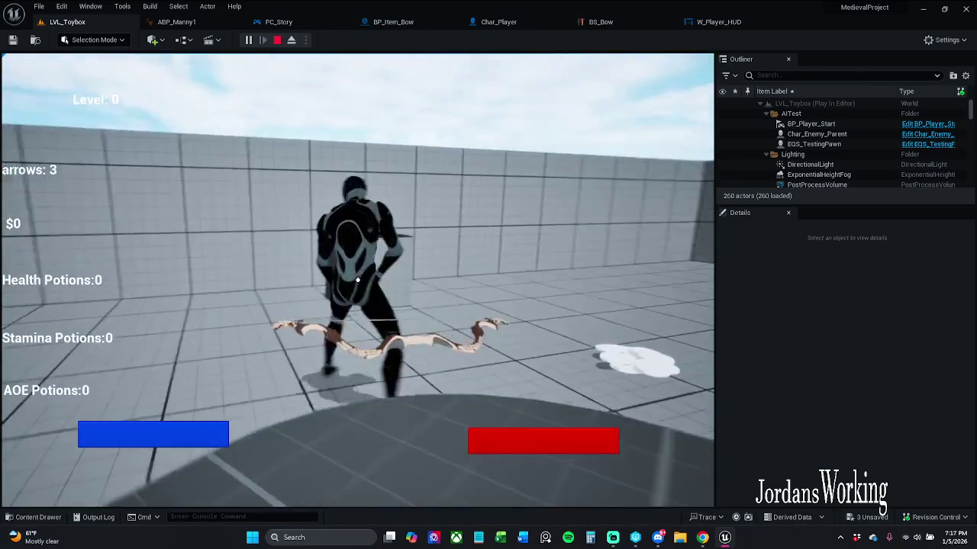
click(358, 281)
click(357, 281)
key(space)
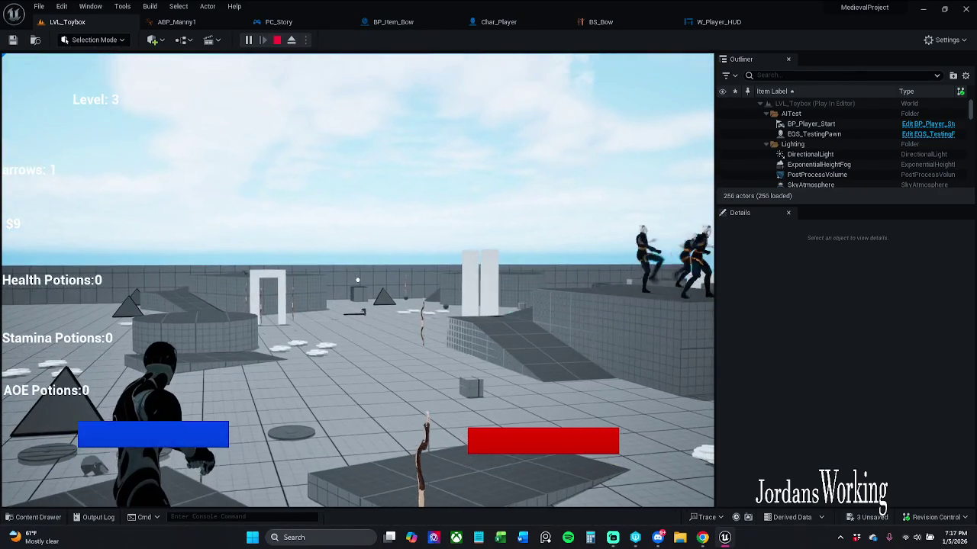
click(357, 280)
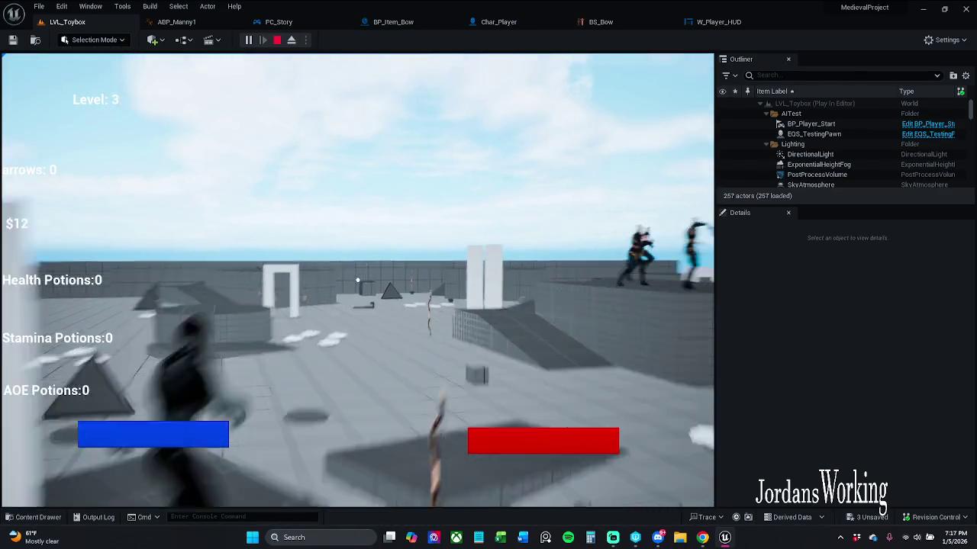
key(w)
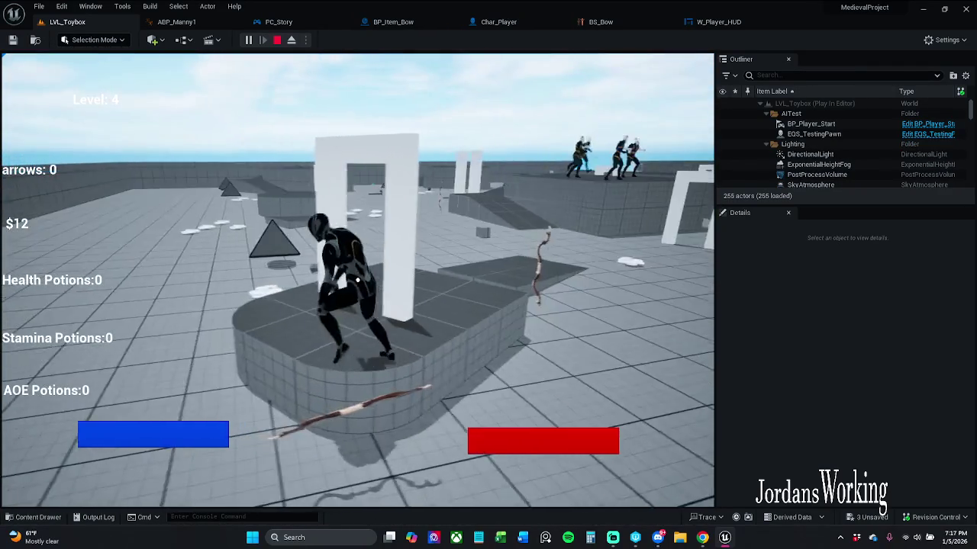
key(space)
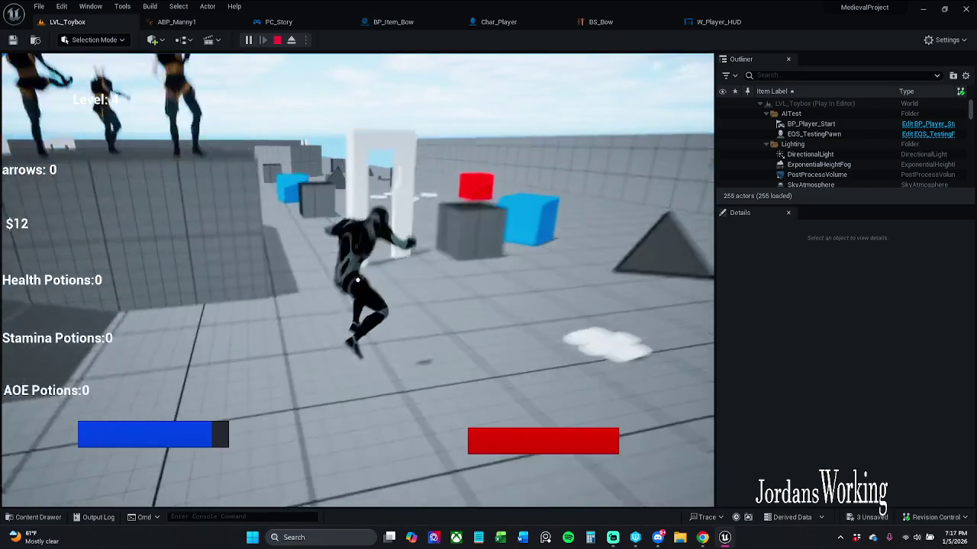
key(Escape)
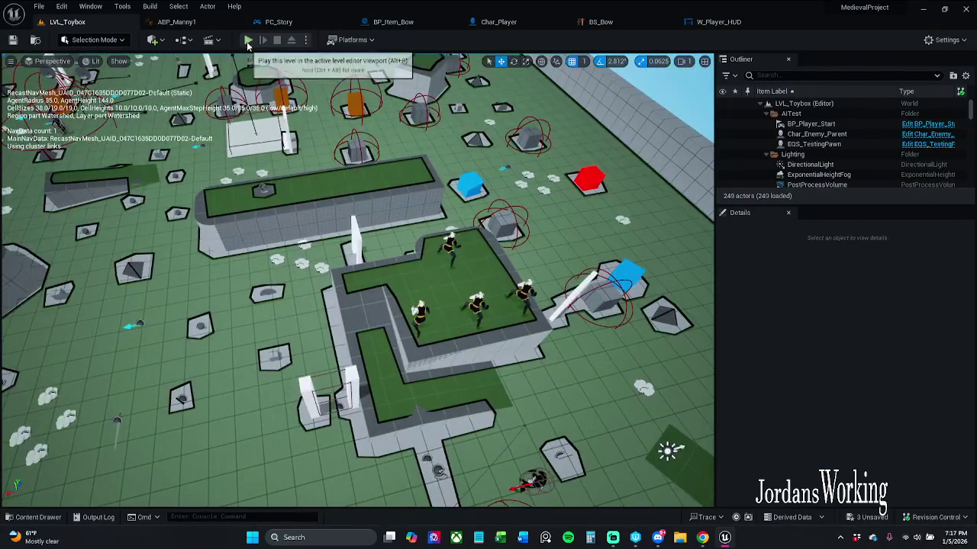
click(247, 42)
key(w)
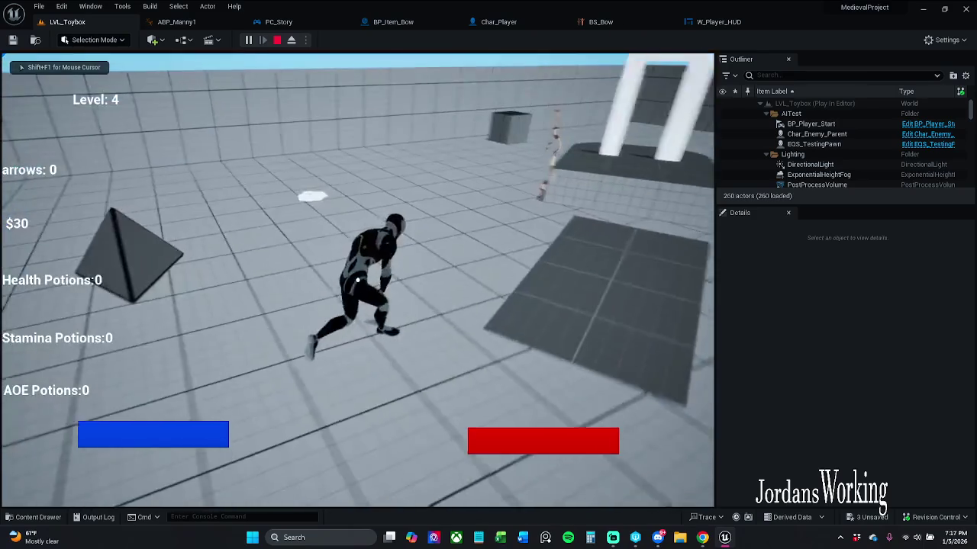
key(shift+F1)
key(Escape)
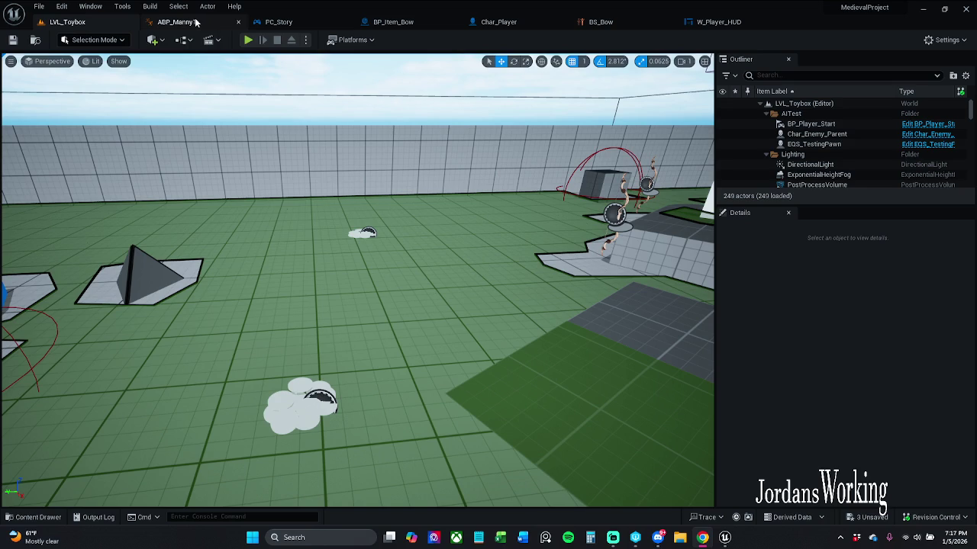
click(717, 21)
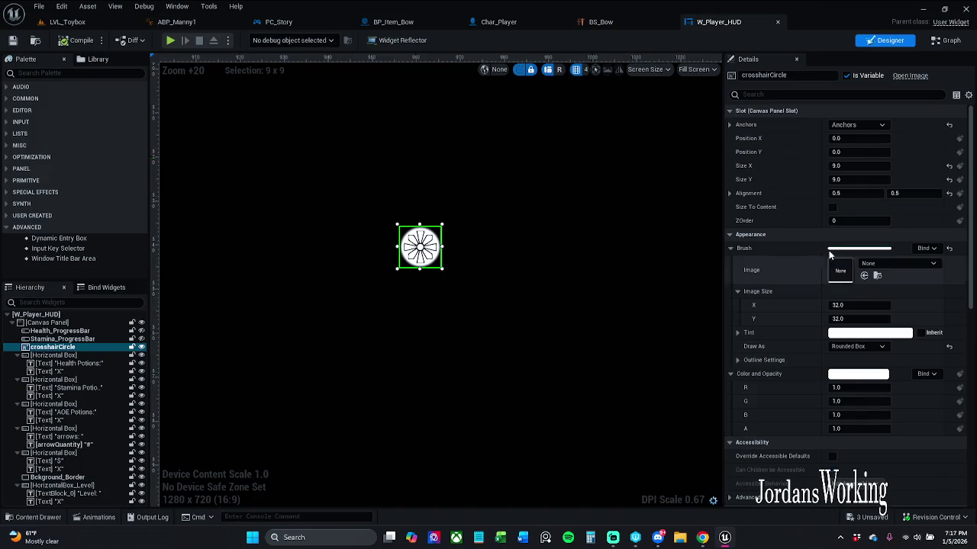
Shrink crosshairCircle to about 5.74 by 6.85, deselect it, and return to LVL_Toybox
mouse_move(861, 165)
mouse_down()
mouse_move(831, 166)
mouse_move(854, 183)
mouse_move(841, 183)
mouse_up()
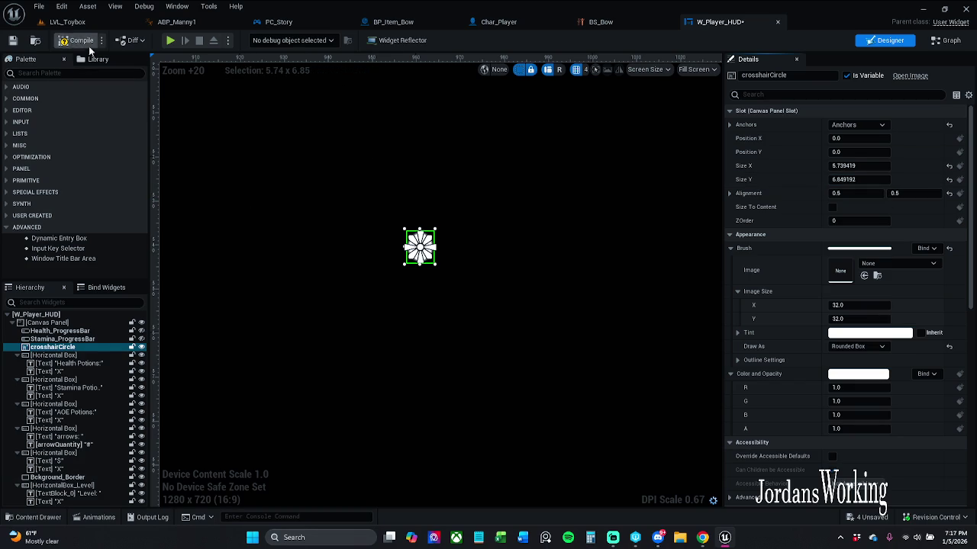
click(446, 198)
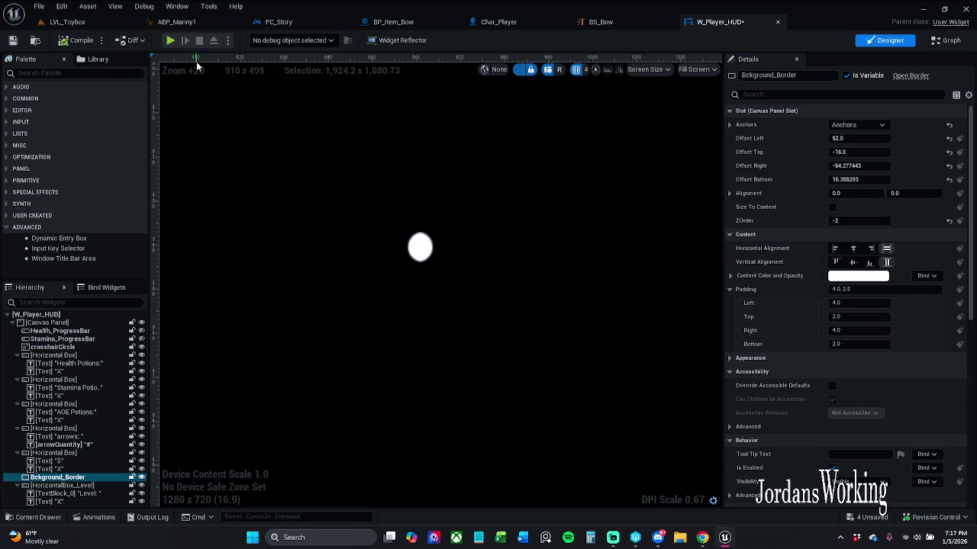
click(69, 22)
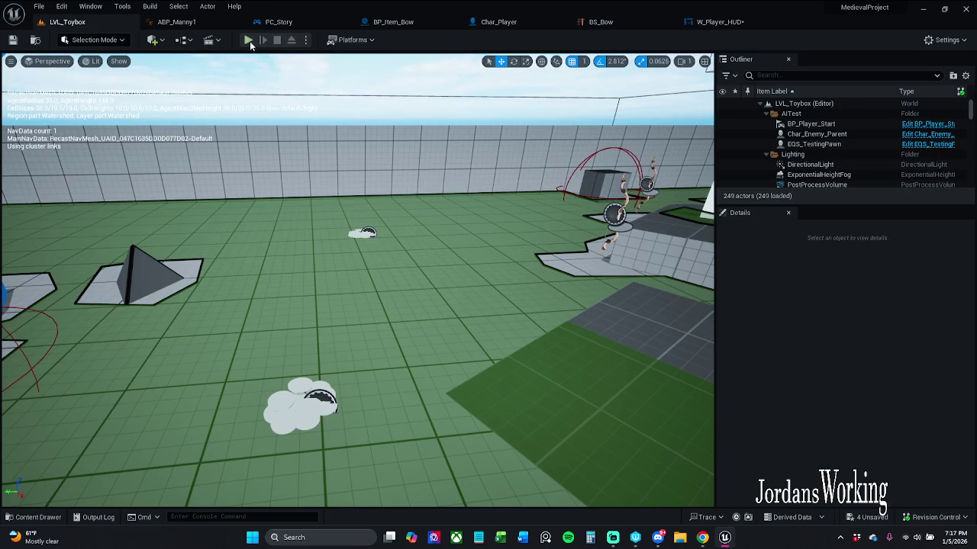
click(247, 40)
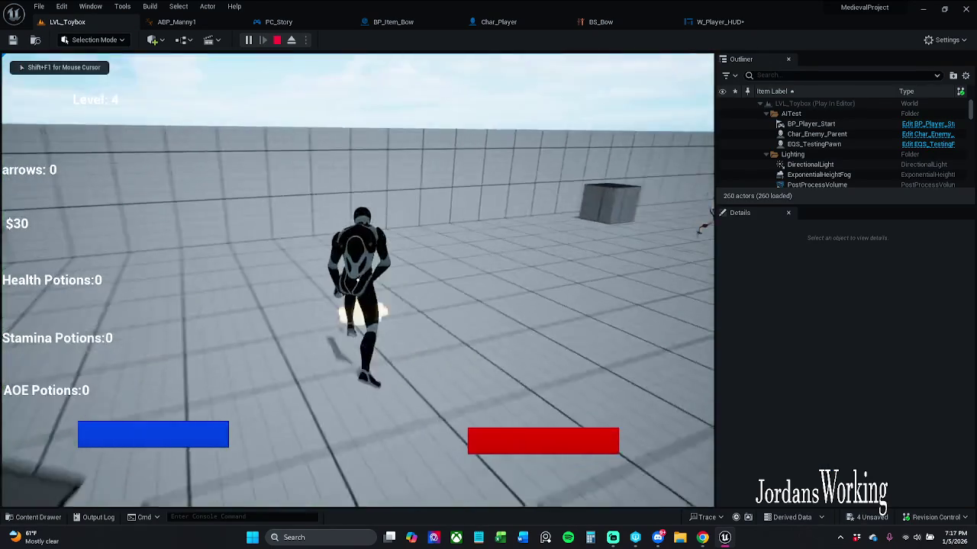
key(w)
key(w)
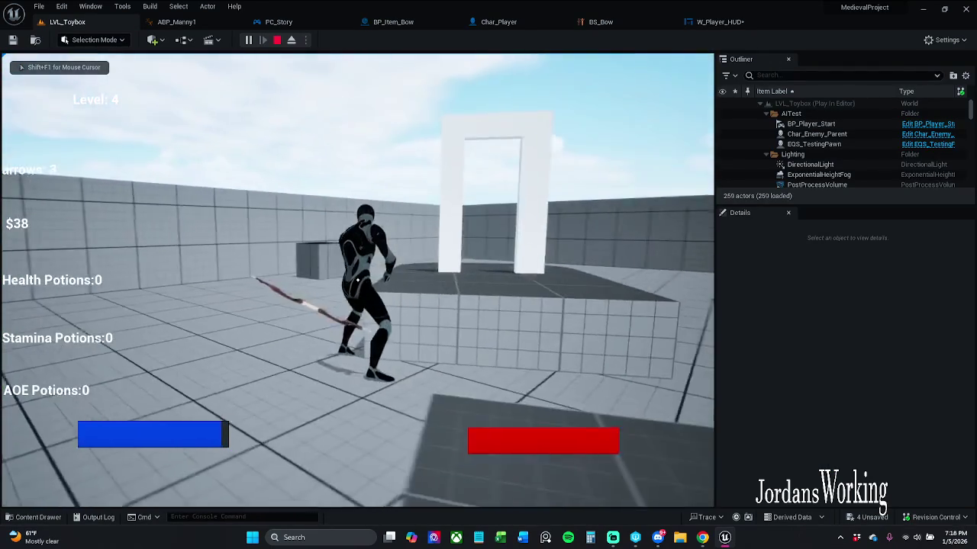
key(w)
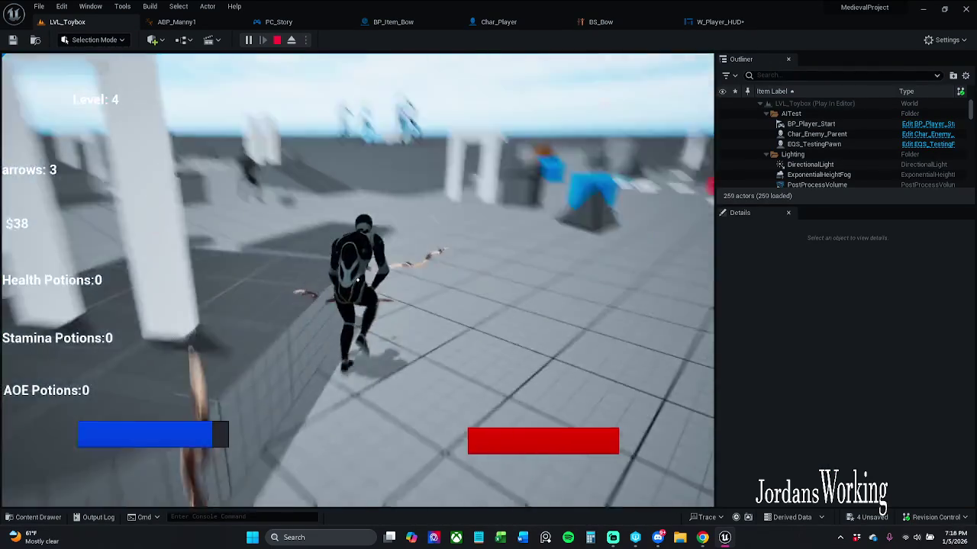
key(w)
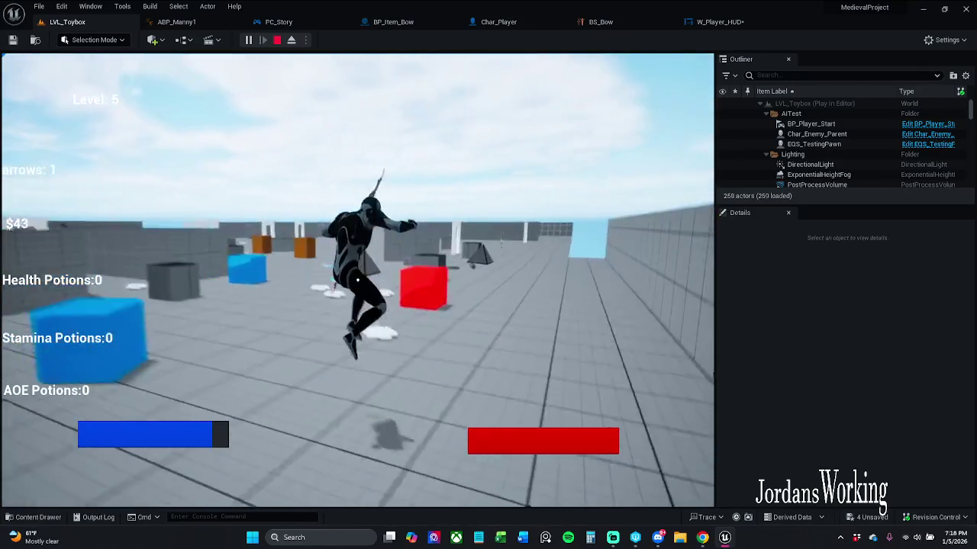
key(w)
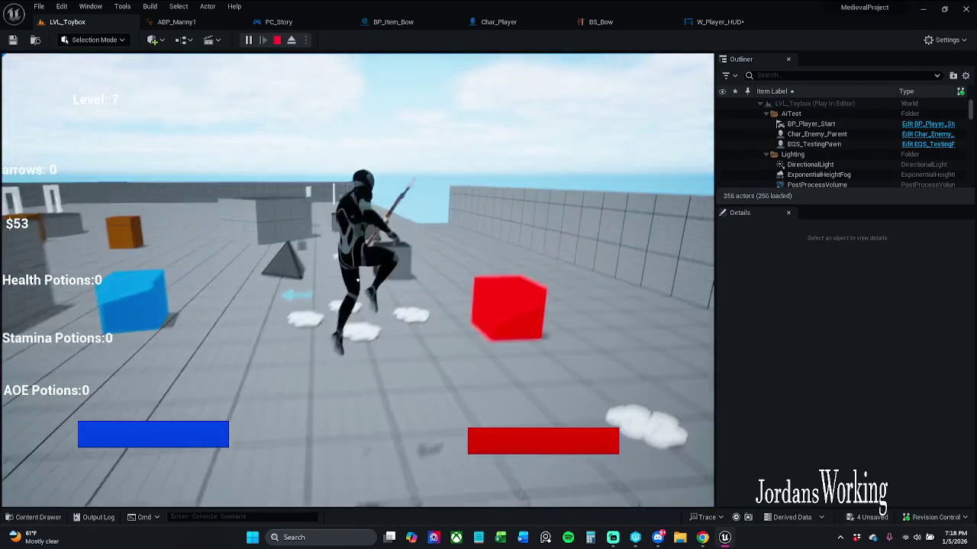
key(Escape)
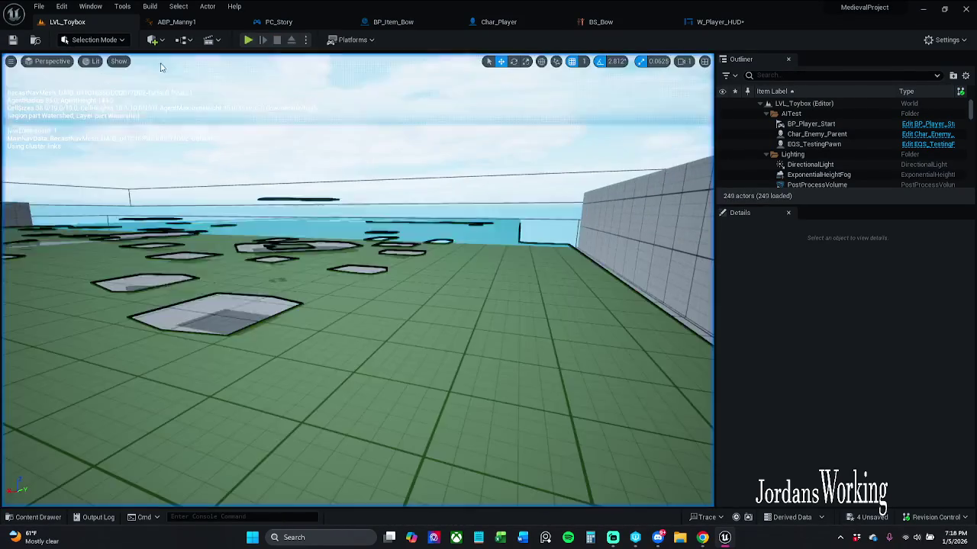
Save all modified assets with check out, close the W_Player_HUD editor, and switch to the browser
click(38, 6)
click(73, 150)
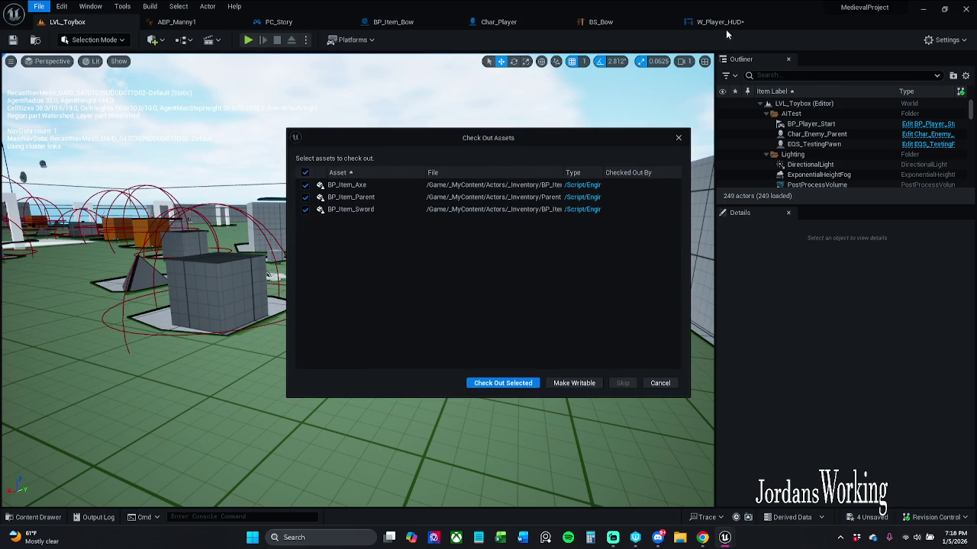
click(503, 383)
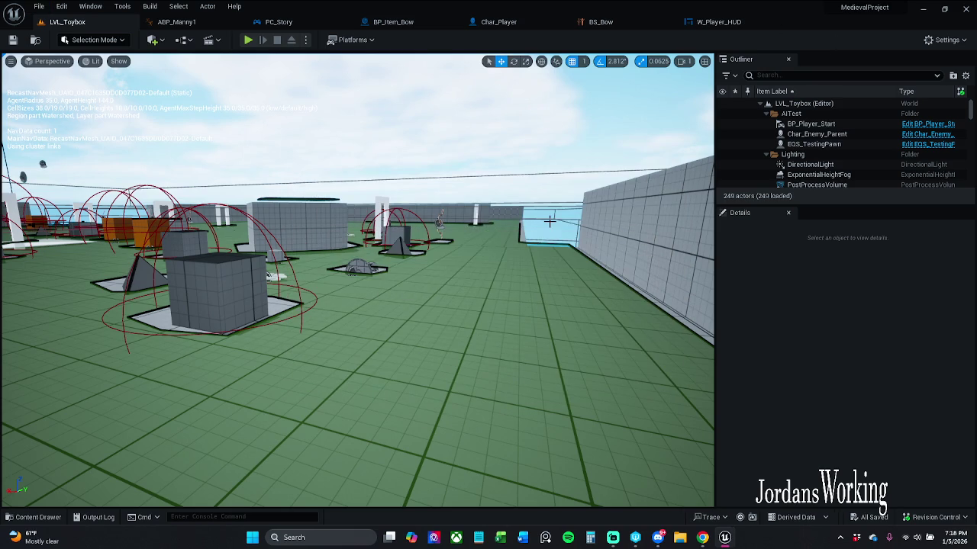
click(776, 22)
key(alt+Tab)
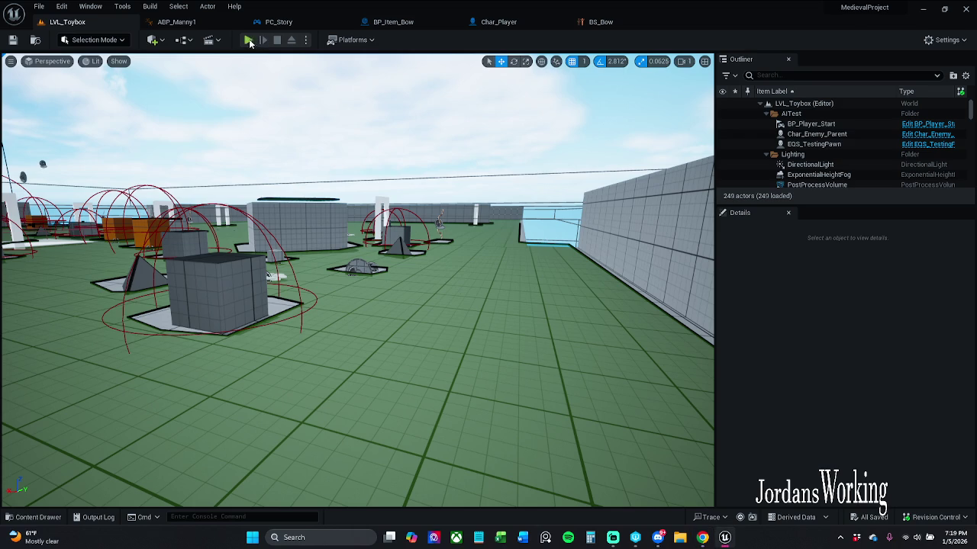
click(249, 40)
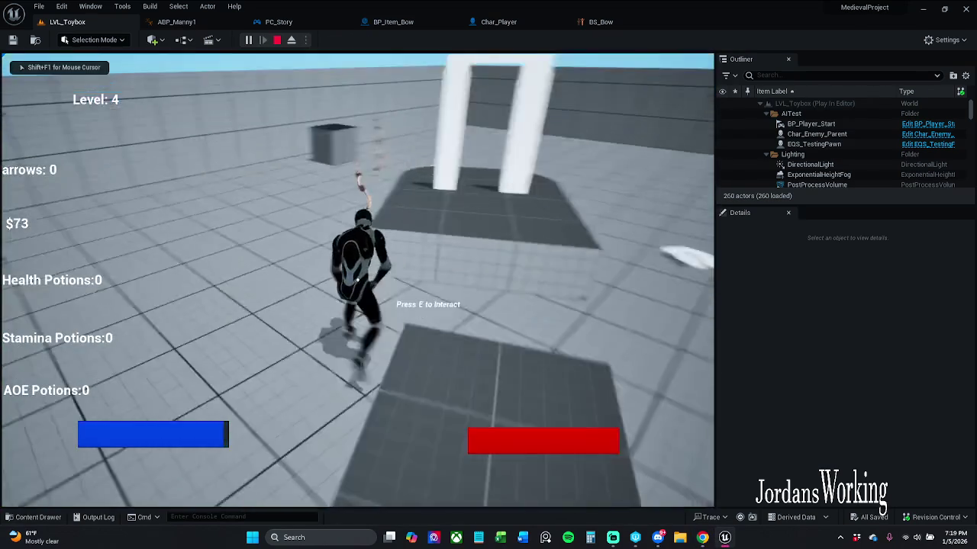
key(e)
key(w)
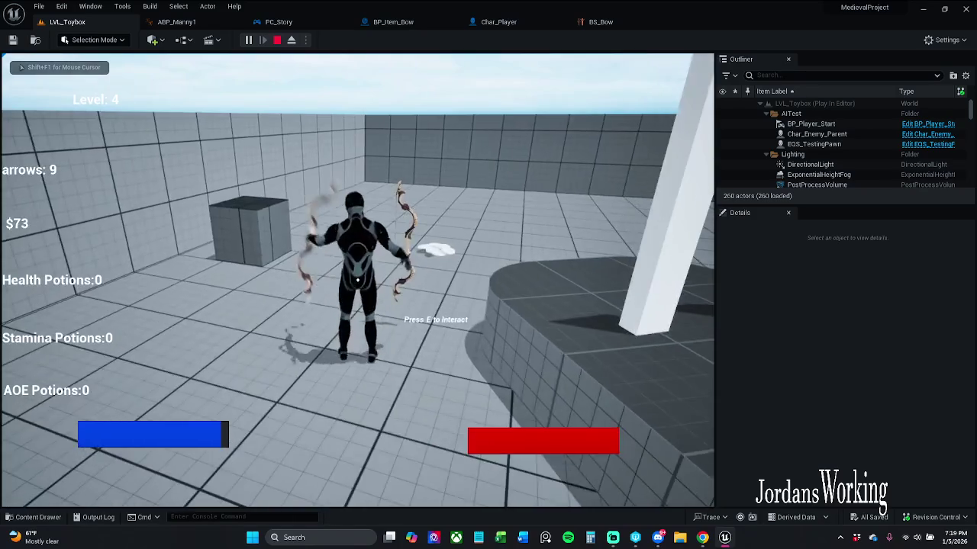
key(w)
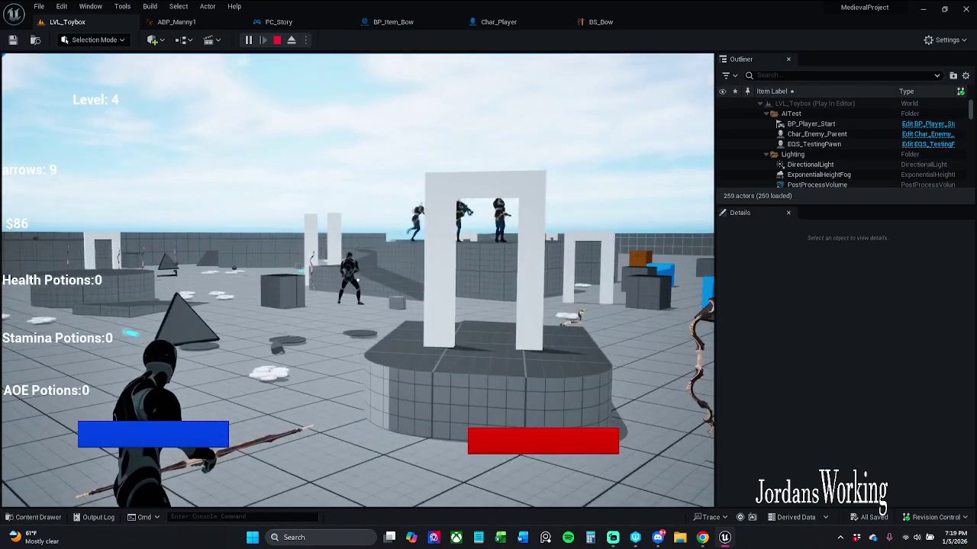
click(357, 280)
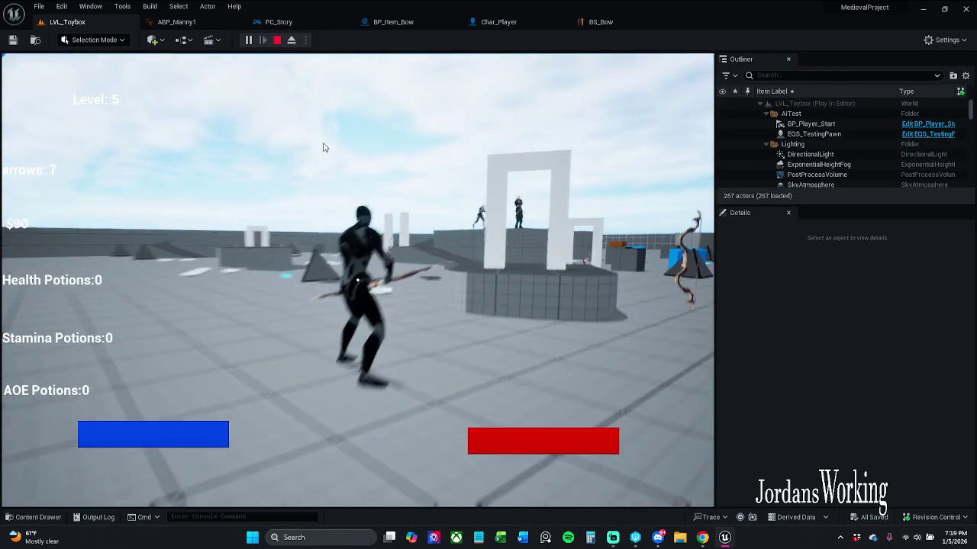
key(Escape)
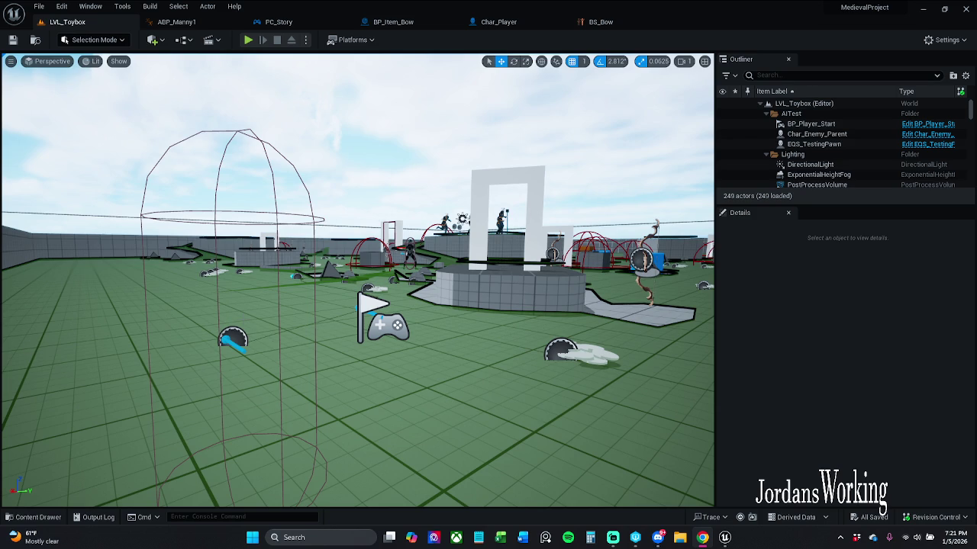
Browse the animation folders, then open and close the AR_Aim_C animation
click(53, 519)
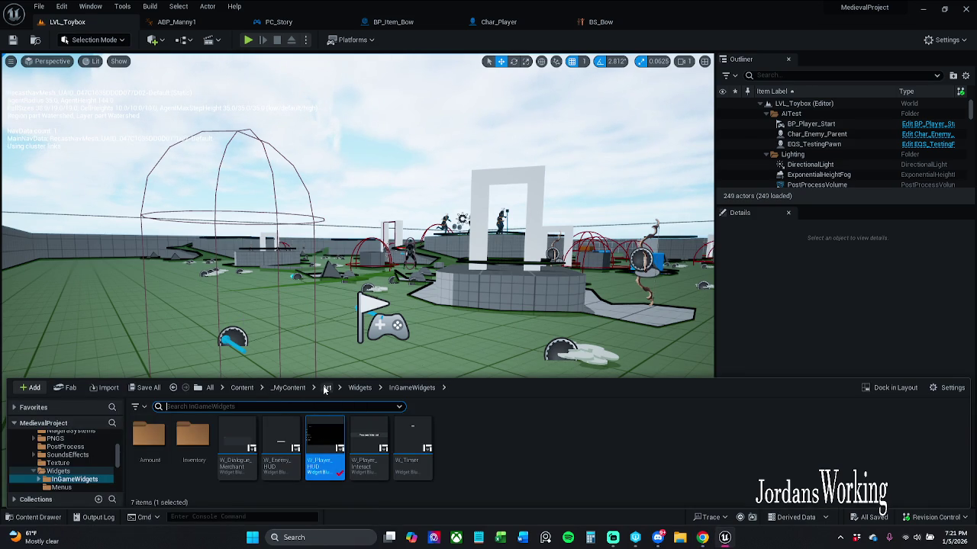
click(326, 388)
double_click(151, 438)
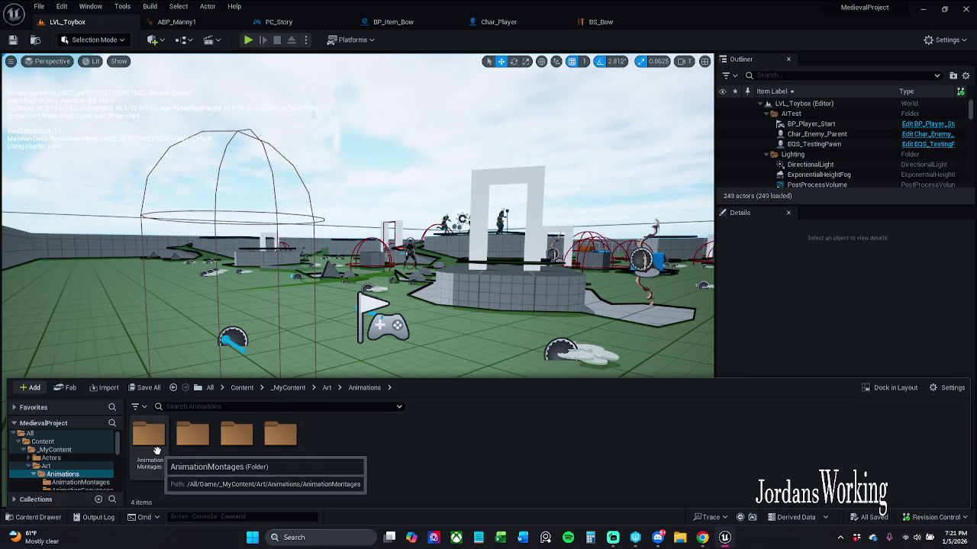
double_click(148, 438)
click(364, 388)
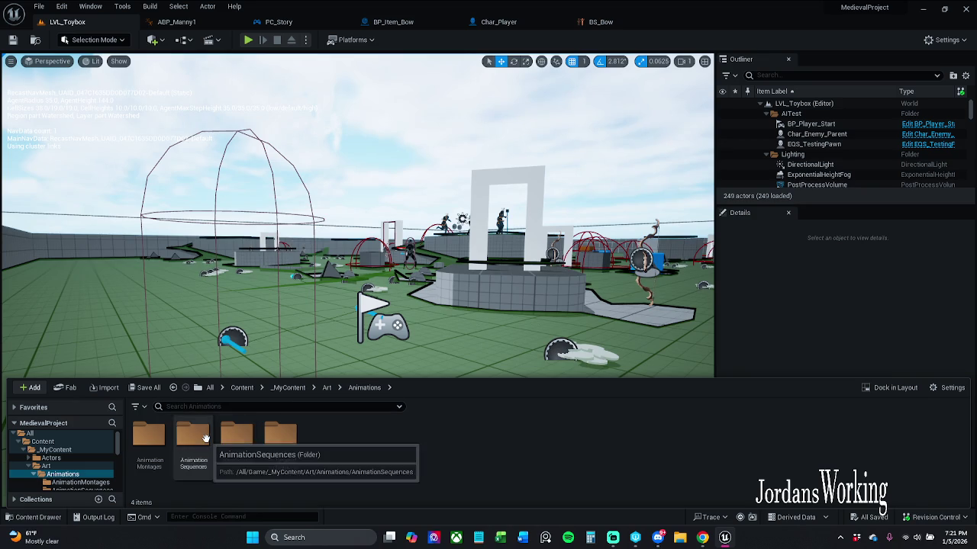
double_click(195, 438)
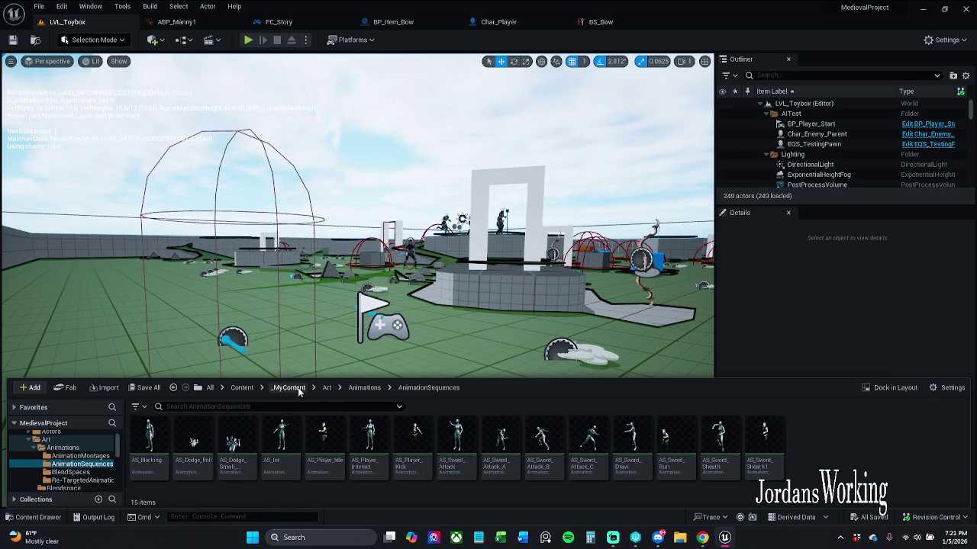
click(241, 387)
double_click(209, 428)
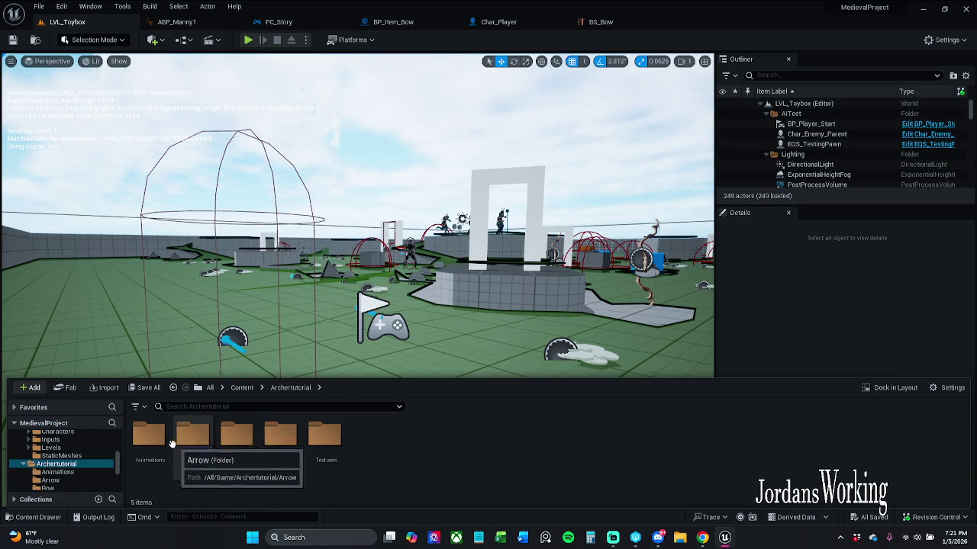
double_click(192, 438)
double_click(192, 443)
scroll(135, 328, down, 3)
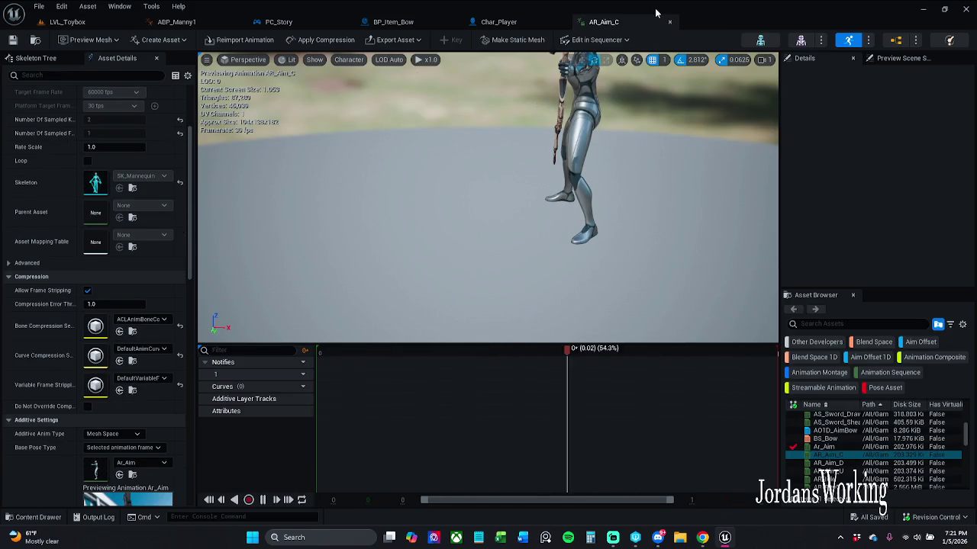
key(ctrl+w)
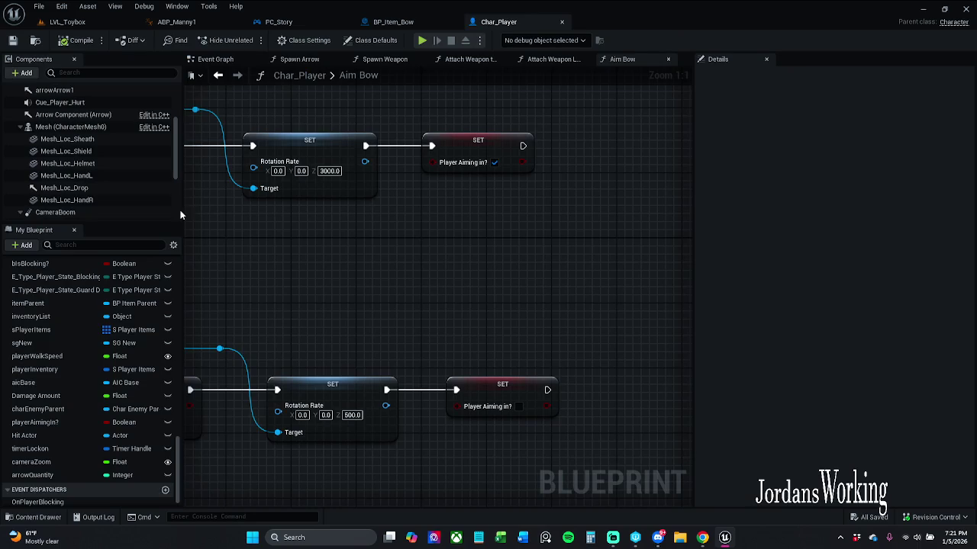
Navigate to _MyContent > Art > Animations > BlendSpaces and open AO1D_AimBow
click(33, 517)
click(242, 373)
double_click(161, 431)
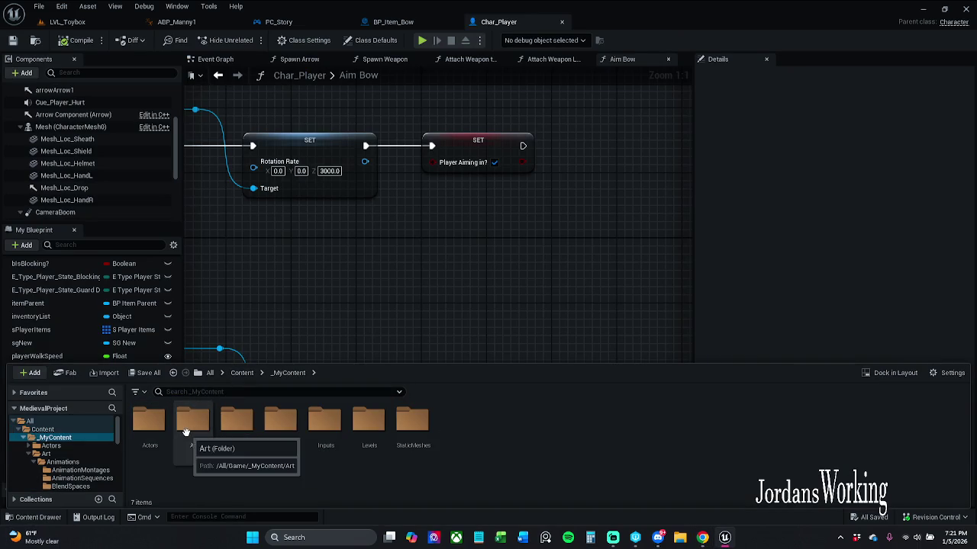
double_click(187, 431)
double_click(190, 431)
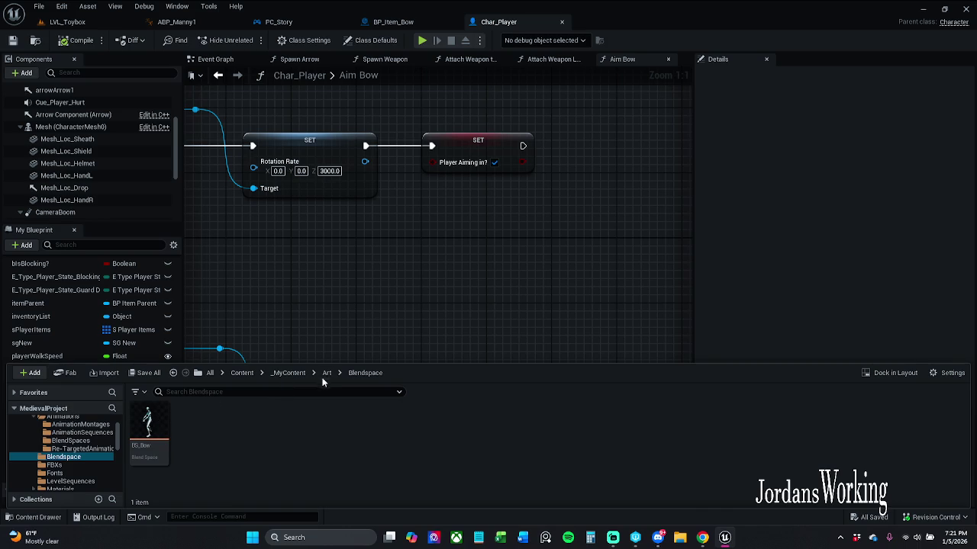
key(alt+Left)
double_click(149, 432)
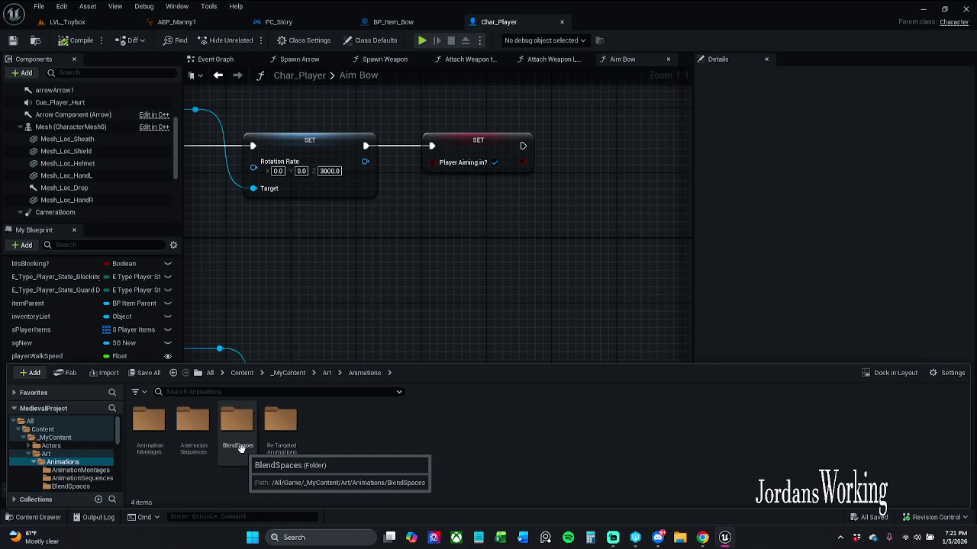
double_click(241, 447)
click(150, 443)
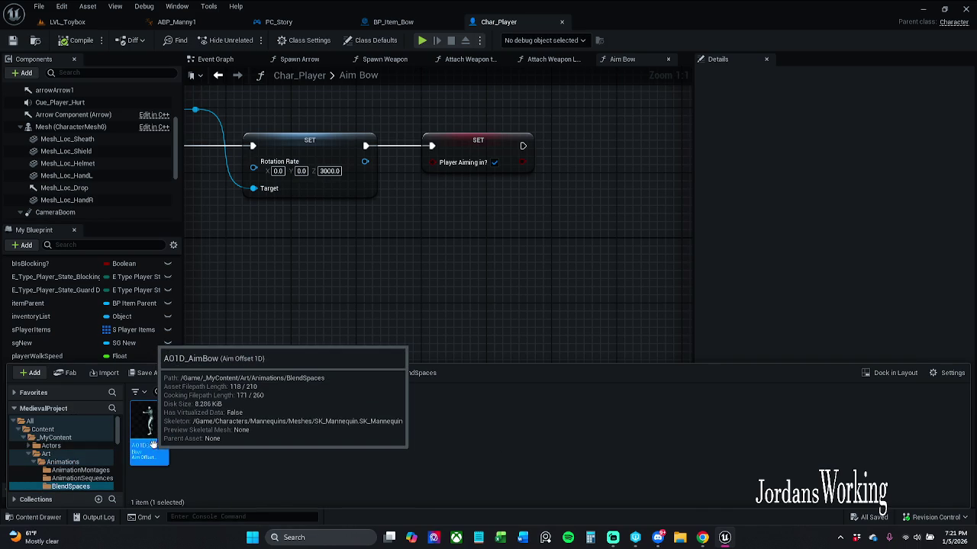
double_click(151, 445)
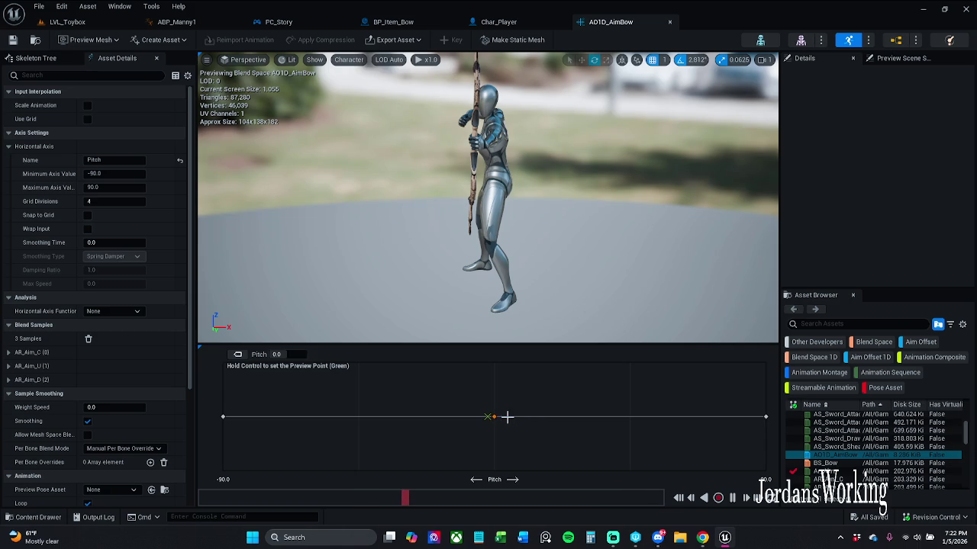
click(496, 417)
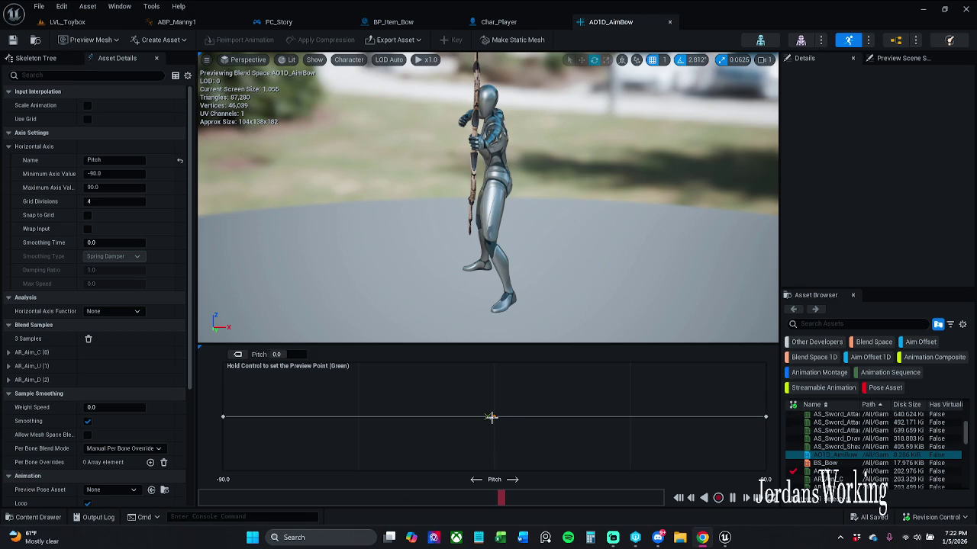
click(505, 428)
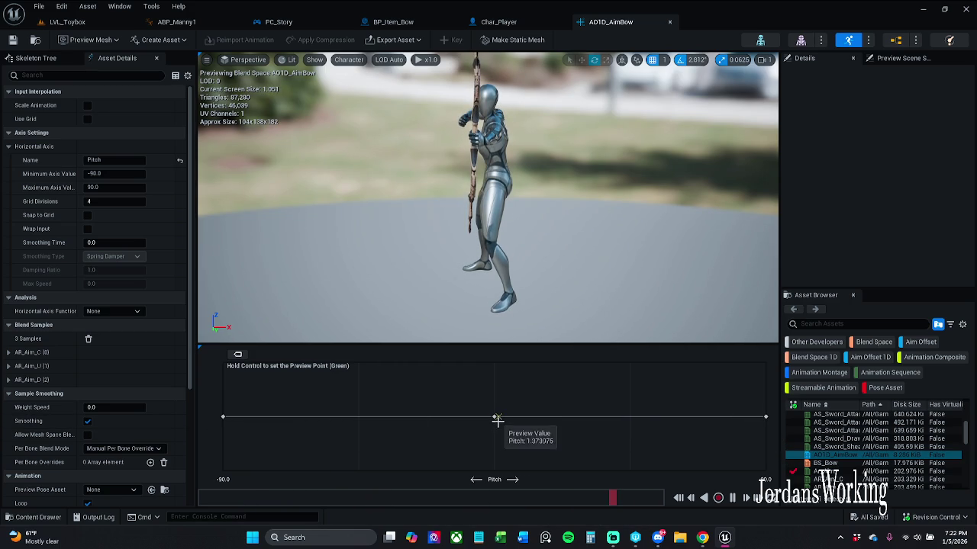
click(494, 417)
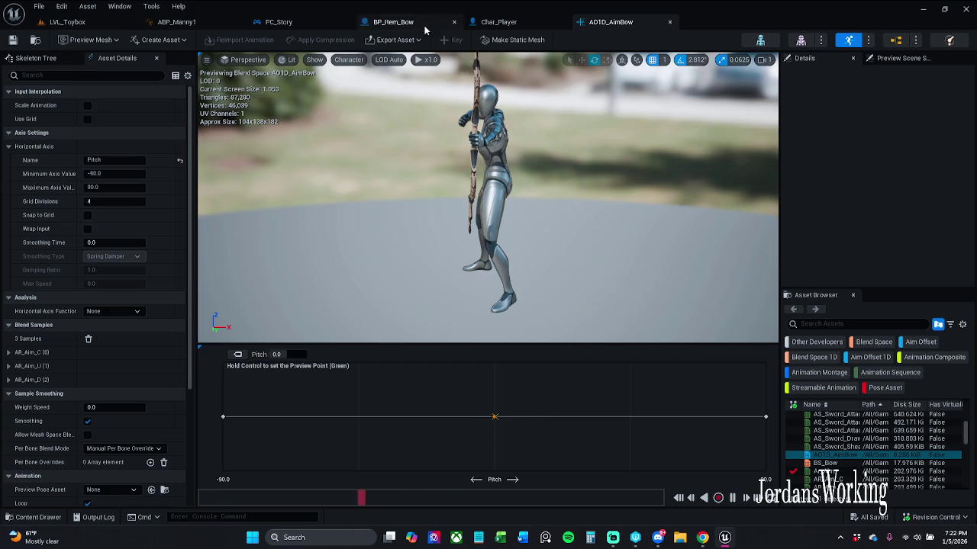
click(523, 25)
click(614, 24)
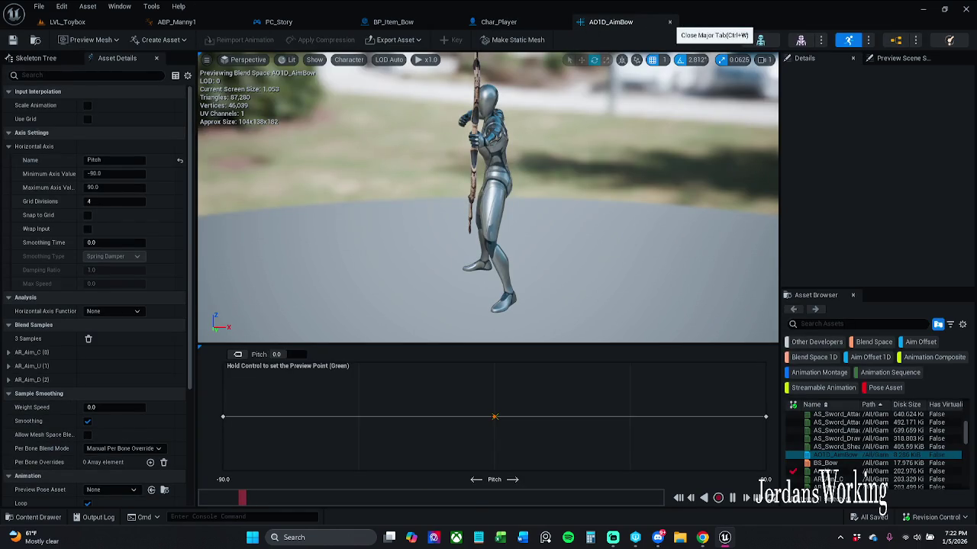
click(516, 32)
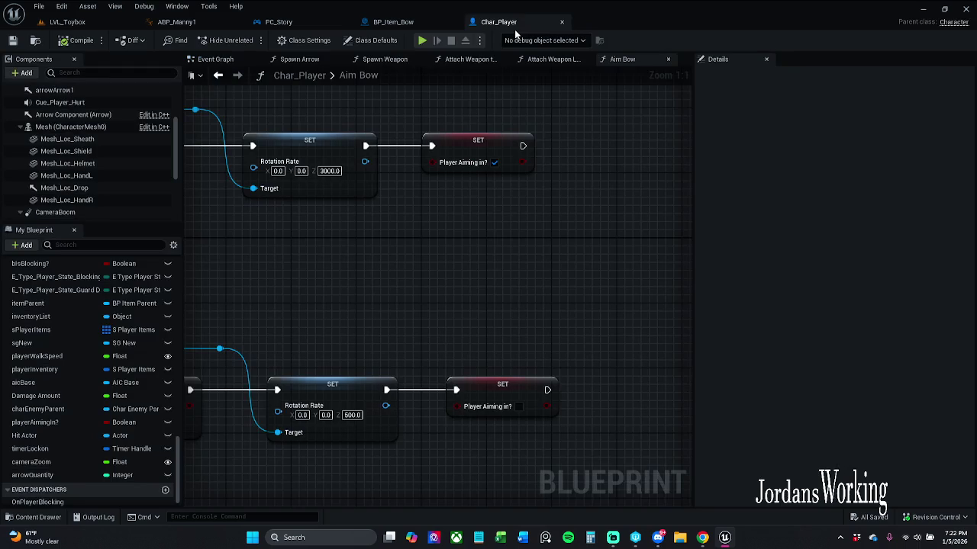
Open ABP_Manny1's BS_Bow state graph through the AnimGraph's Locomotion state machine
click(176, 21)
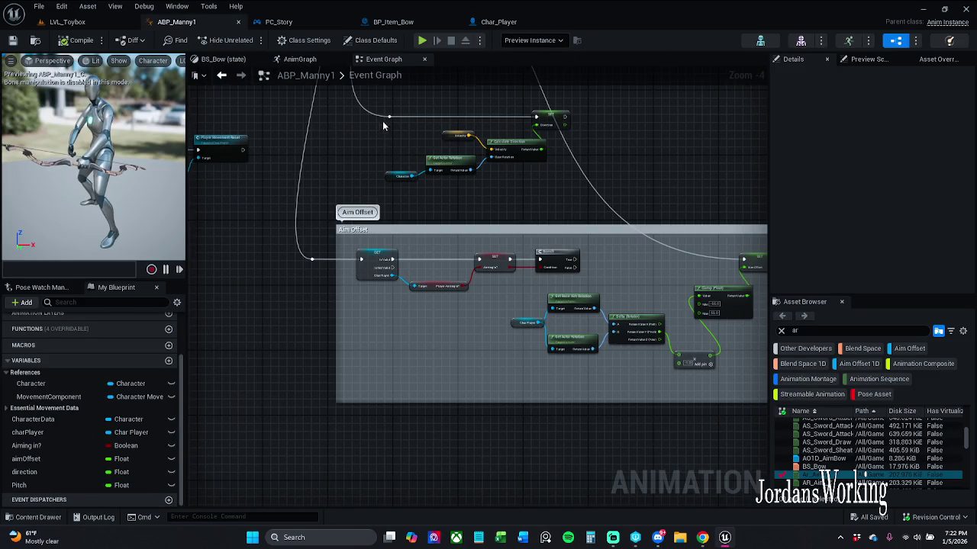
click(223, 58)
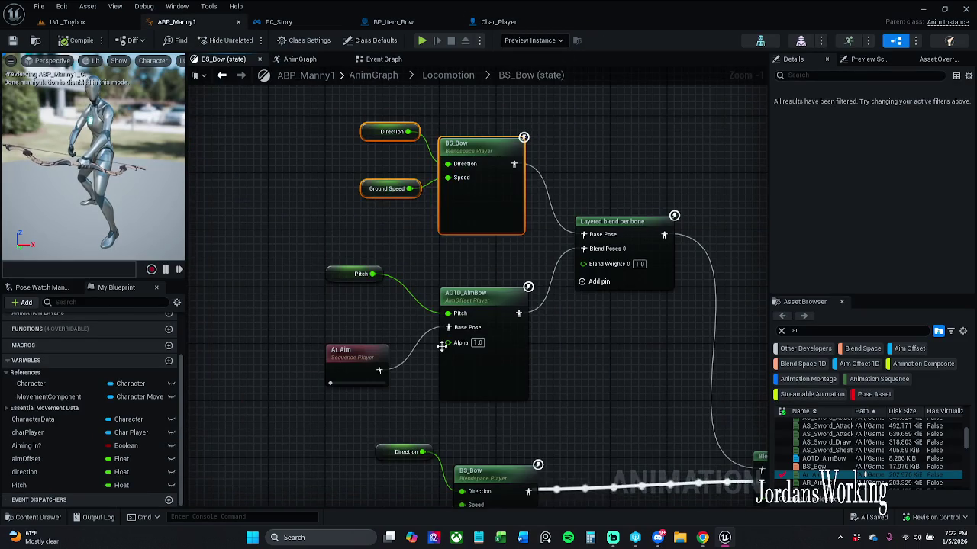
click(306, 60)
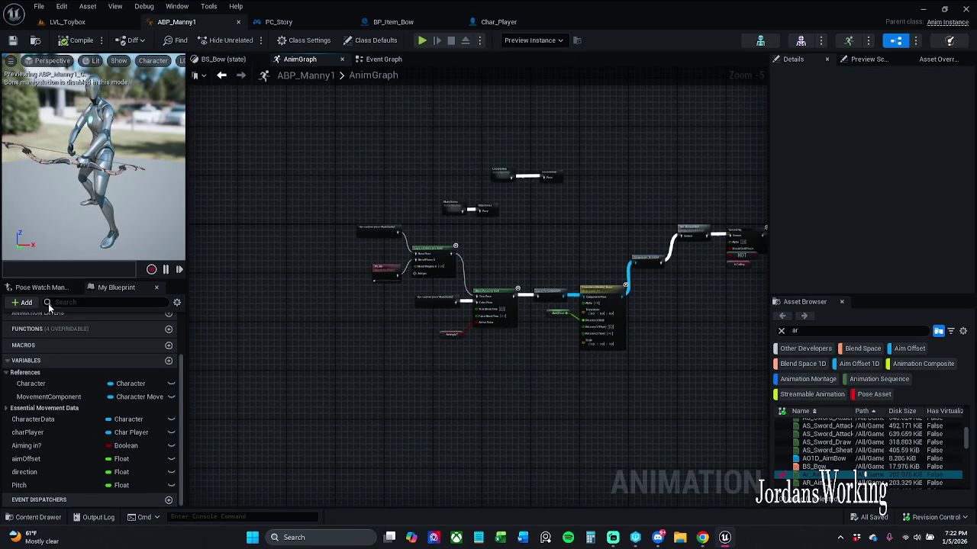
scroll(540, 219, up, 6)
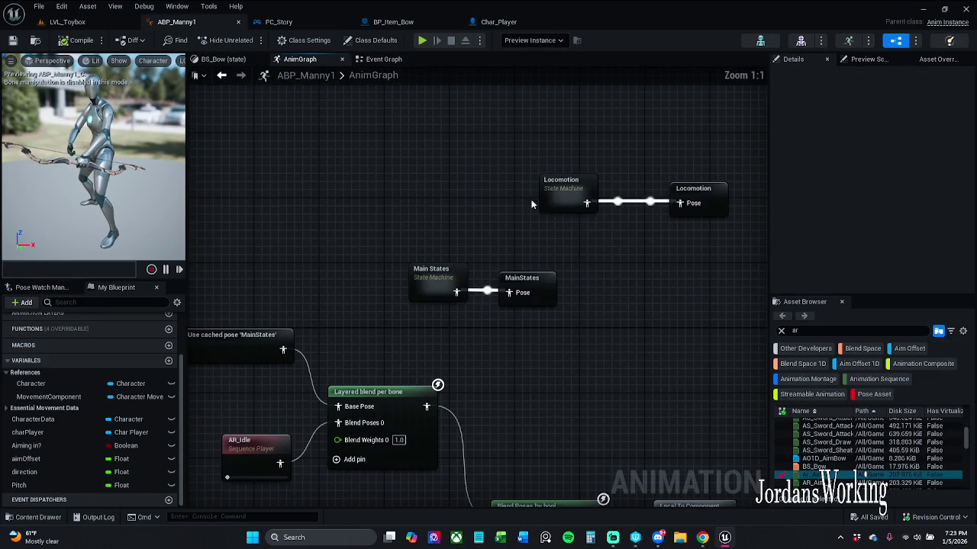
double_click(561, 202)
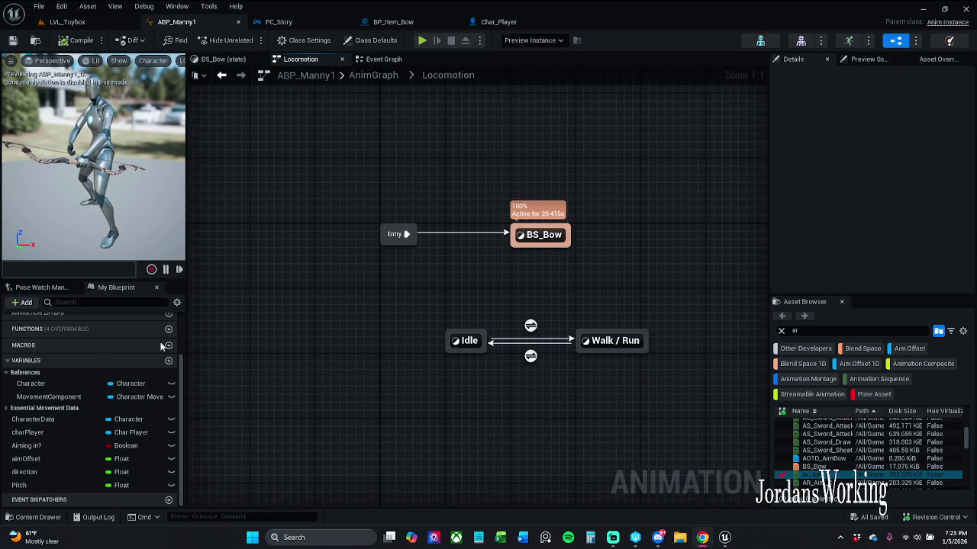
double_click(543, 238)
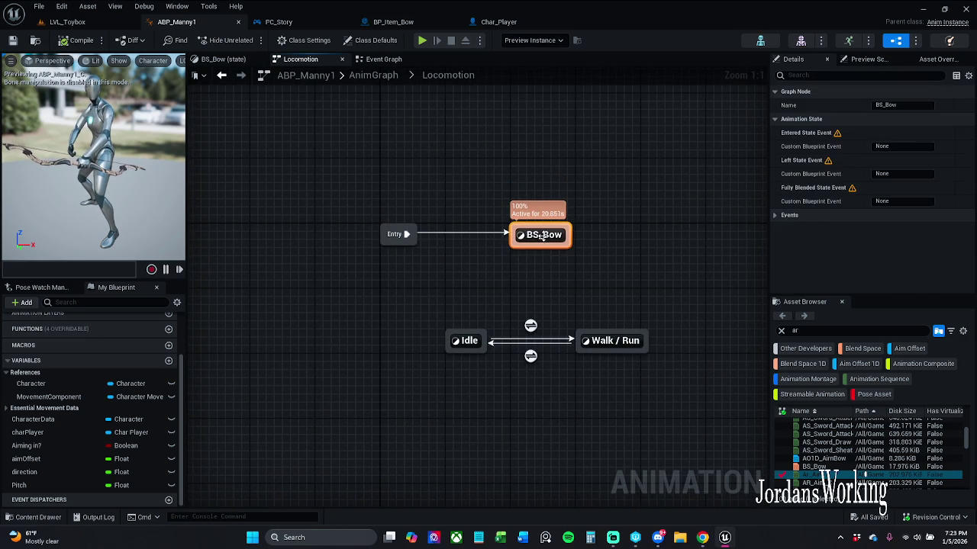
scroll(435, 272, up, 1)
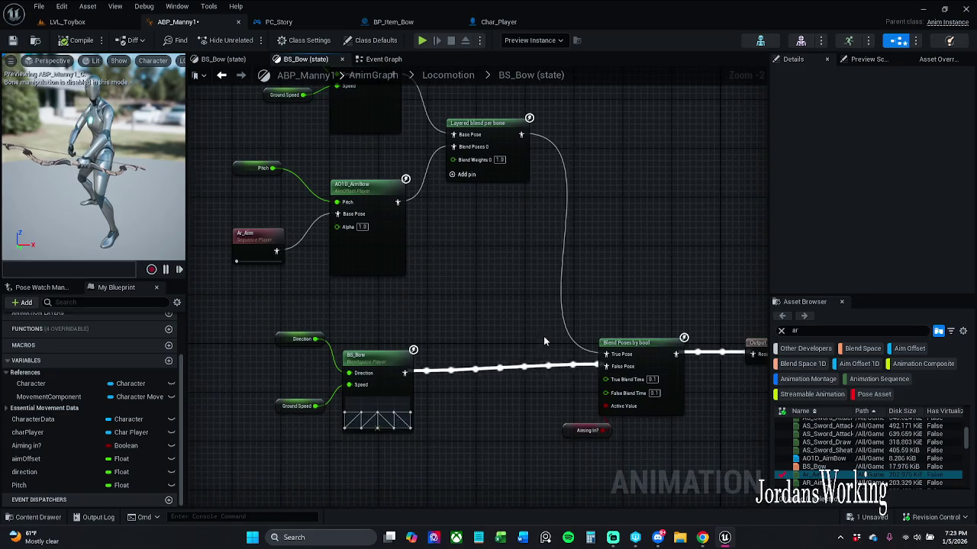
Save the animation blueprint and nudge the Direction, Ground Speed and BS_Bow nodes slightly up
click(602, 386)
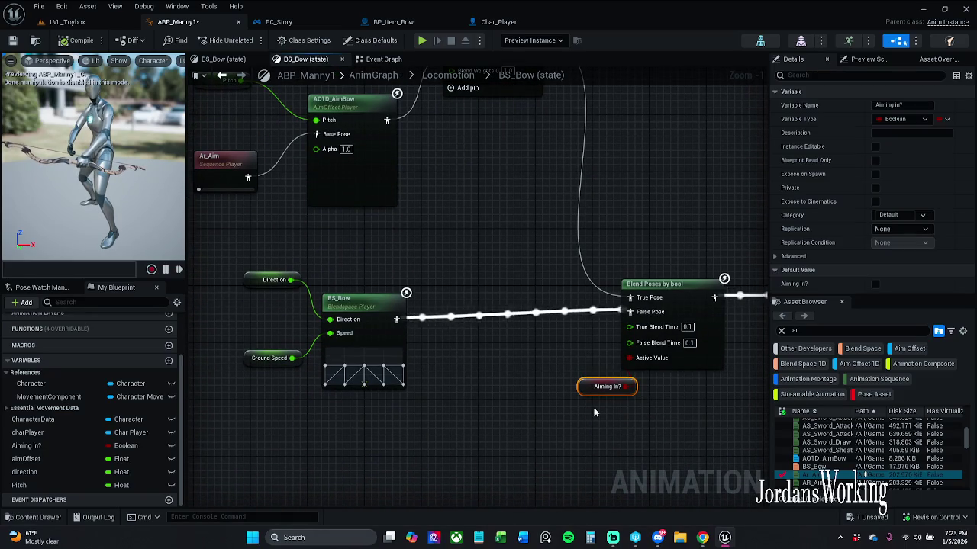
click(12, 40)
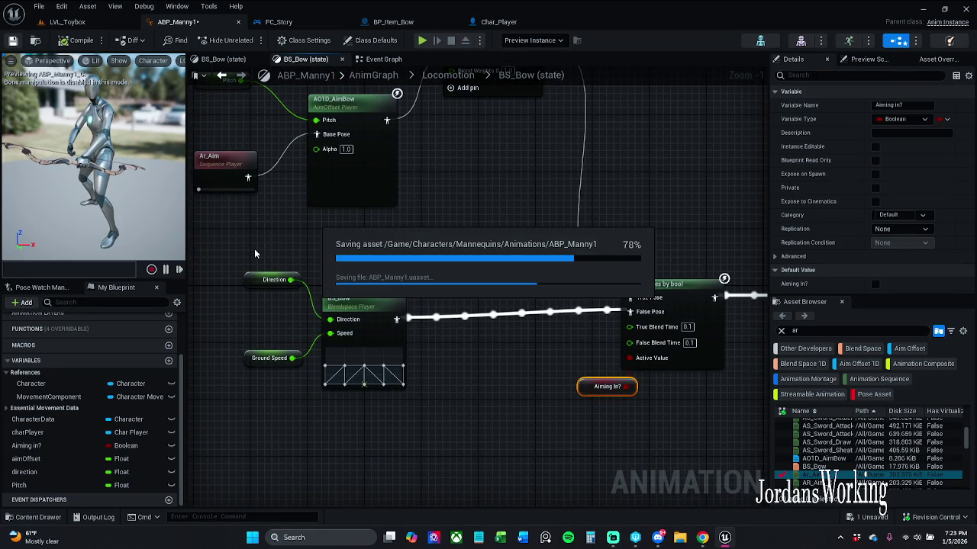
drag(254, 248, 416, 387)
drag(361, 310, 362, 303)
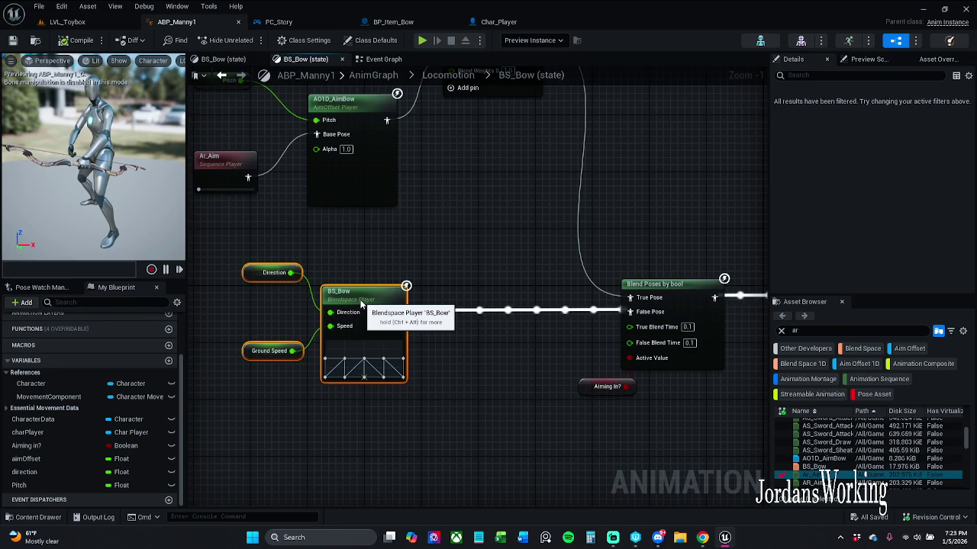
click(464, 255)
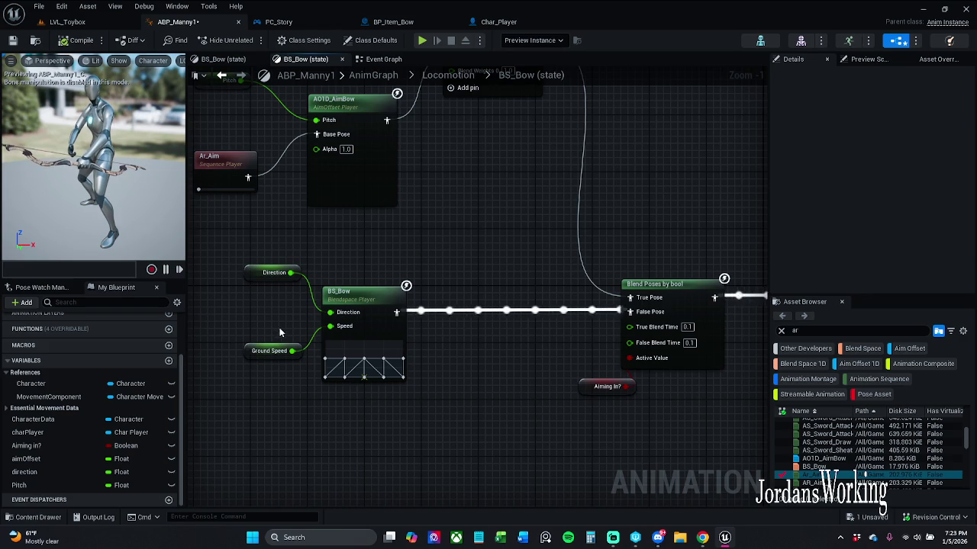
Inspect the Ground Speed and Direction variables, view the Blend Poses by bool node, and undo
click(270, 351)
click(263, 272)
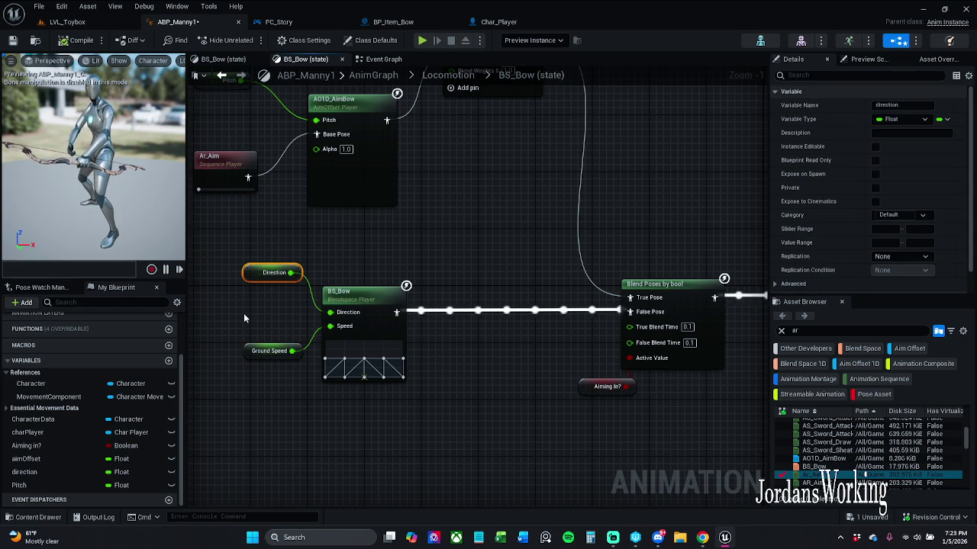
scroll(756, 203, down, 3)
scroll(809, 218, down, 1)
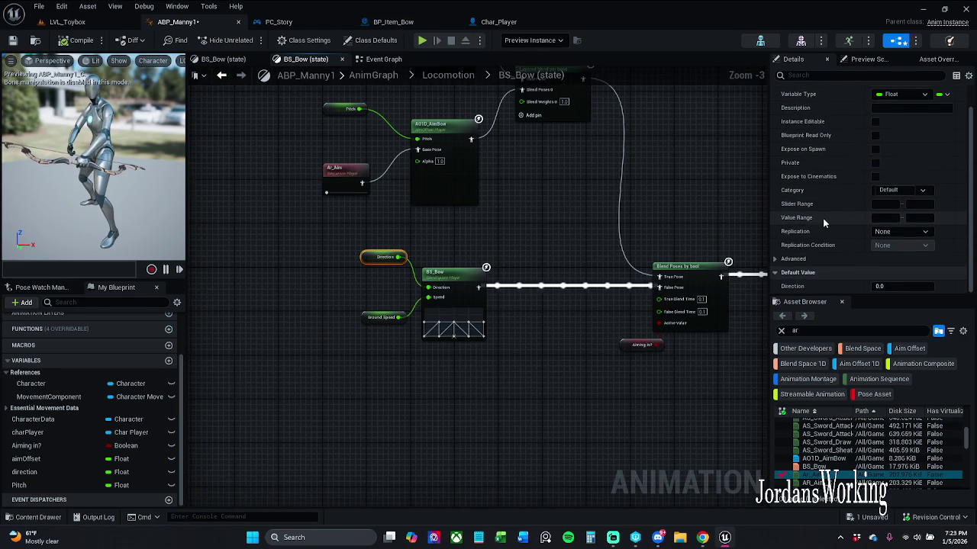
scroll(449, 260, up, 3)
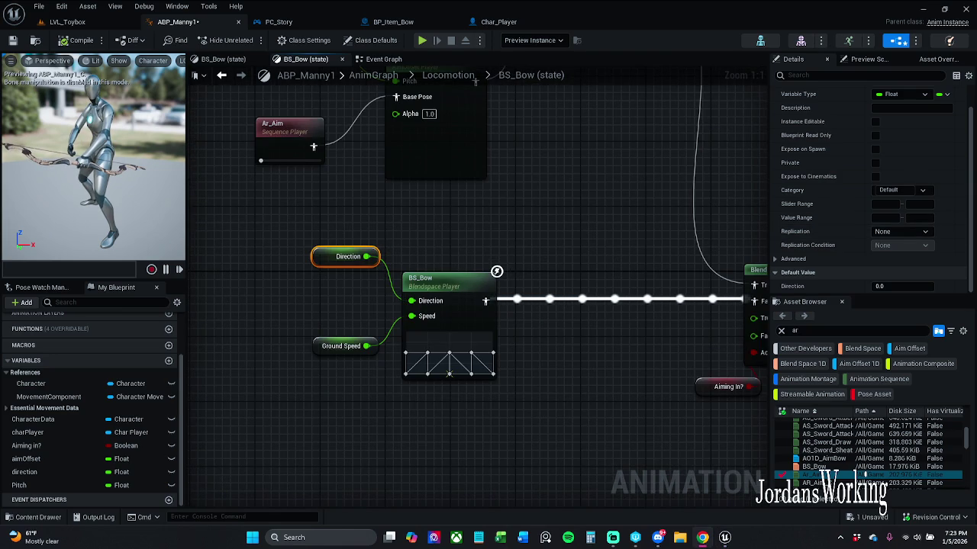
drag(570, 344, 490, 339)
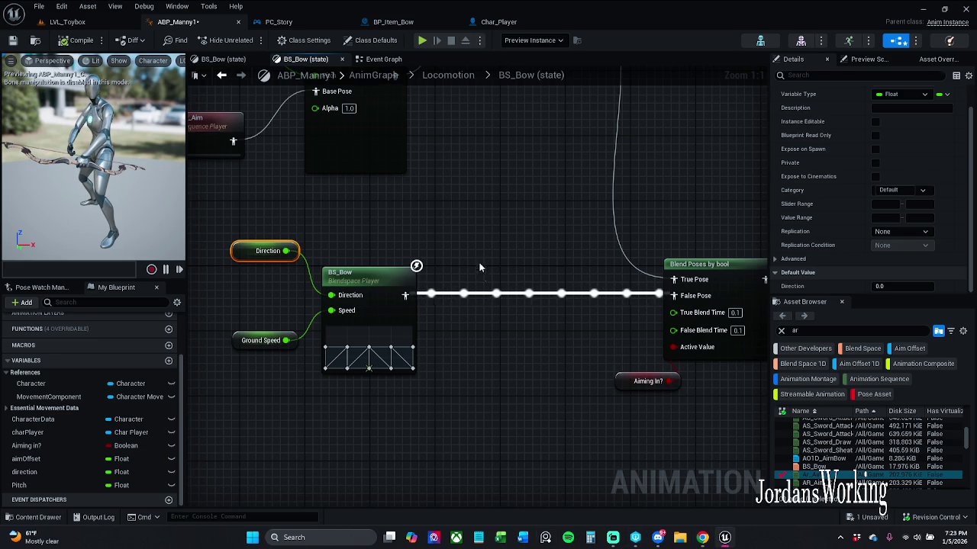
click(469, 318)
scroll(468, 318, down, 1)
key(ctrl+z)
key(ctrl+z)
key(ctrl+z)
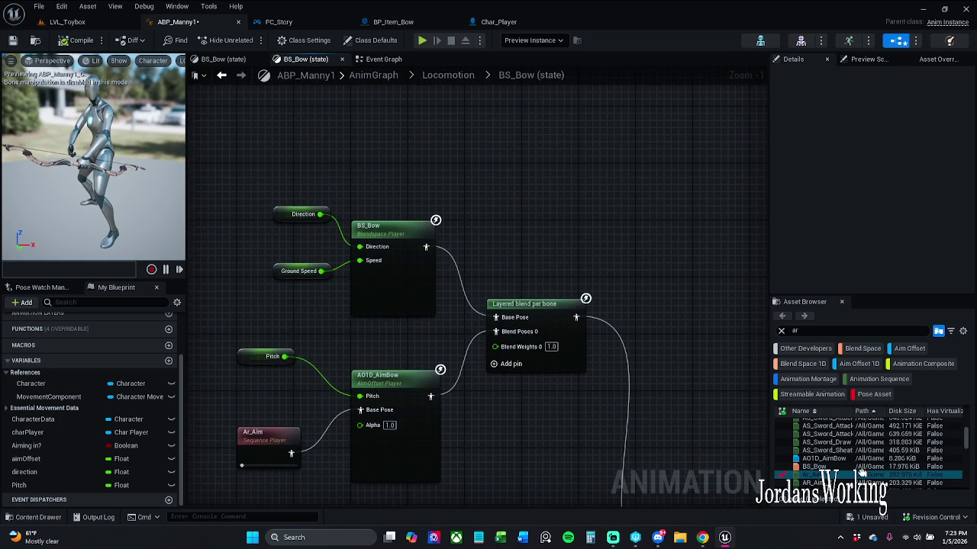
Search 'bs bow' in the Asset Browser and drag a new BS_Bow blendspace player into the graph
click(860, 331)
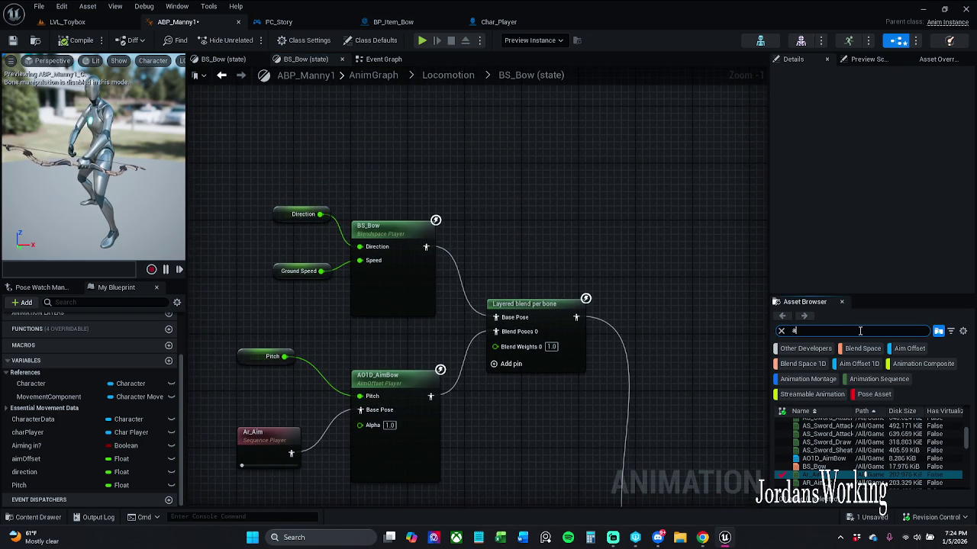
text(bs b)
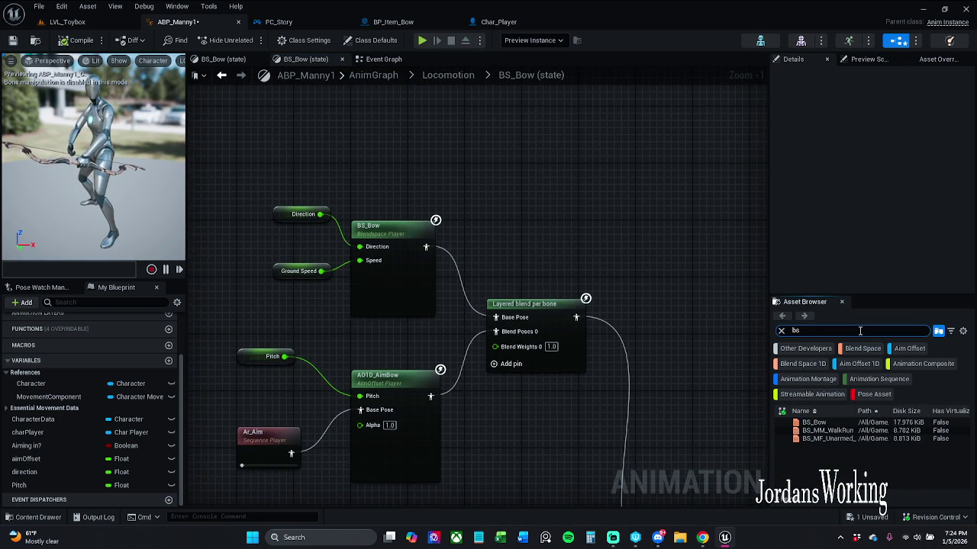
text(ow)
mouse_move(813, 422)
mouse_down()
mouse_move(627, 337)
mouse_move(583, 188)
mouse_up()
drag(661, 218, 525, 161)
Wire Direction and Ground Speed into the new BS_Bow's Direction and Speed inputs
drag(320, 213, 452, 155)
mouse_move(453, 169)
mouse_down()
mouse_move(412, 177)
mouse_move(321, 271)
mouse_up()
click(412, 225)
Delete the old BS_Bow node and move the new one down-left into its place
drag(510, 286, 572, 97)
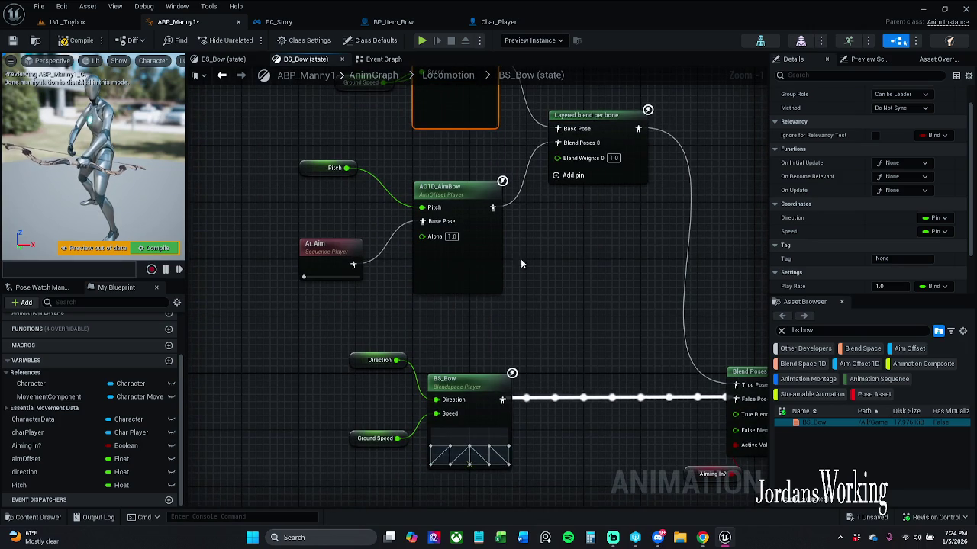
drag(520, 265, 519, 343)
key(Delete)
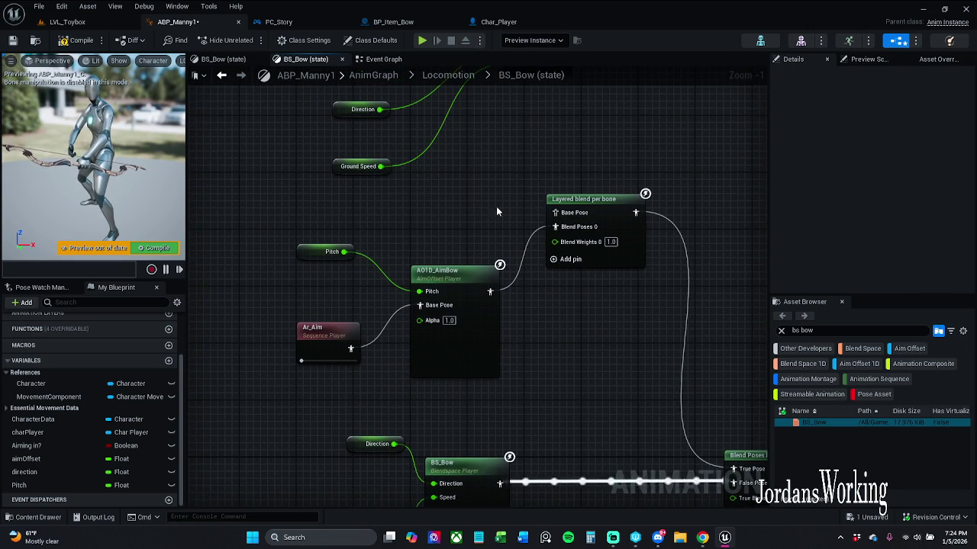
drag(504, 119, 487, 240)
mouse_move(523, 174)
mouse_down()
mouse_move(443, 251)
mouse_move(538, 297)
mouse_move(538, 333)
mouse_up()
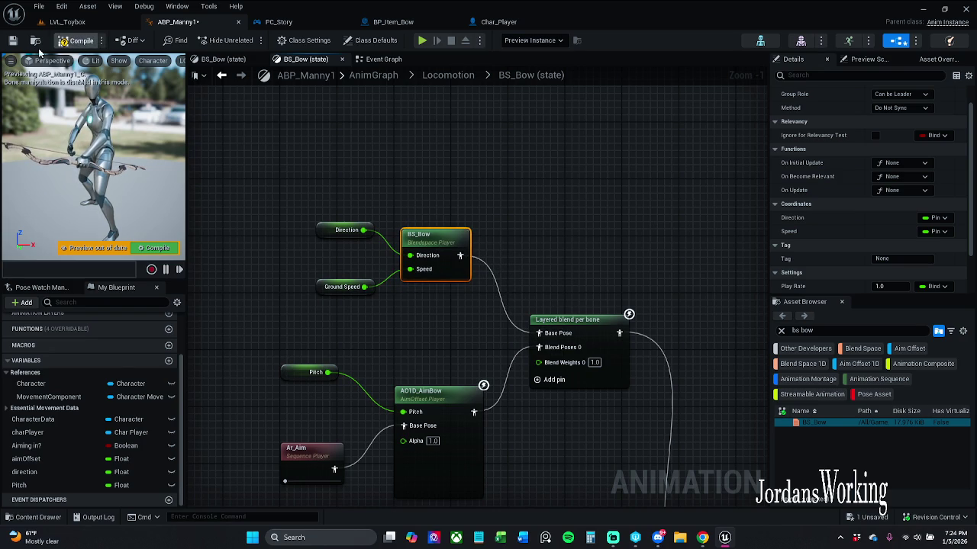
click(73, 21)
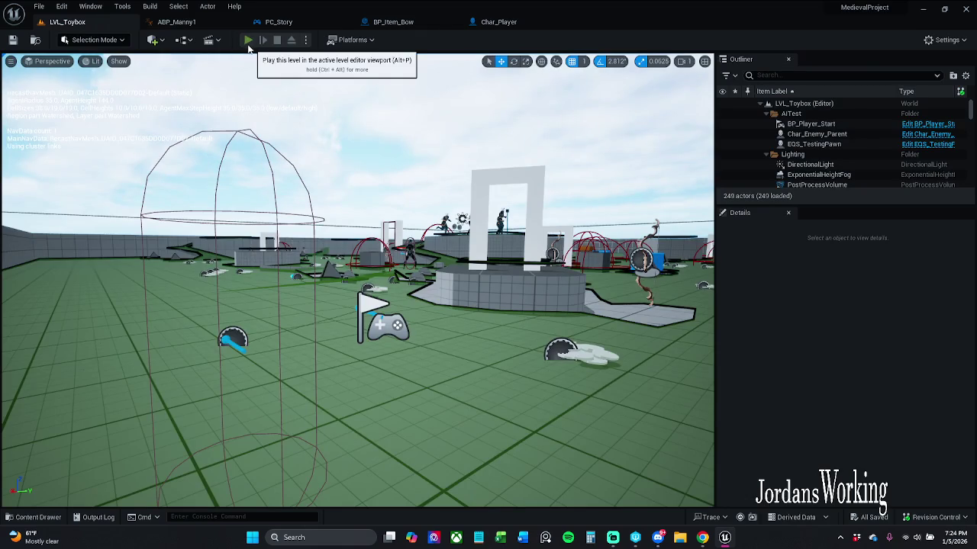
click(248, 40)
key(e)
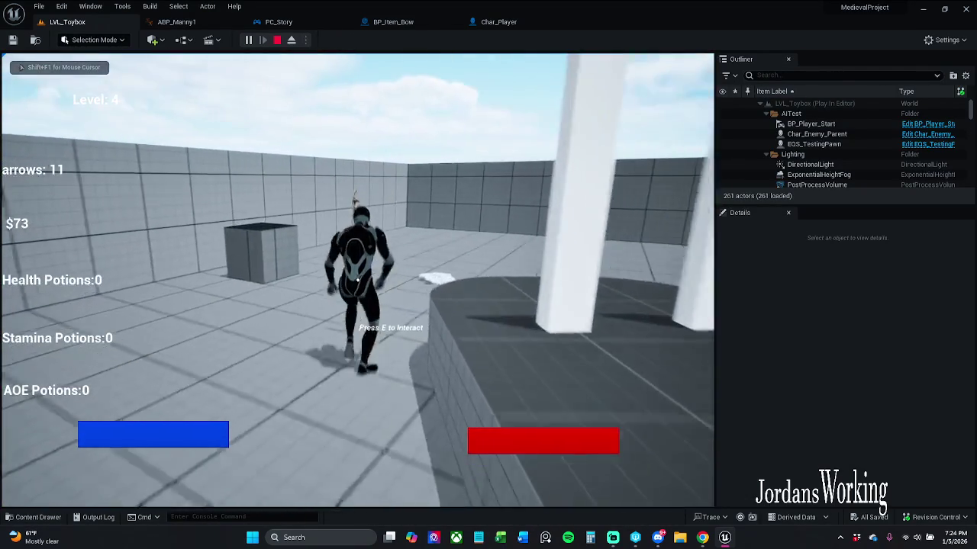
key(e)
key(w)
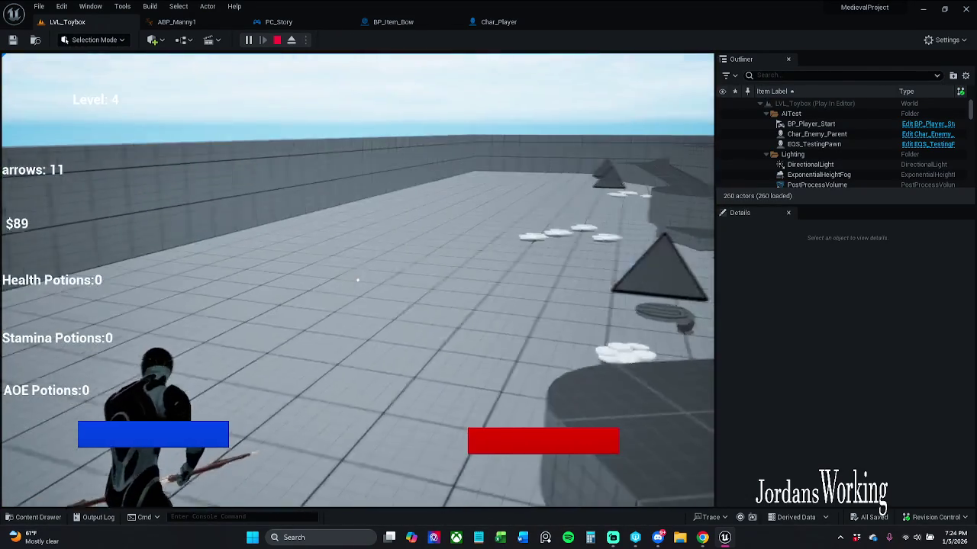
key(w)
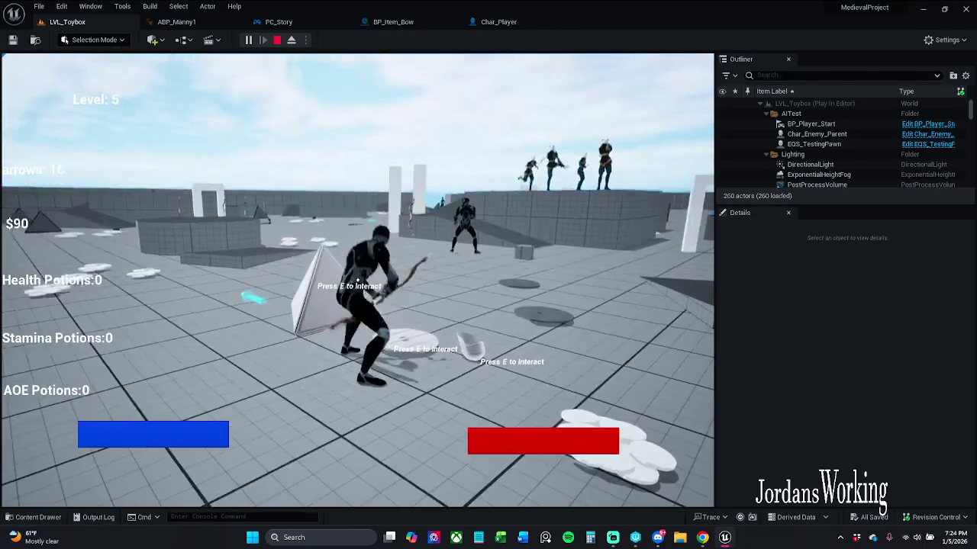
key(Escape)
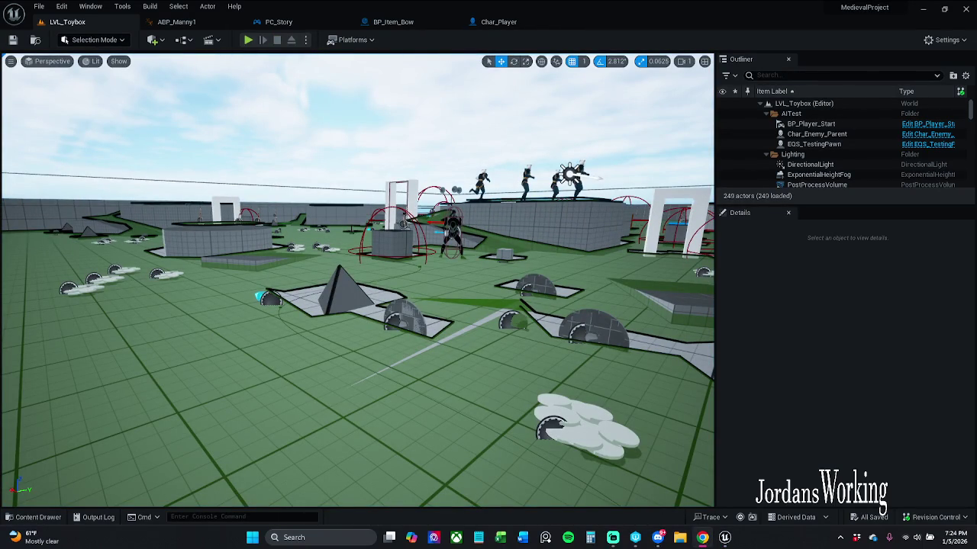
click(177, 21)
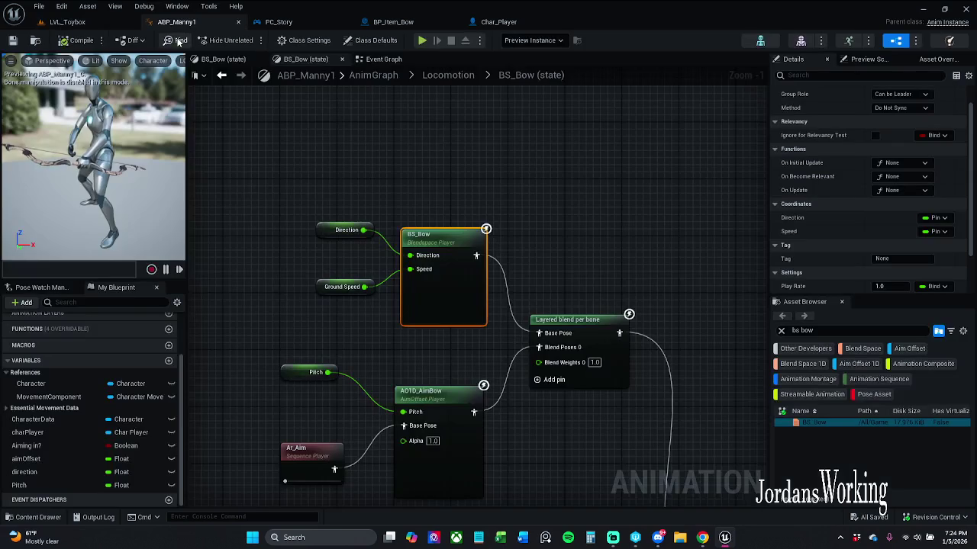
Add a new BS_Bow blendspace node from the Asset Browser near the top of the graph
click(586, 244)
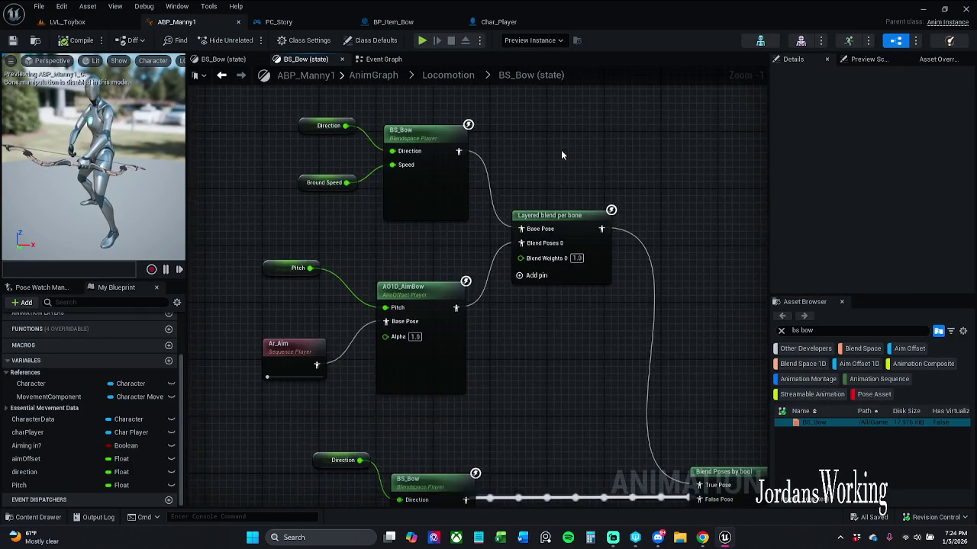
scroll(561, 150, down, 2)
drag(551, 158, 545, 198)
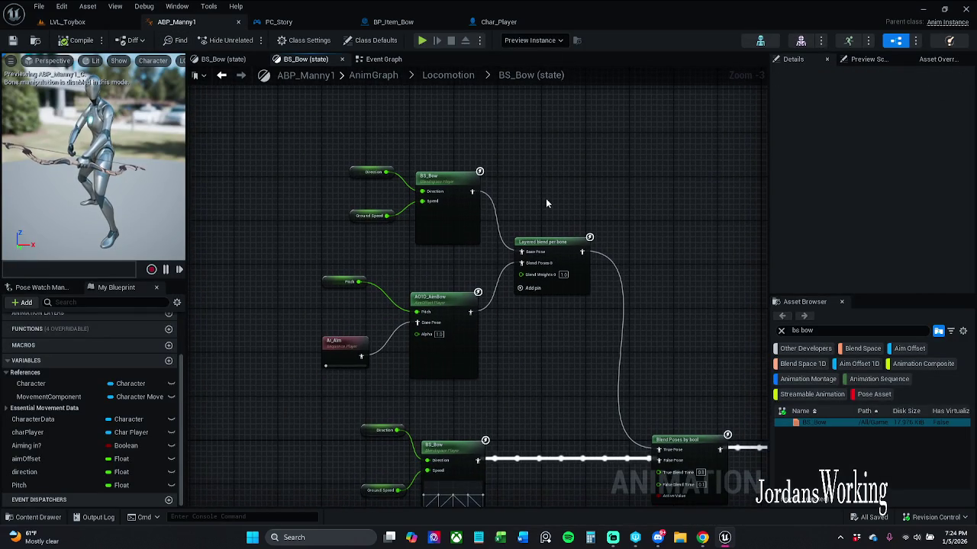
mouse_move(814, 422)
mouse_down()
mouse_move(620, 301)
mouse_move(647, 183)
mouse_up()
drag(633, 151, 546, 151)
Move the Direction wire onto the new BS_Bow node and delete the old BS_Bow
scroll(441, 169, up, 1)
mouse_move(419, 195)
mouse_down()
mouse_move(534, 187)
mouse_move(567, 167)
mouse_move(379, 222)
mouse_up()
drag(479, 128, 436, 201)
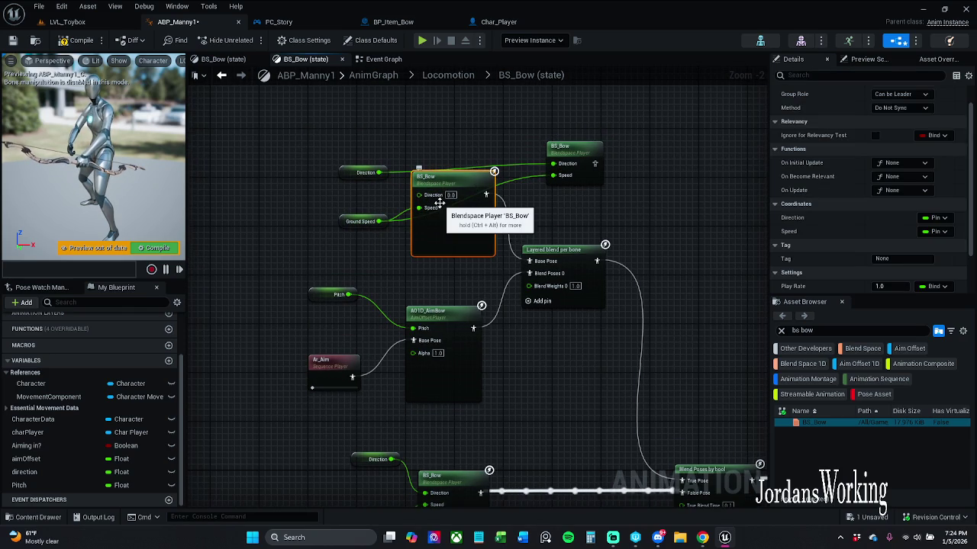
key(Delete)
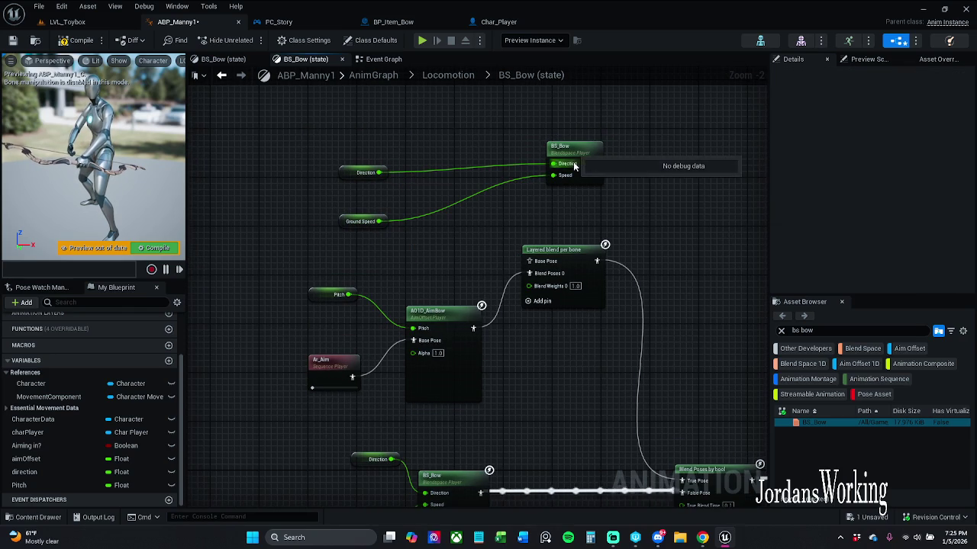
Connect the new BS_Bow to Layered blend per bone's Base Pose and check its settings
drag(596, 164, 529, 261)
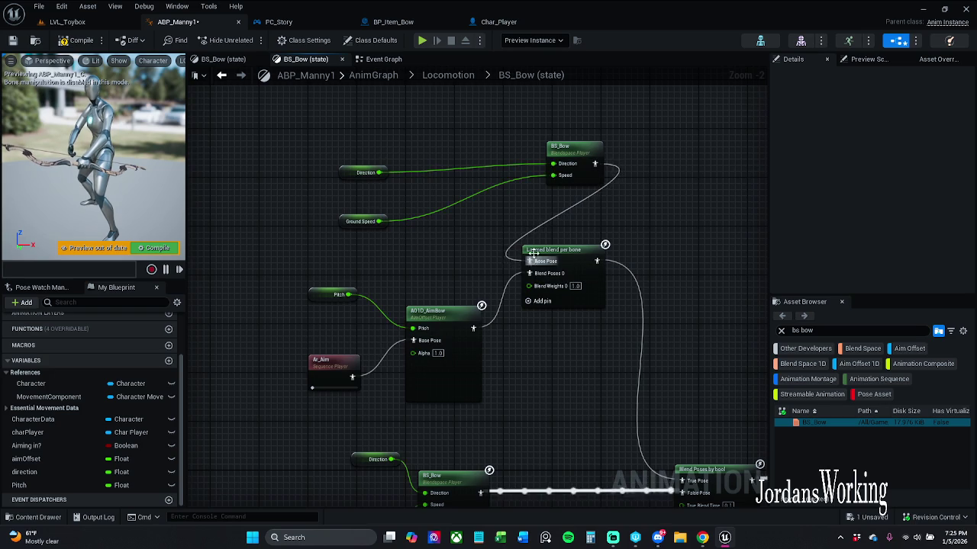
mouse_move(578, 155)
mouse_down()
mouse_move(487, 192)
mouse_move(443, 185)
mouse_up()
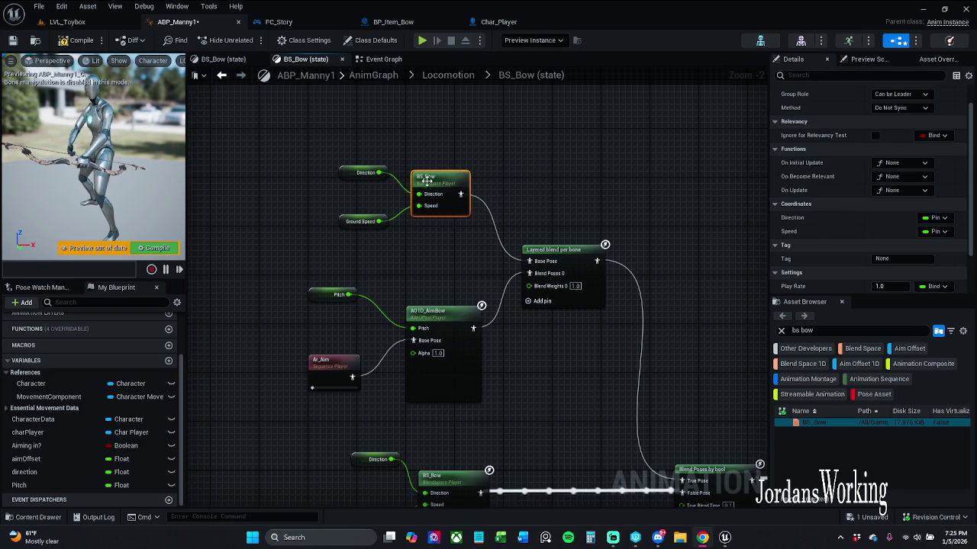
drag(605, 234, 557, 222)
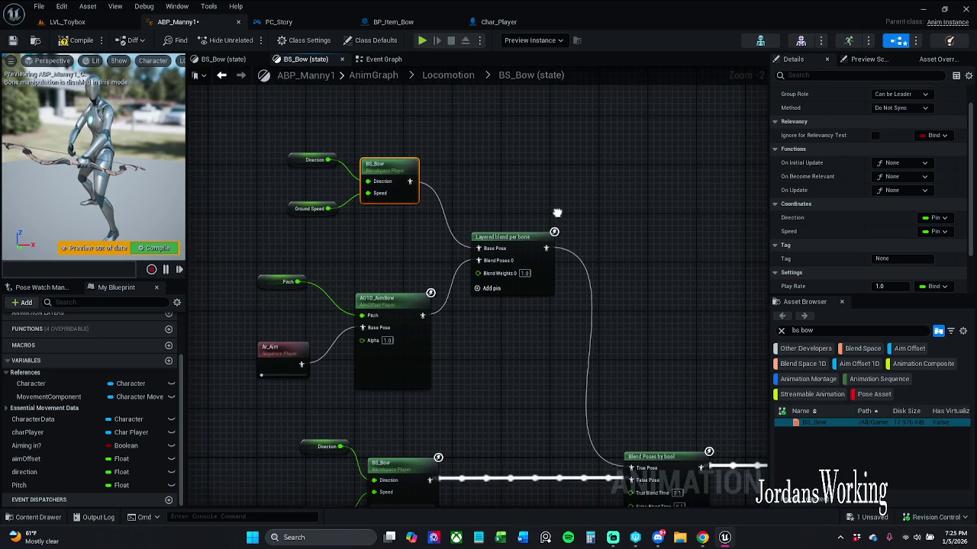
click(534, 259)
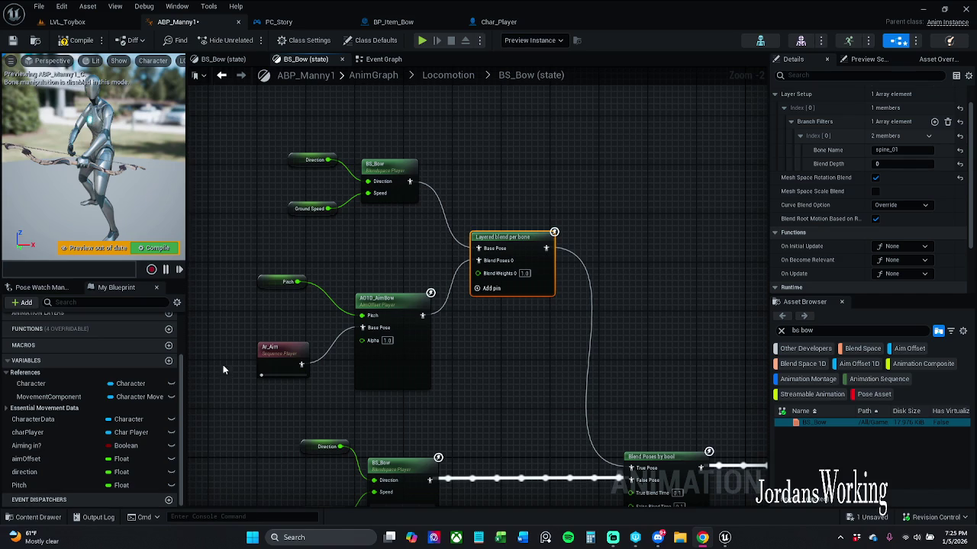
Compile ABP_Manny1 with Pitch and Ar_Aim feeding AO1D_AimBow, then select the Pitch variable
drag(229, 343, 256, 339)
click(290, 324)
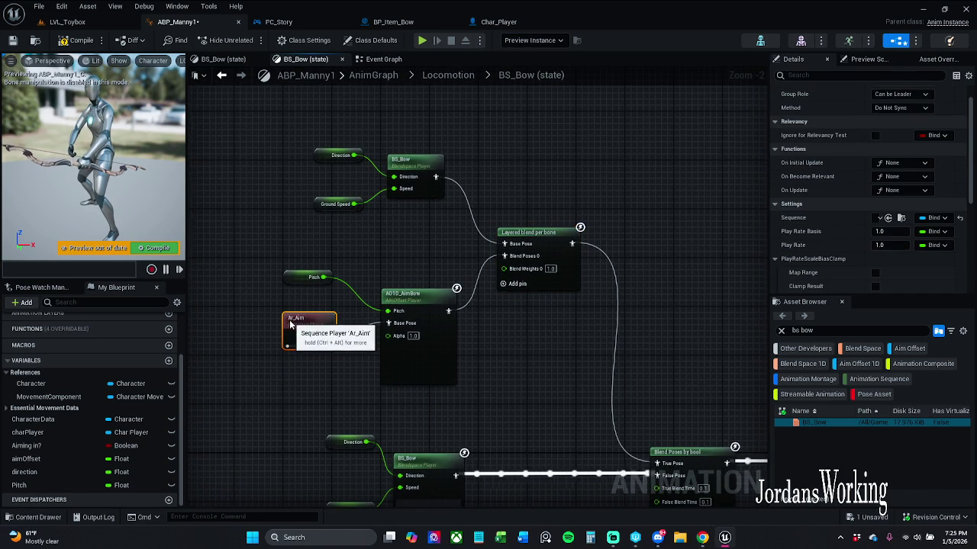
drag(288, 412, 315, 397)
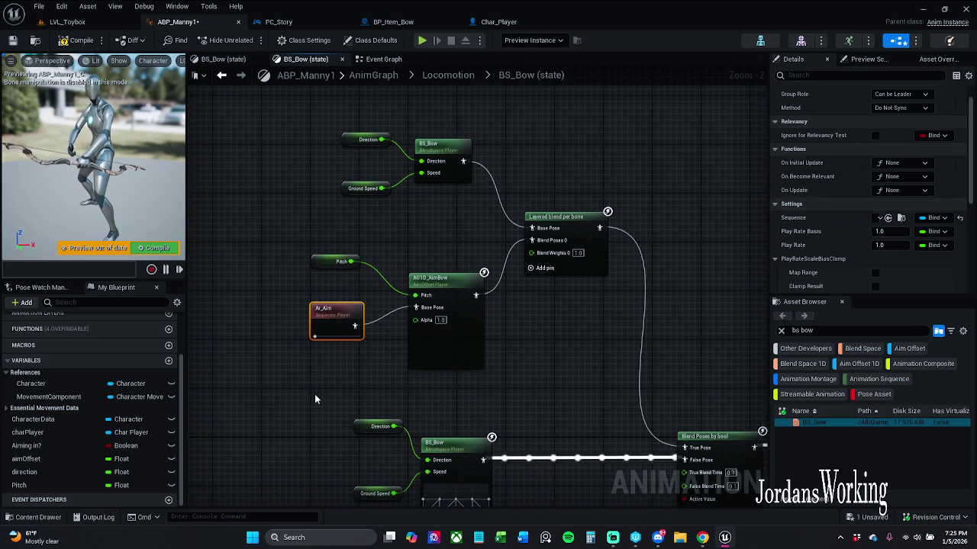
click(315, 393)
click(81, 40)
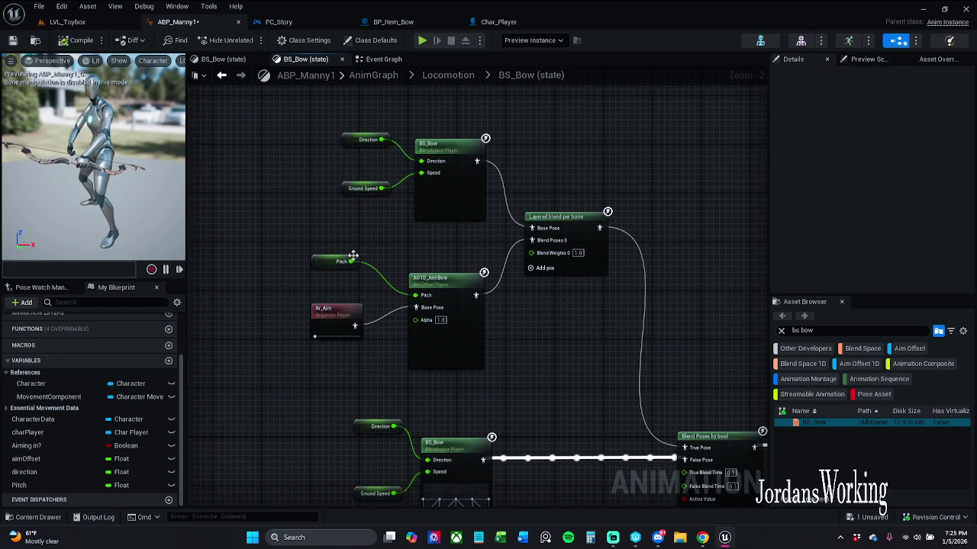
click(46, 485)
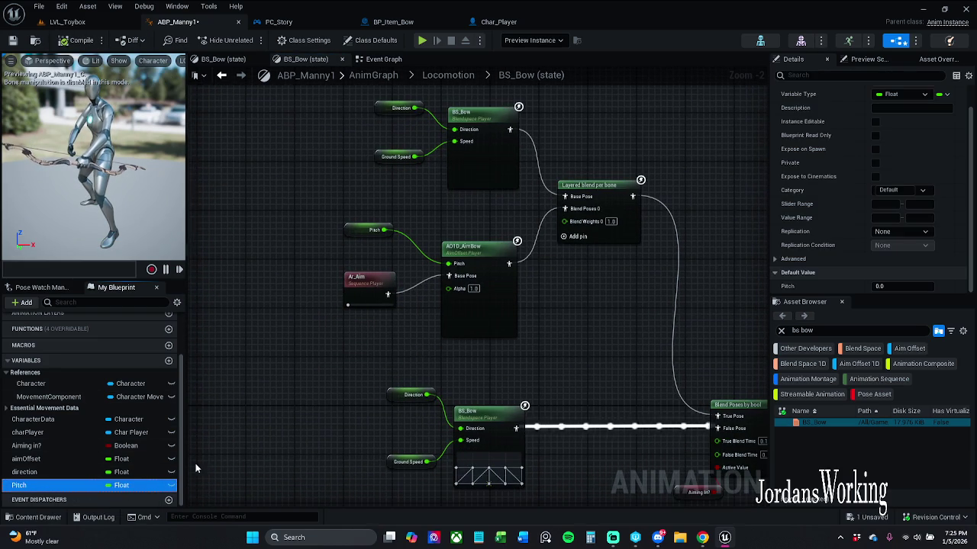
Find references to the Pitch variable, then delete its getter node and the variable itself
right_click(67, 485)
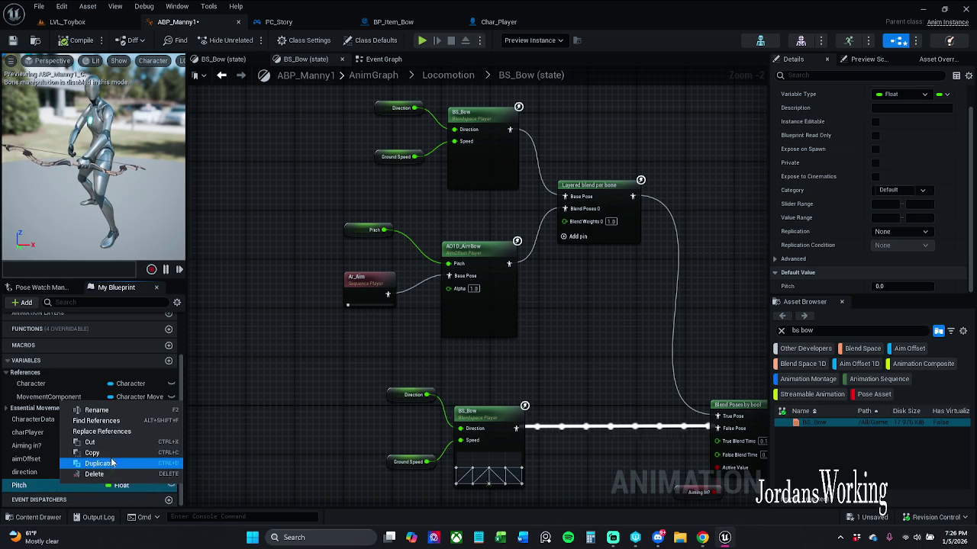
click(96, 420)
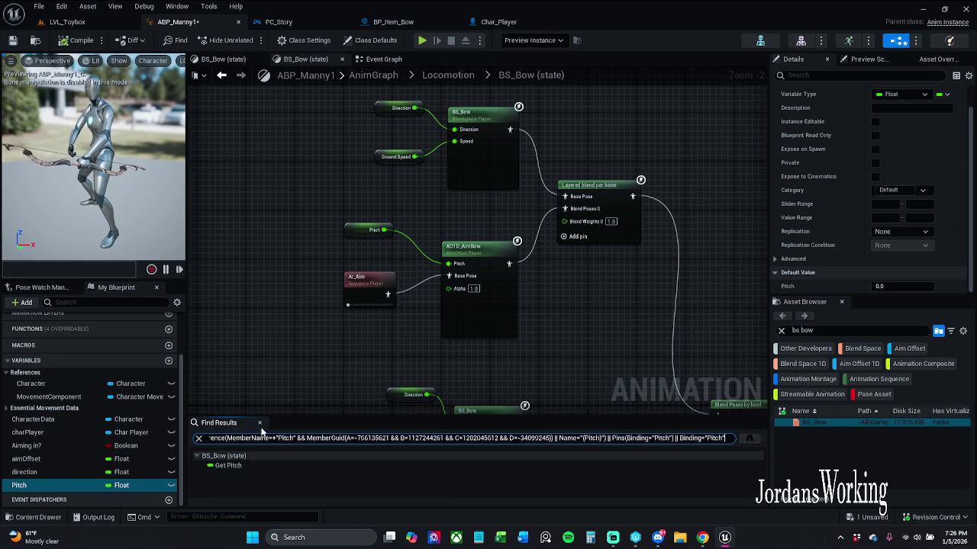
click(176, 418)
click(360, 232)
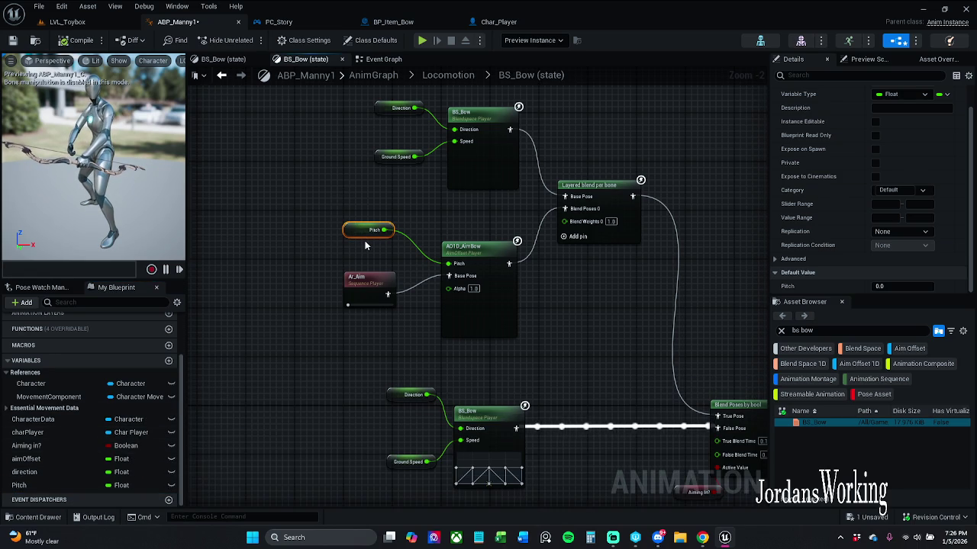
key(Delete)
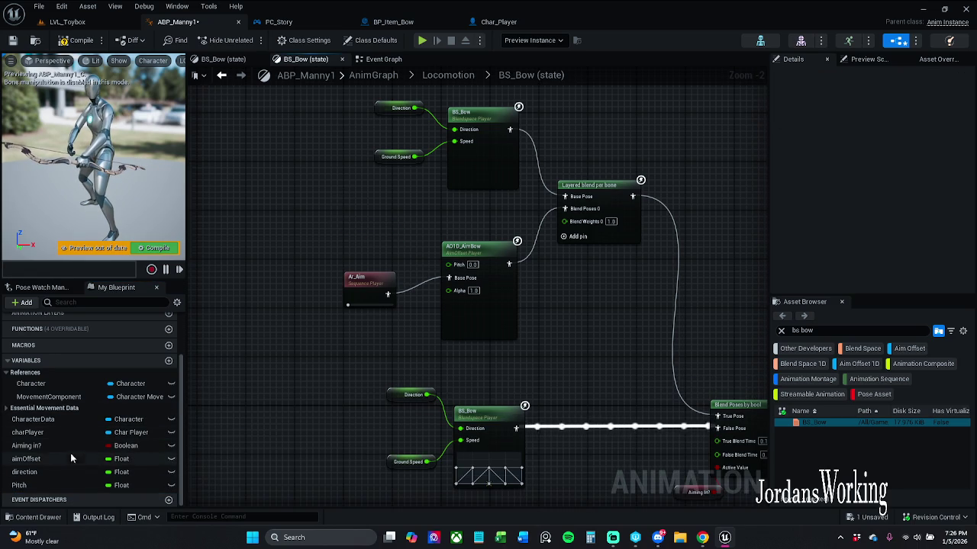
click(60, 486)
key(Delete)
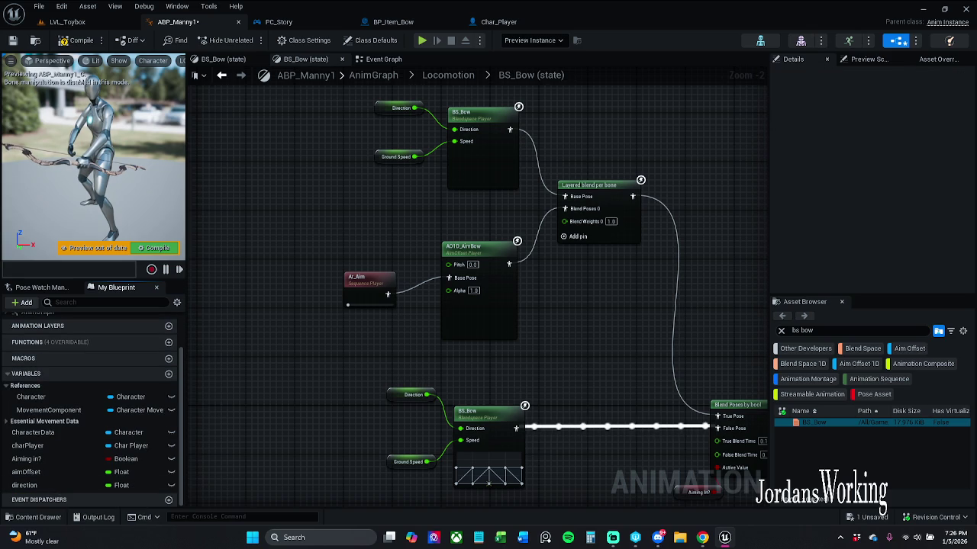
Promote AO1D_AimBow's Pitch pin to a new 'pitch' variable and compile
click(273, 431)
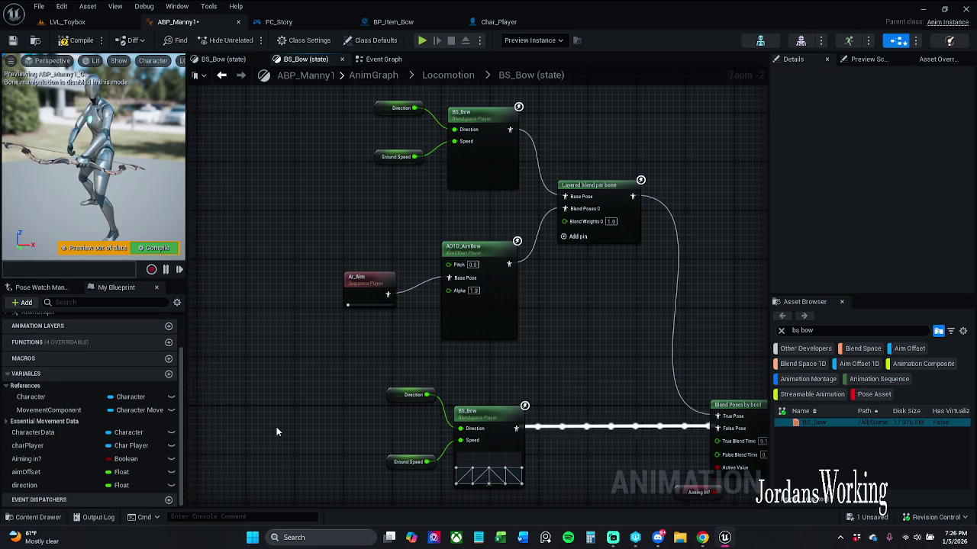
drag(448, 265, 395, 242)
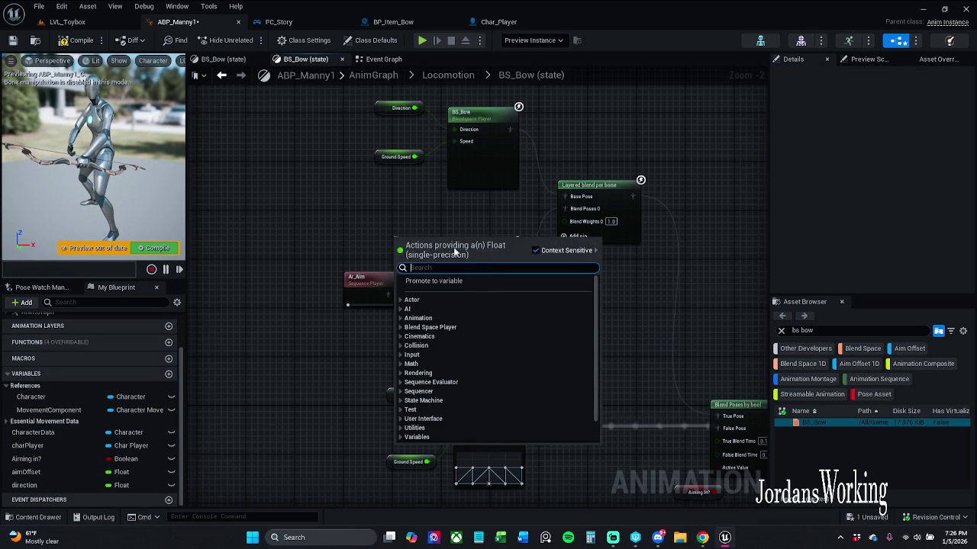
click(477, 282)
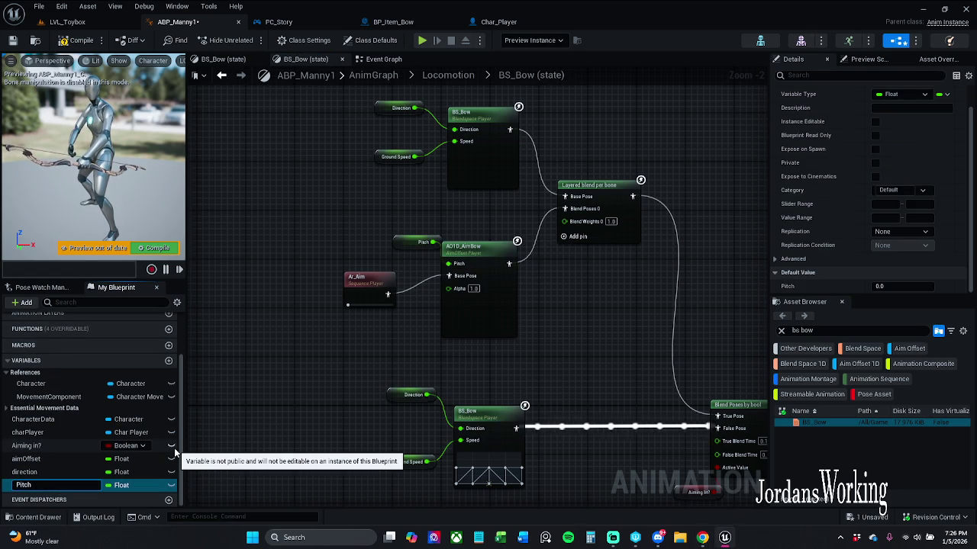
key(Return)
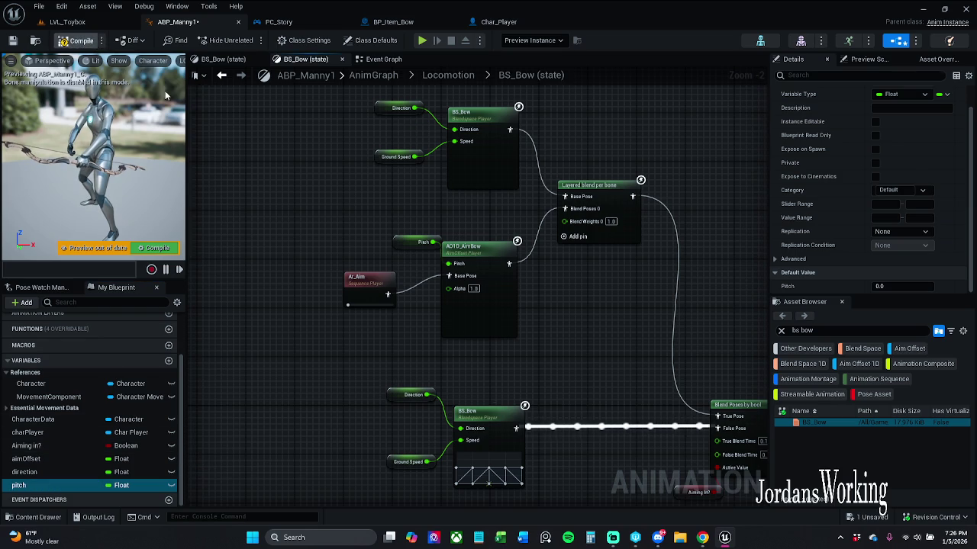
click(95, 46)
drag(403, 245, 374, 233)
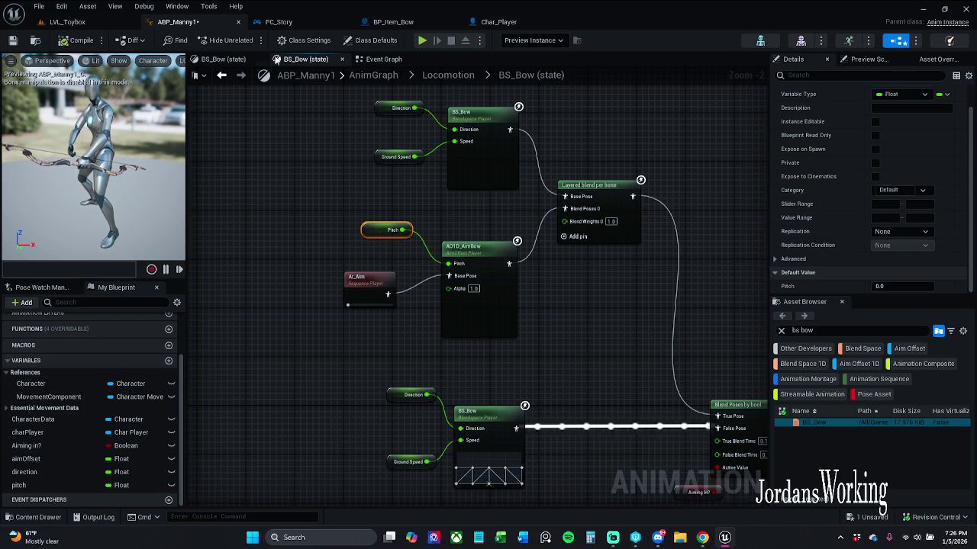
Save ABP_Manny1 and return to the Event Graph
click(12, 41)
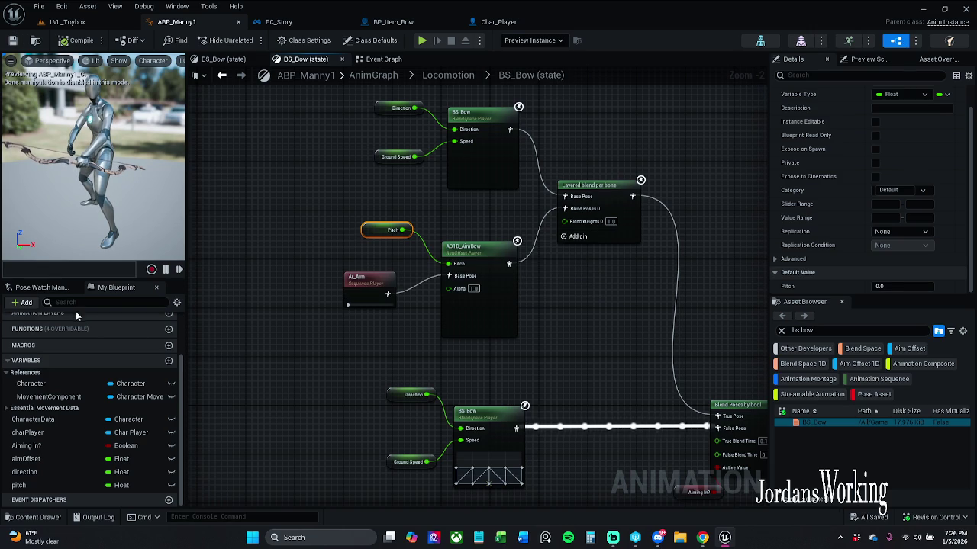
click(565, 197)
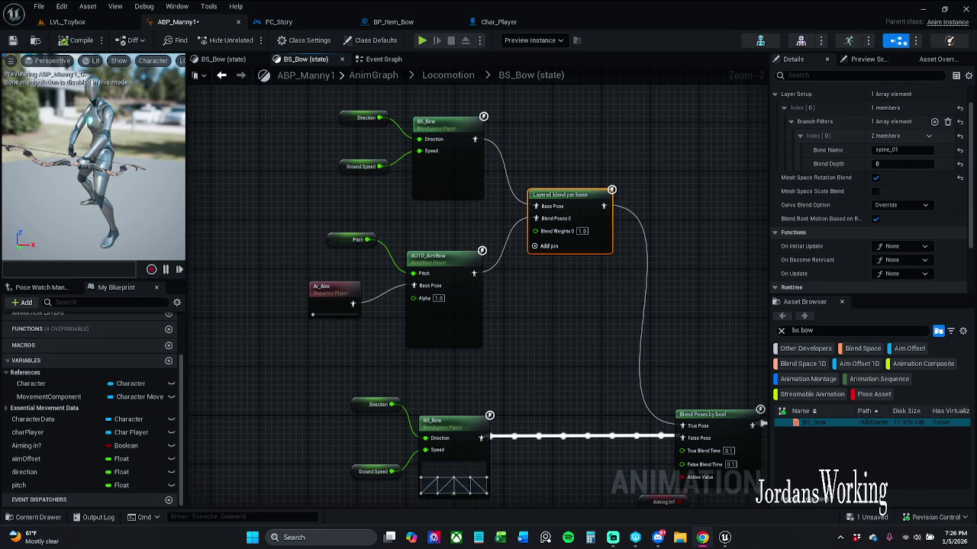
click(384, 61)
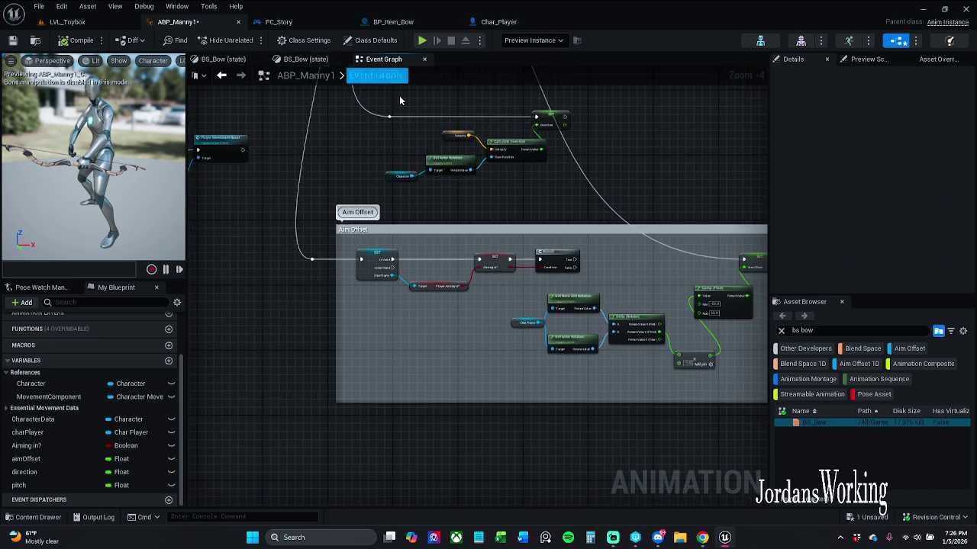
scroll(415, 372, down, 3)
scroll(414, 372, up, 3)
drag(415, 373, 413, 396)
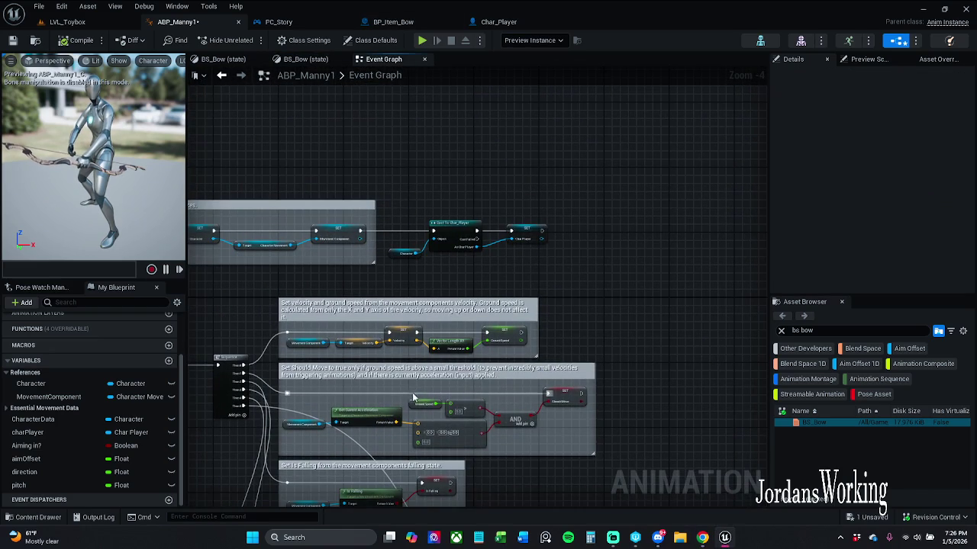
scroll(460, 275, up, 1)
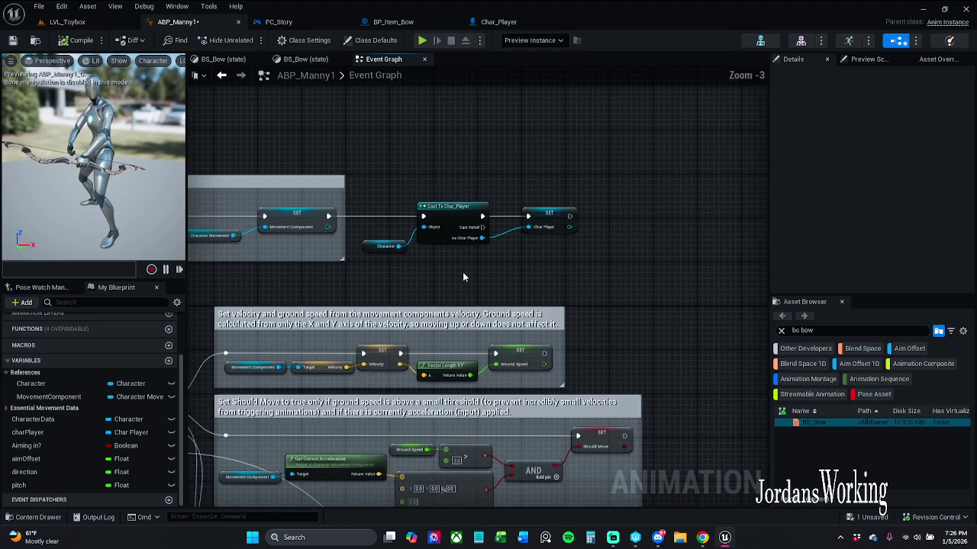
scroll(463, 271, up, 2)
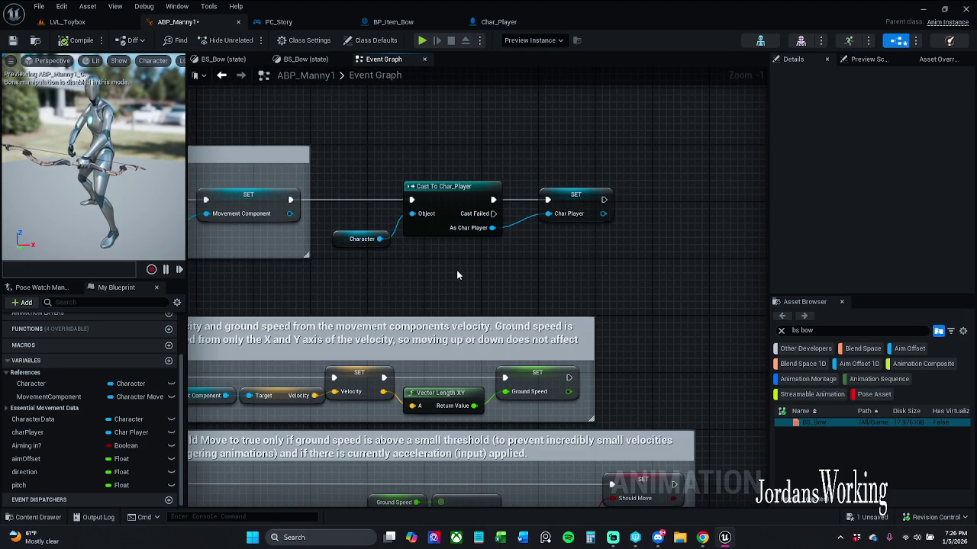
mouse_move(392, 142)
mouse_down()
mouse_move(452, 193)
mouse_move(661, 273)
mouse_up()
click(548, 252)
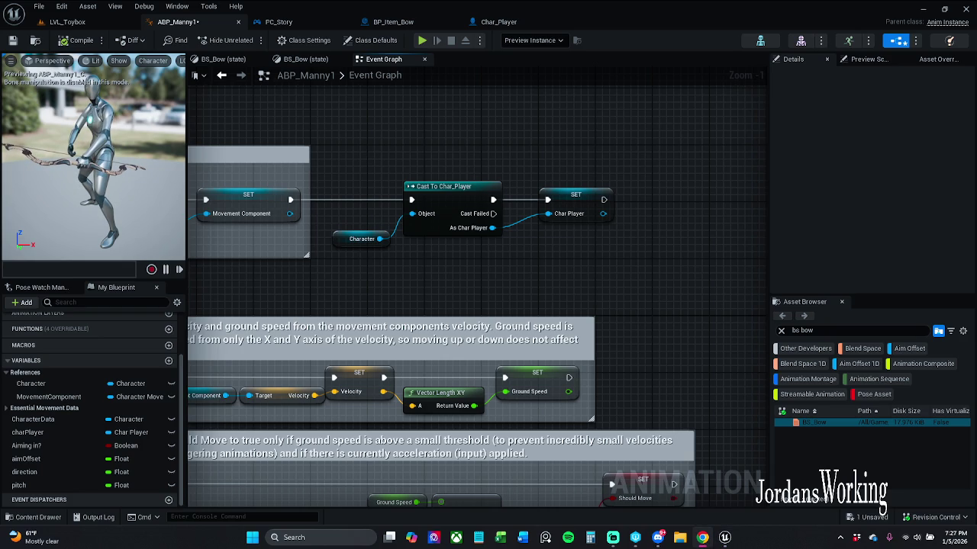
scroll(620, 151, down, 3)
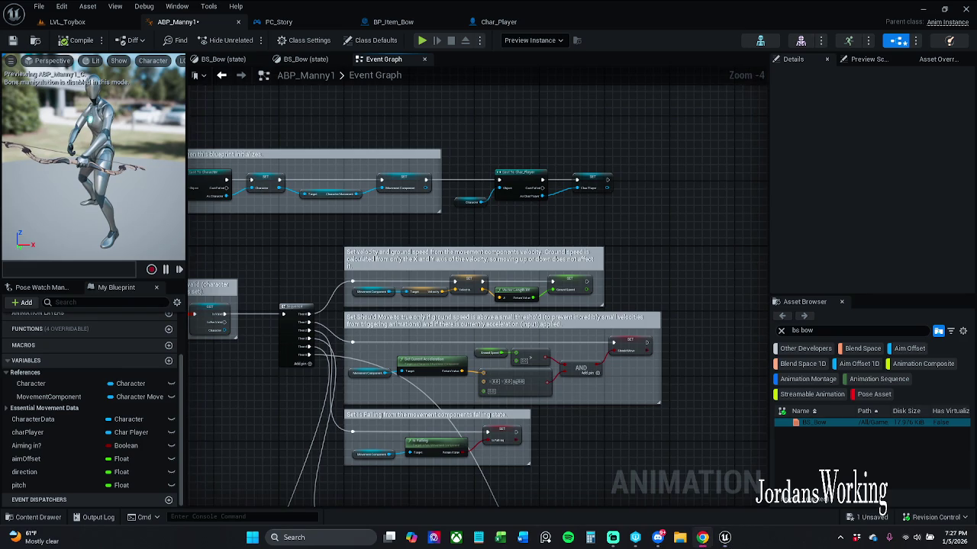
mouse_move(516, 332)
mouse_down()
mouse_move(493, 269)
mouse_move(508, 226)
mouse_move(510, 133)
mouse_up()
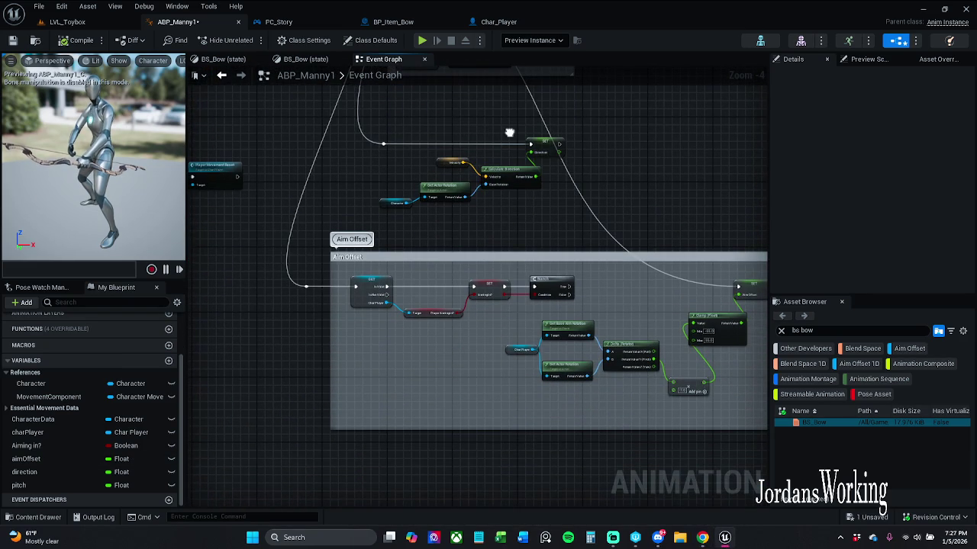
drag(660, 275, 612, 271)
Delete the Branch node in the Aim Offset section and recompile
click(505, 284)
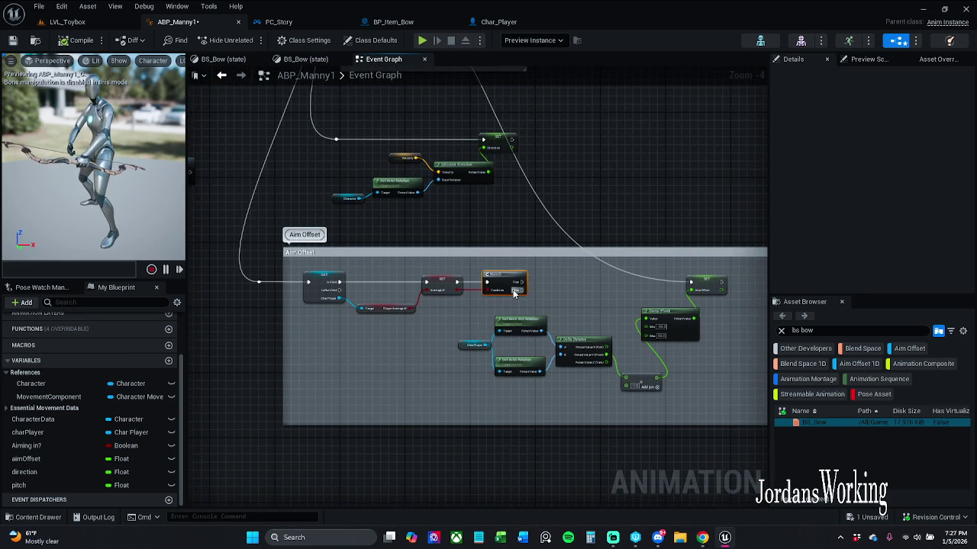
key(Delete)
drag(513, 285, 477, 281)
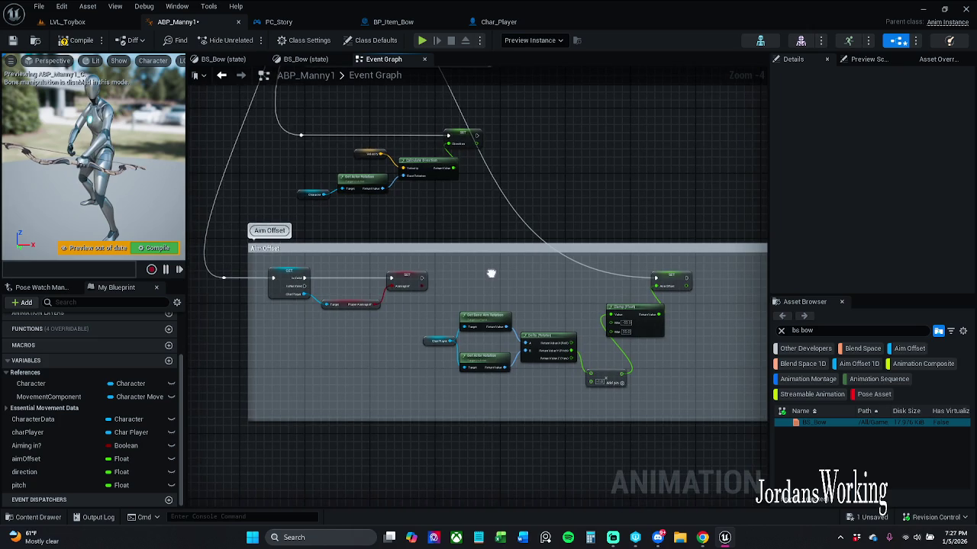
click(71, 42)
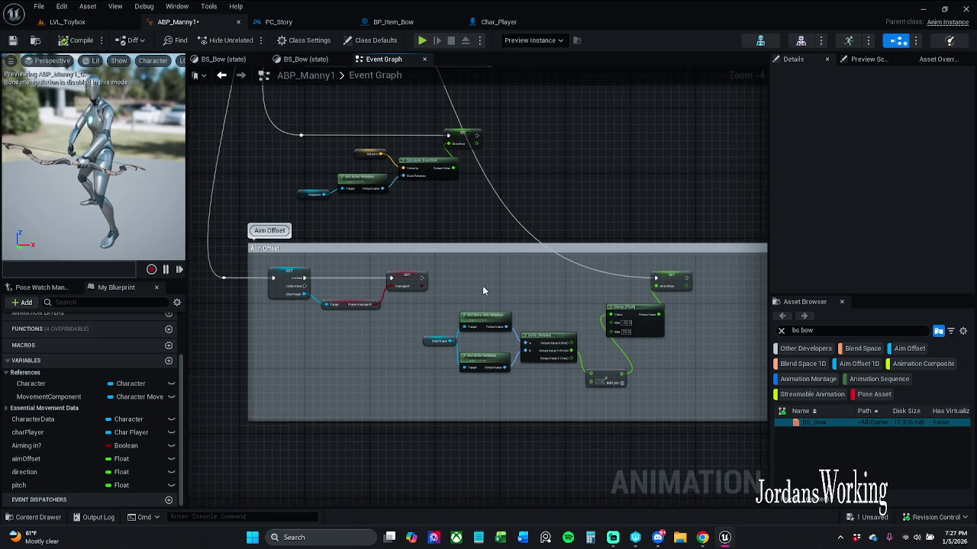
Move the Aim Offset nodes out of their comment box and shift the event group left
scroll(548, 284, down, 2)
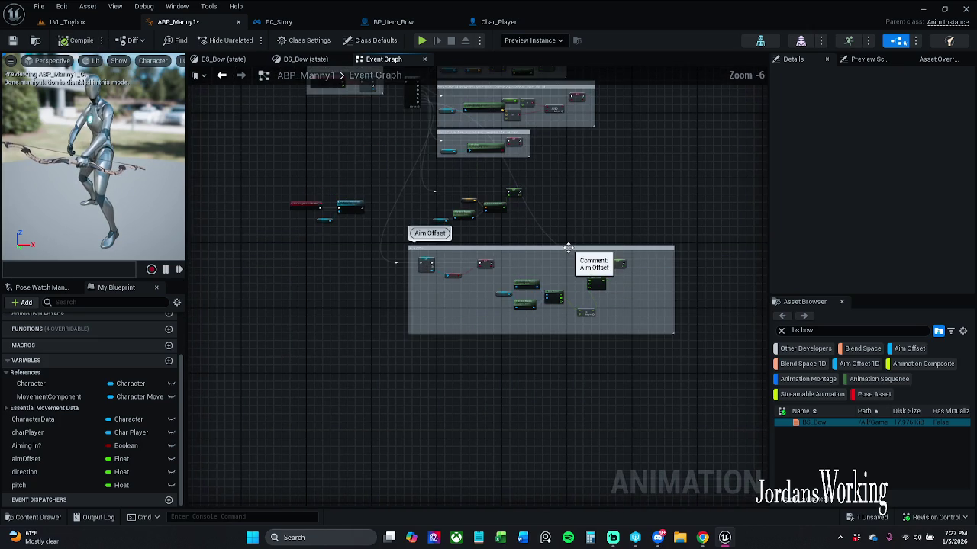
drag(527, 271, 647, 326)
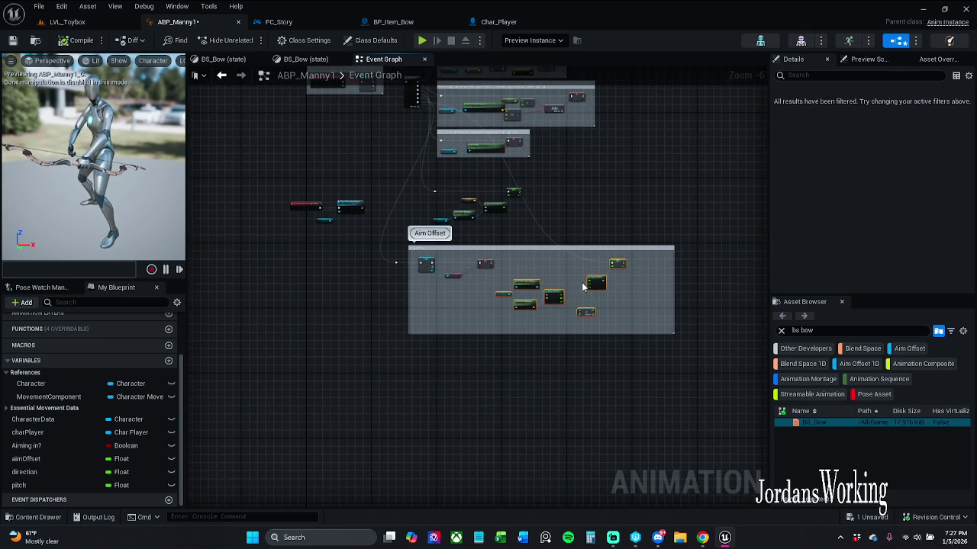
mouse_move(596, 287)
mouse_down()
mouse_move(403, 340)
mouse_move(362, 339)
mouse_move(386, 339)
mouse_up()
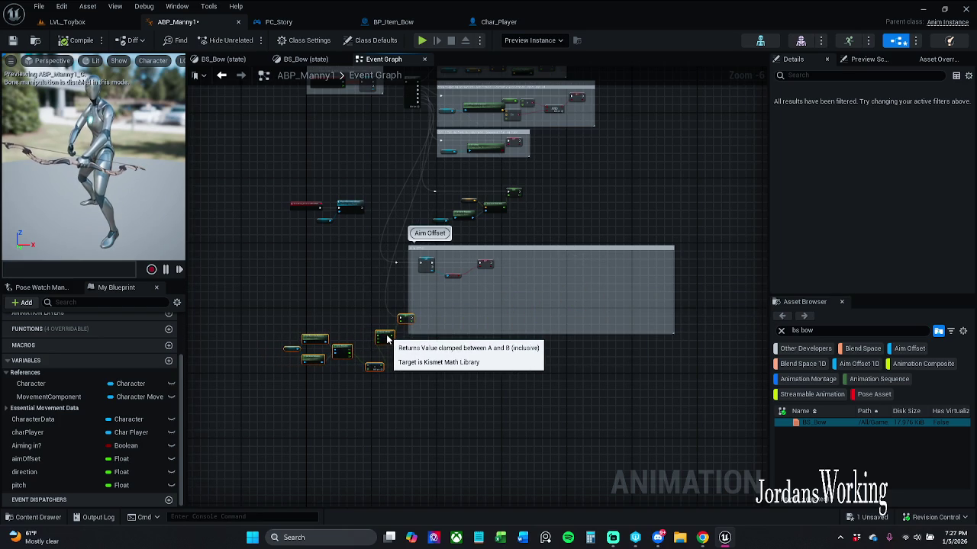
drag(400, 163, 498, 263)
mouse_move(391, 161)
mouse_down()
mouse_move(510, 213)
mouse_move(424, 195)
mouse_move(292, 195)
mouse_move(387, 191)
mouse_move(408, 208)
mouse_up()
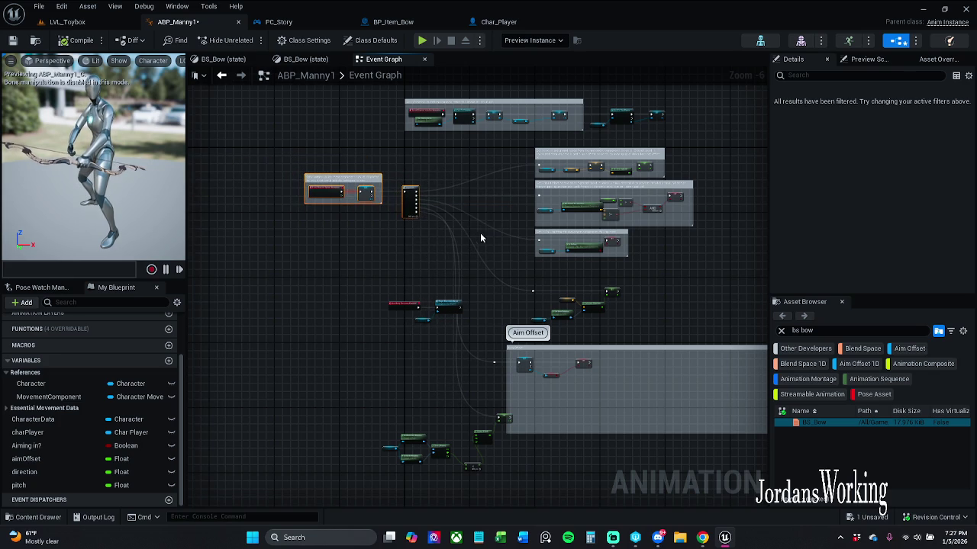
Reposition the small node group and the three movement-reset nodes up and to the right
click(448, 305)
drag(451, 311, 414, 277)
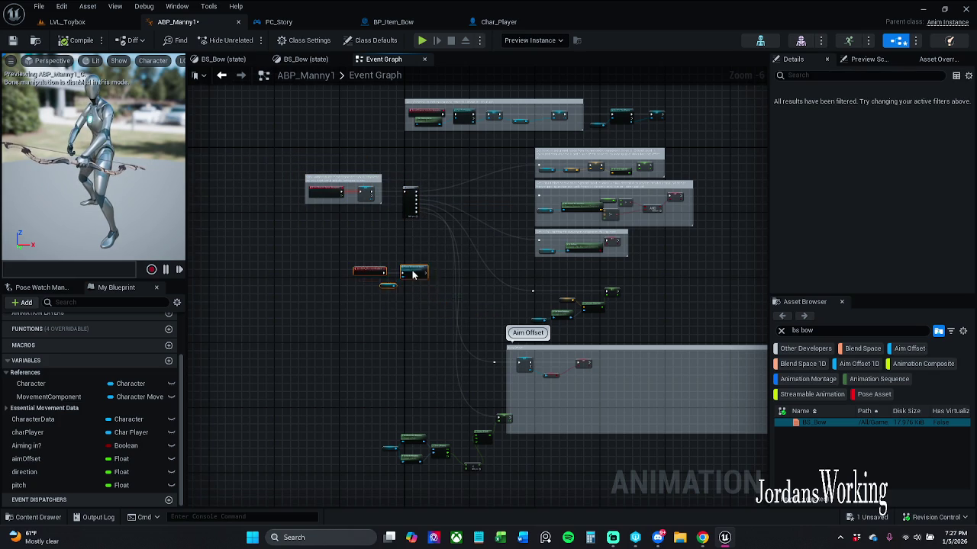
scroll(414, 277, up, 7)
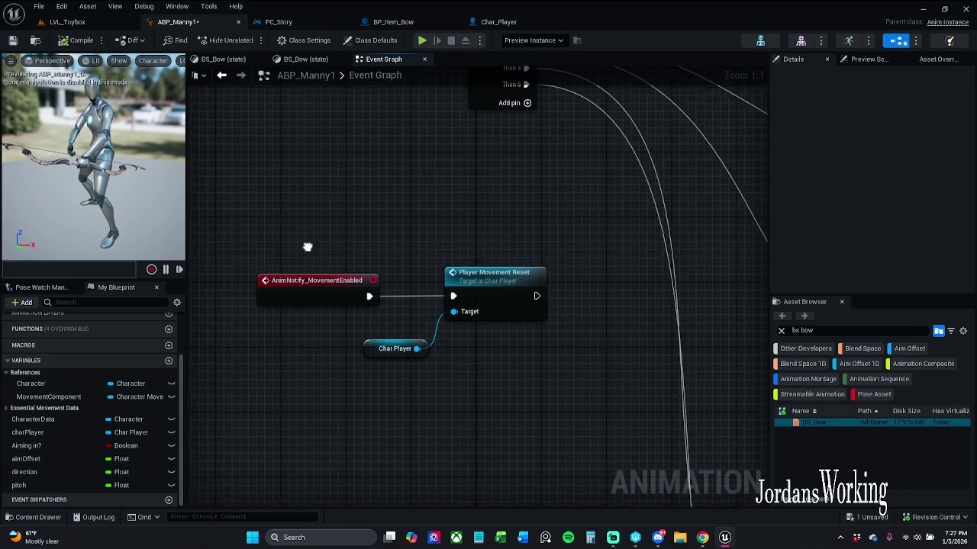
drag(306, 236, 540, 368)
drag(374, 290, 395, 272)
click(375, 340)
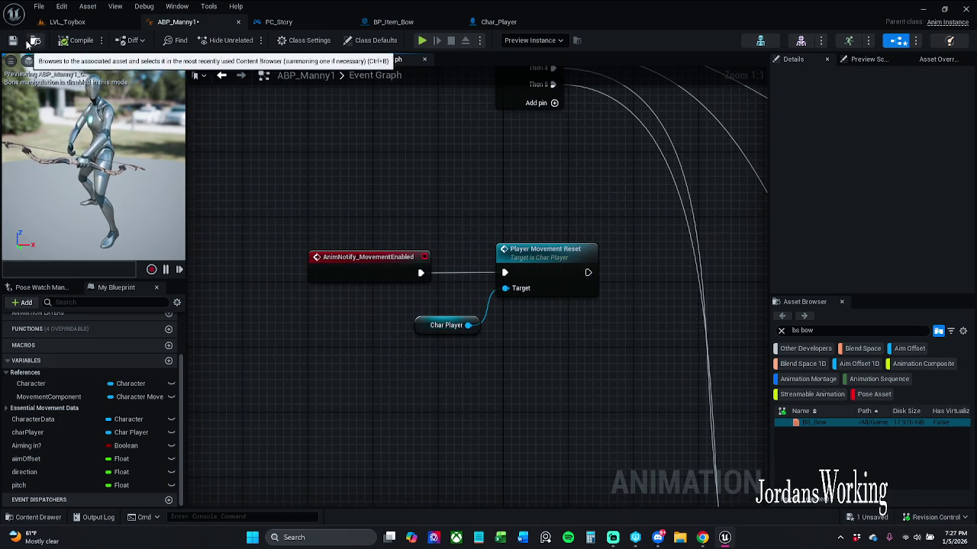
Save ABP_Manny1 with Ctrl+S and nudge the Char Player node slightly up
key(ctrl+s)
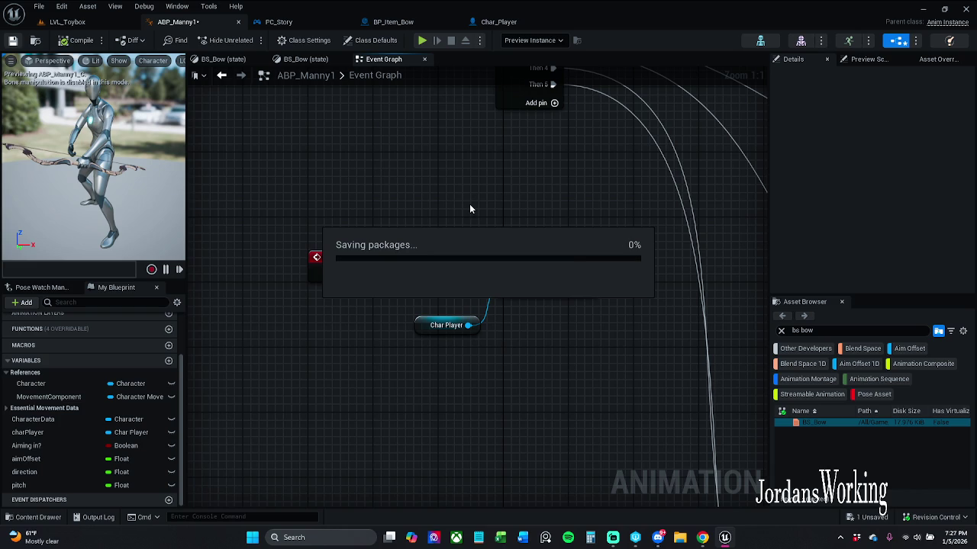
drag(469, 206, 419, 206)
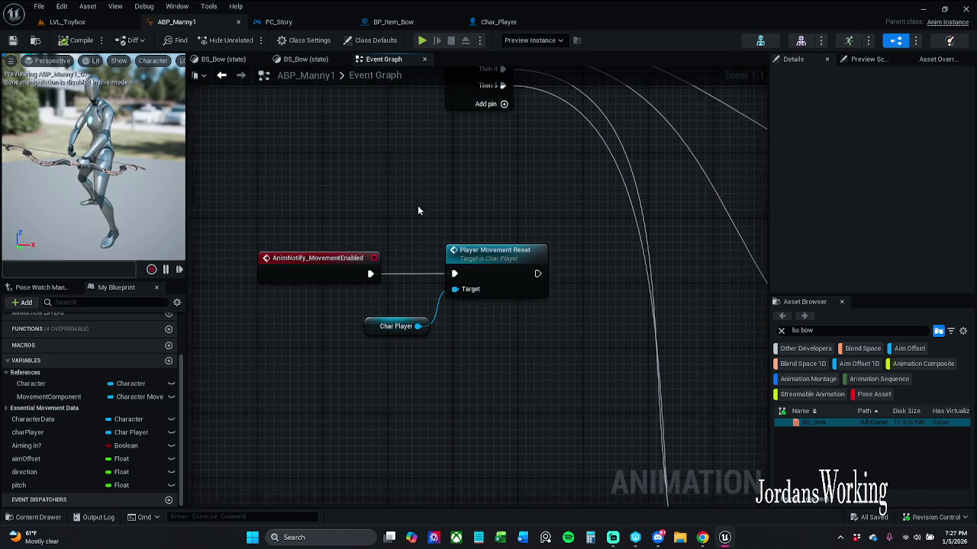
scroll(411, 203, down, 5)
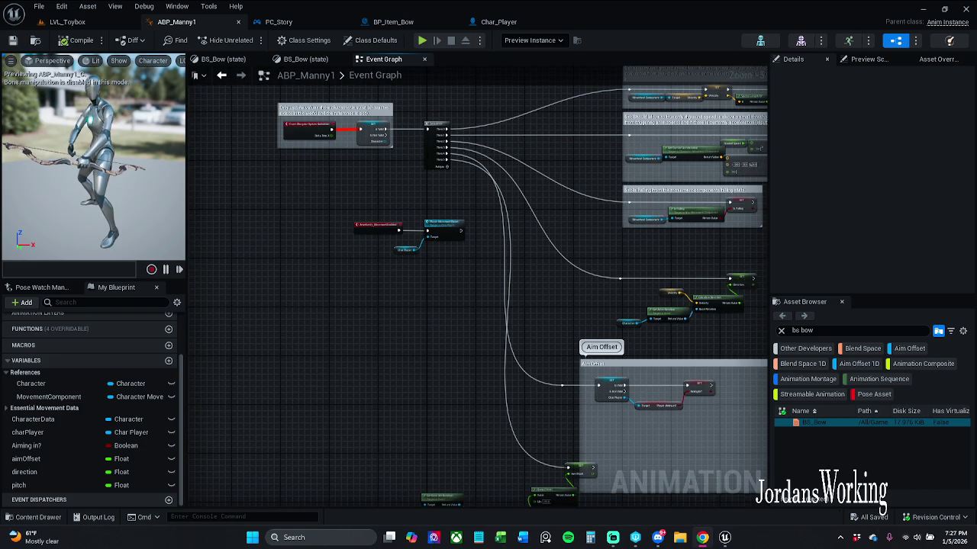
scroll(350, 242, up, 5)
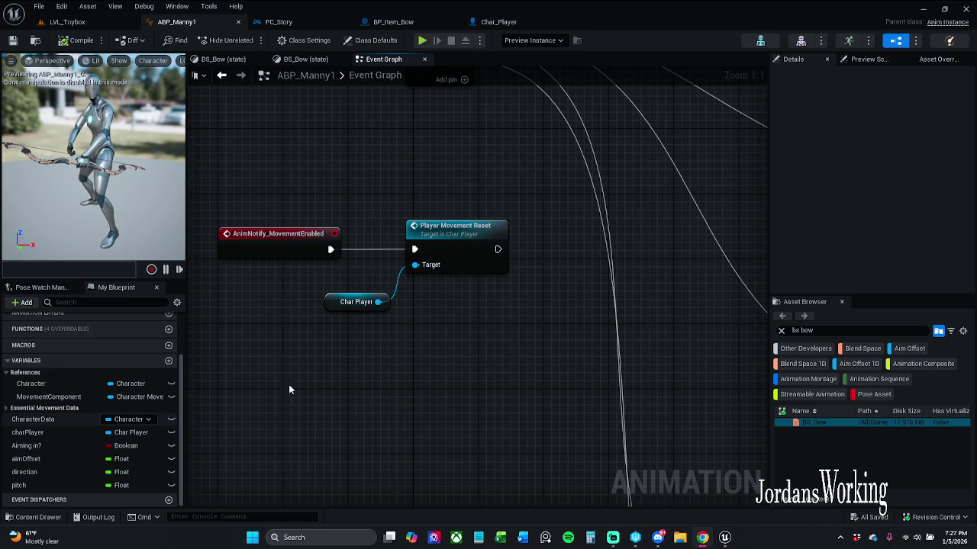
drag(320, 309, 328, 300)
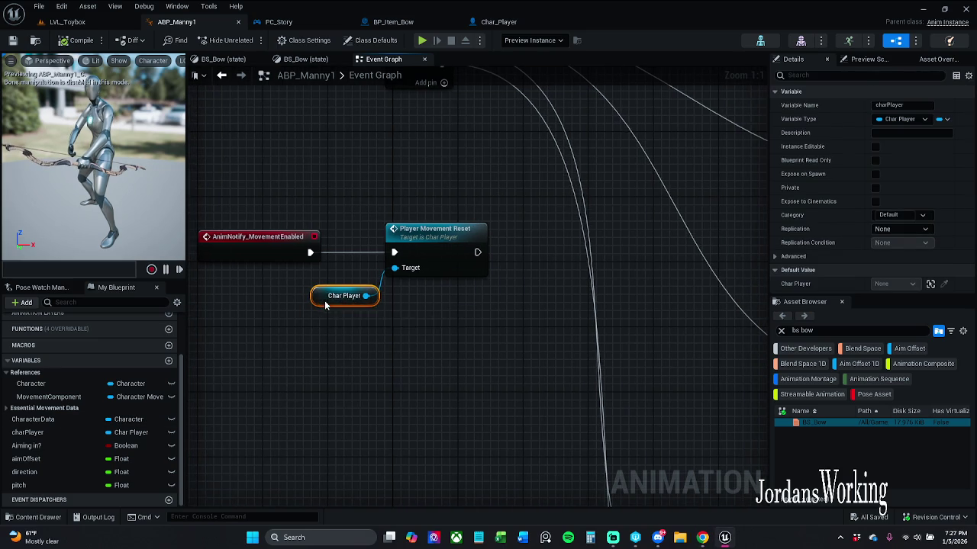
double_click(441, 230)
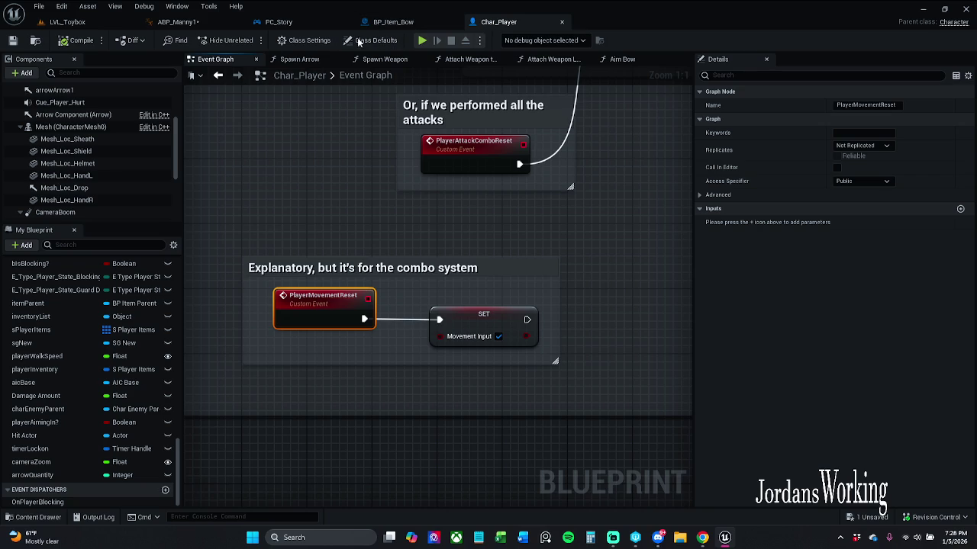
click(218, 75)
click(237, 75)
click(178, 21)
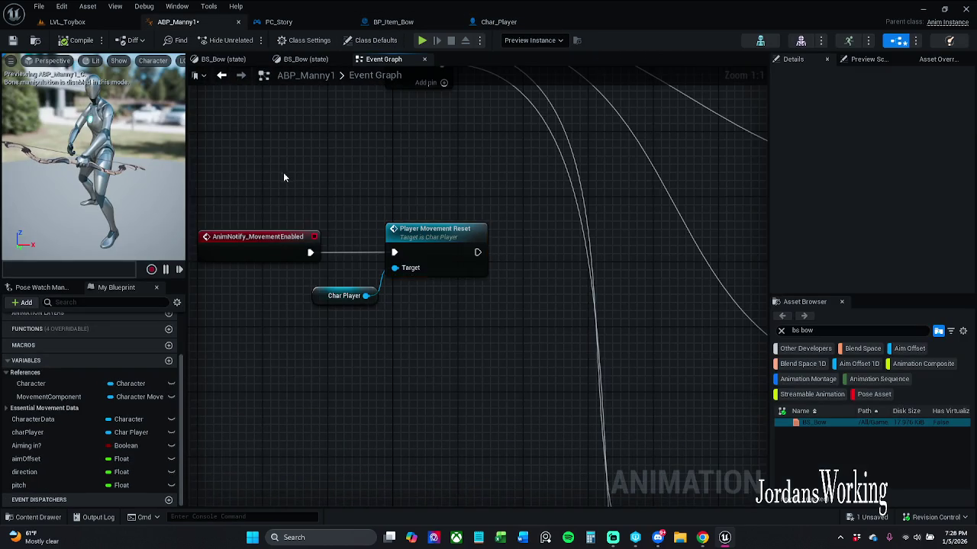
scroll(491, 248, down, 3)
drag(490, 248, 310, 192)
drag(336, 252, 404, 97)
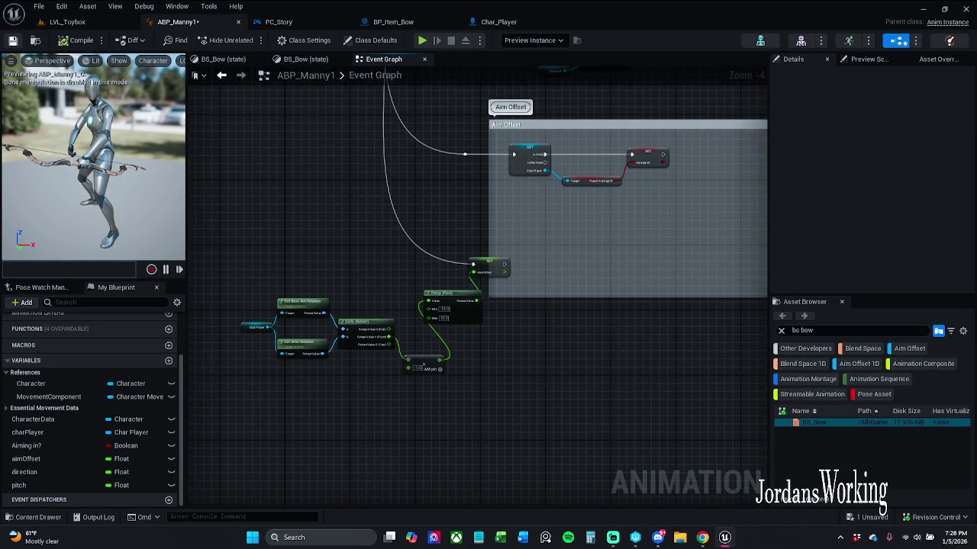
Save ABP_Manny1 with Ctrl+S and select the GET node inside Aim Offset
key(ctrl+s)
scroll(513, 228, up, 4)
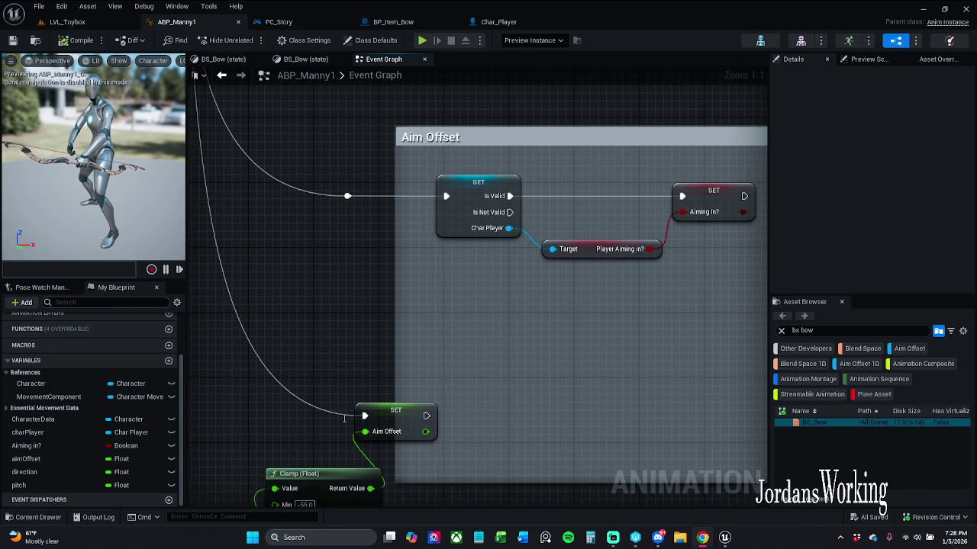
drag(441, 295, 423, 311)
drag(411, 186, 529, 229)
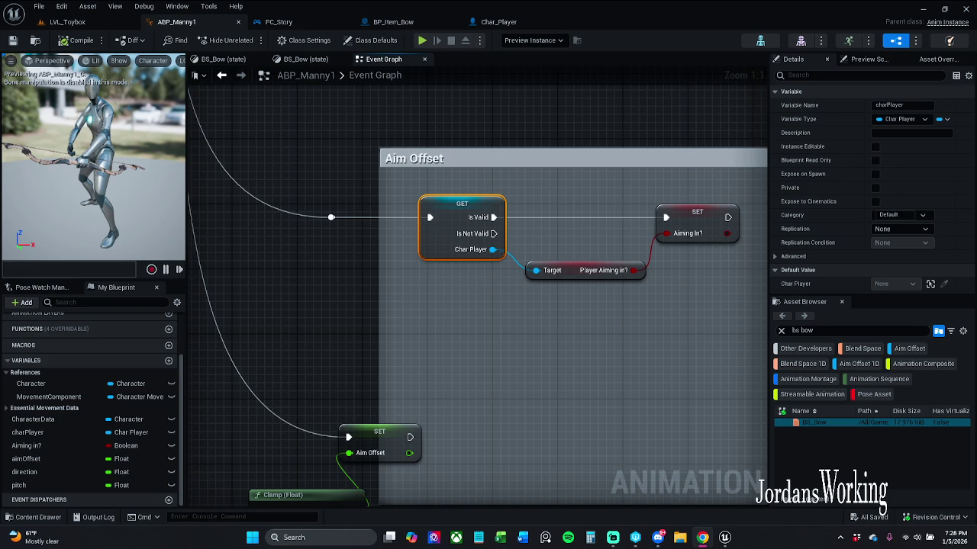
Inspect the aim-rotation chain (Get Base Aim Rotation, ×-1.0, Clamp -55 to 55) and start dragging in Character
mouse_move(482, 336)
mouse_down()
mouse_move(483, 245)
mouse_move(555, 254)
mouse_up()
scroll(466, 255, down, 3)
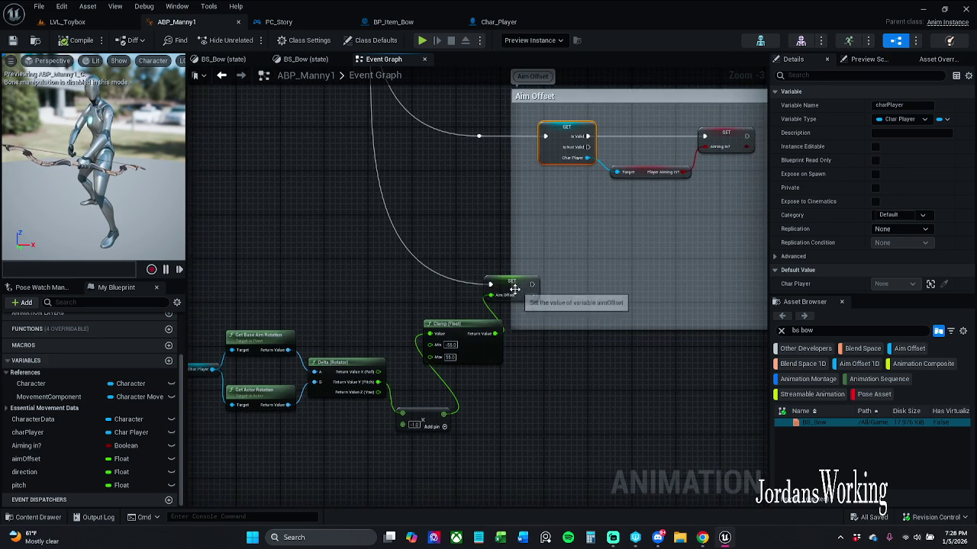
mouse_move(518, 321)
mouse_down()
mouse_move(558, 311)
mouse_move(579, 352)
mouse_up()
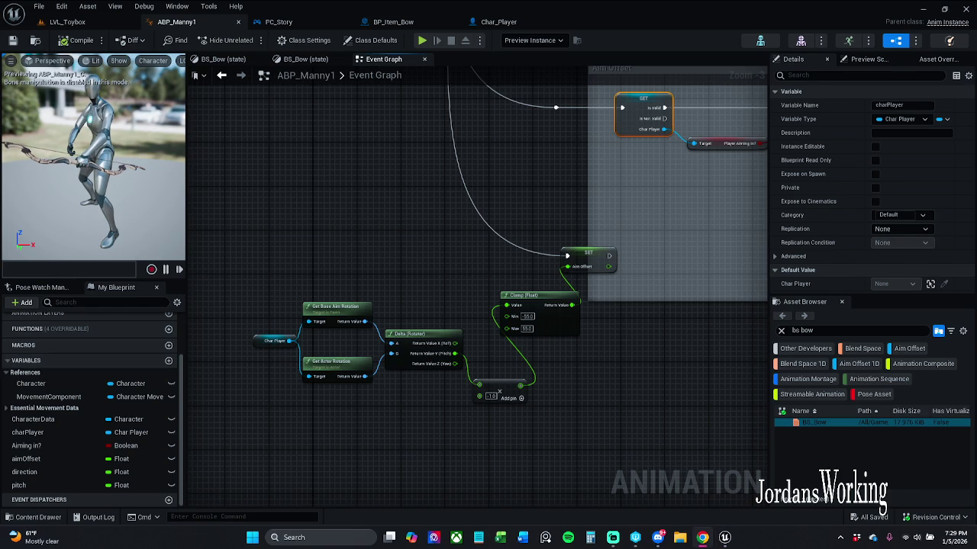
scroll(454, 292, down, 2)
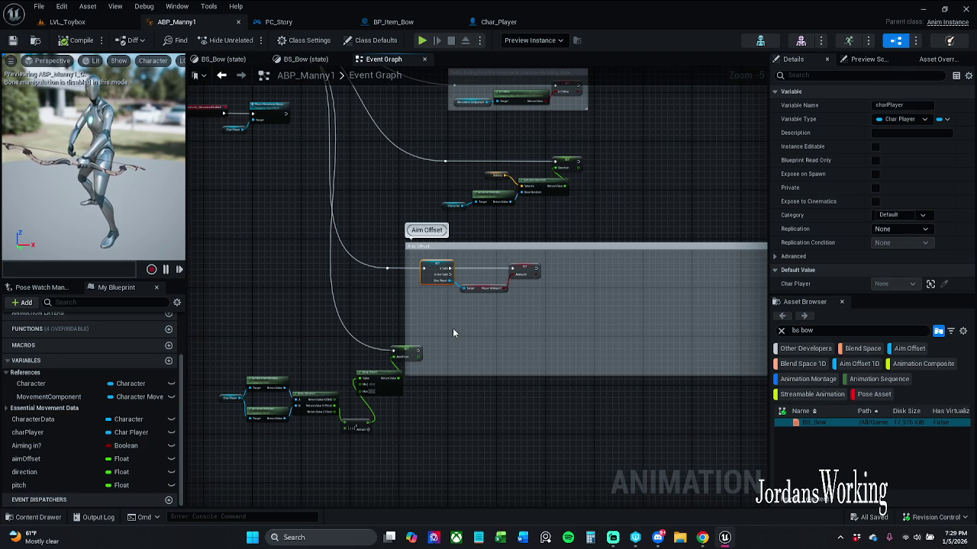
scroll(459, 317, up, 2)
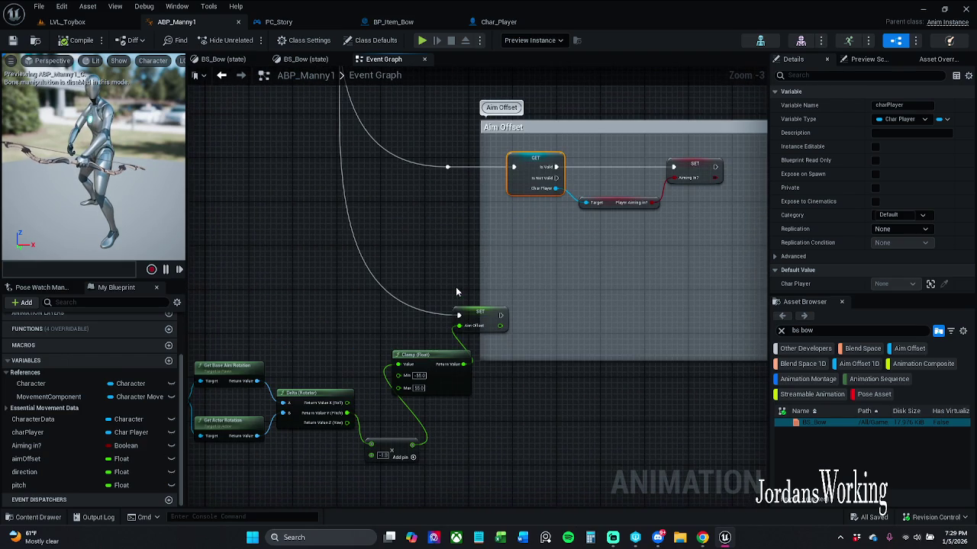
drag(460, 280, 550, 235)
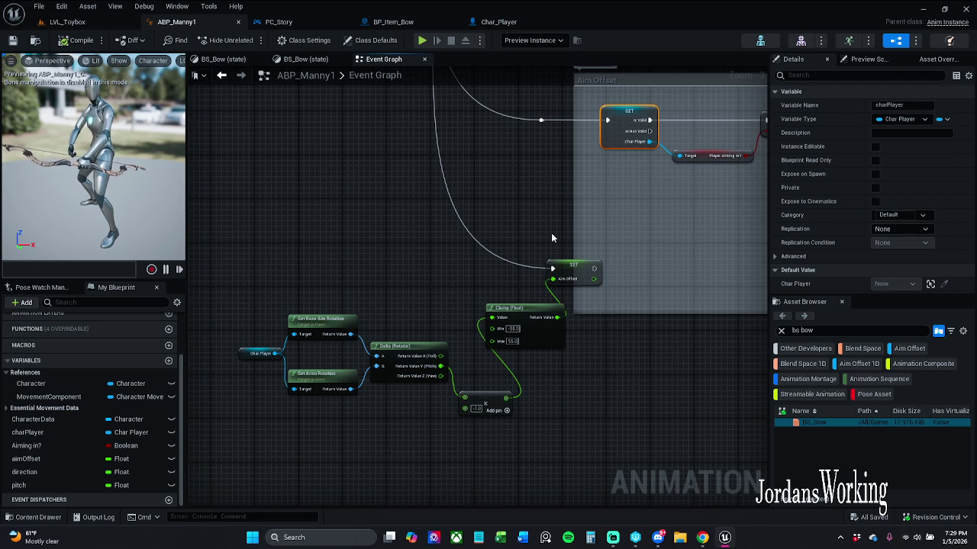
scroll(551, 232, up, 2)
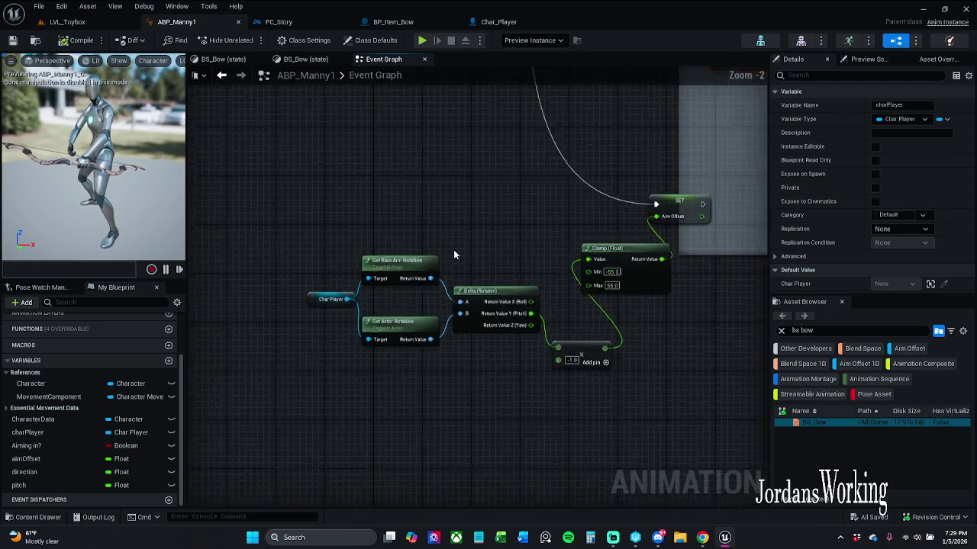
drag(348, 238, 410, 290)
click(412, 168)
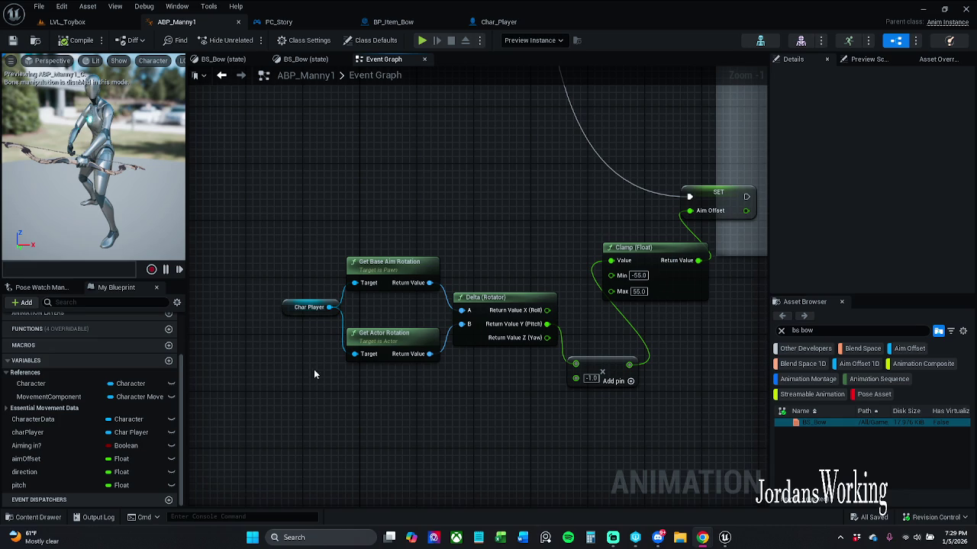
drag(38, 384, 163, 368)
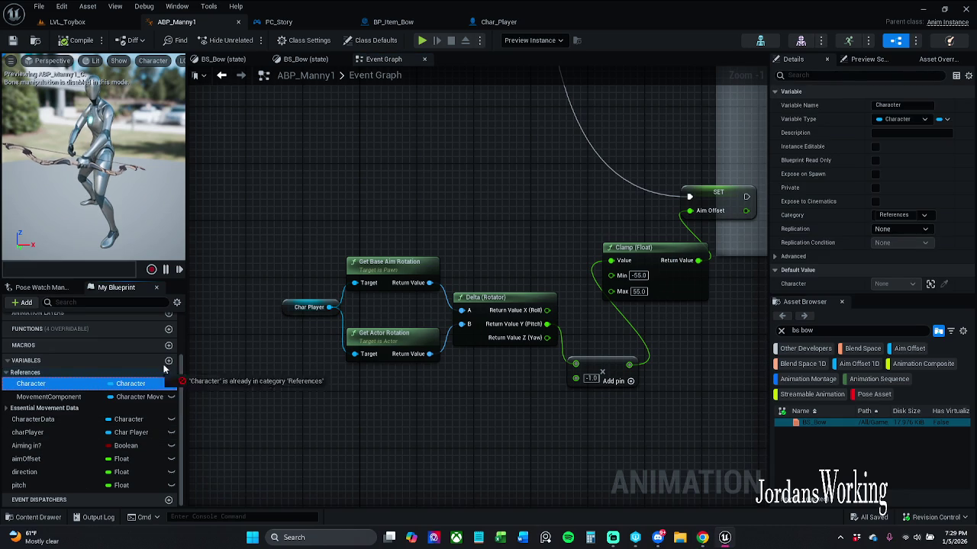
Feed a Character getter into both Get Base Aim Rotation and Get Actor Rotation, replacing Char Player
drag(296, 298, 355, 283)
click(309, 307)
key(Delete)
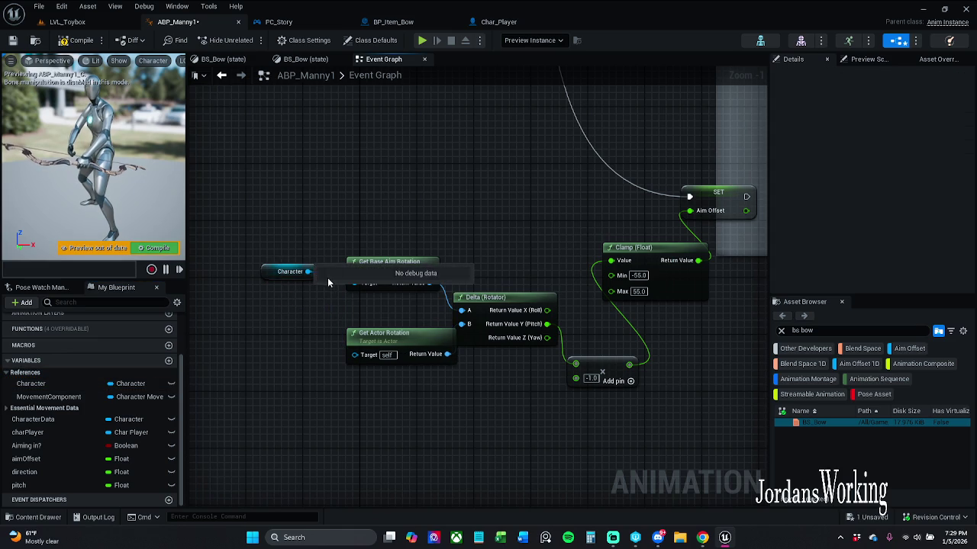
drag(308, 271, 363, 362)
drag(268, 282, 281, 315)
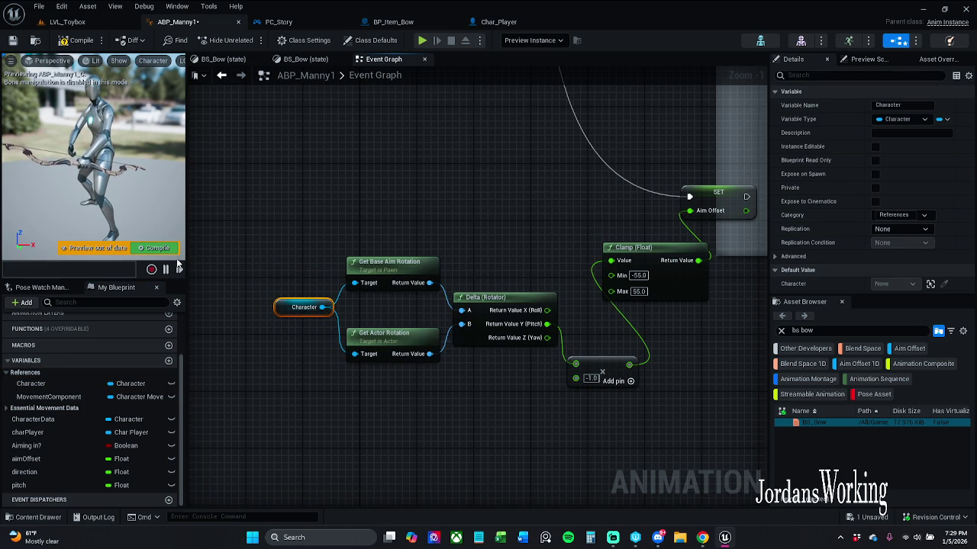
Compile and save ABP_Manny1
click(156, 248)
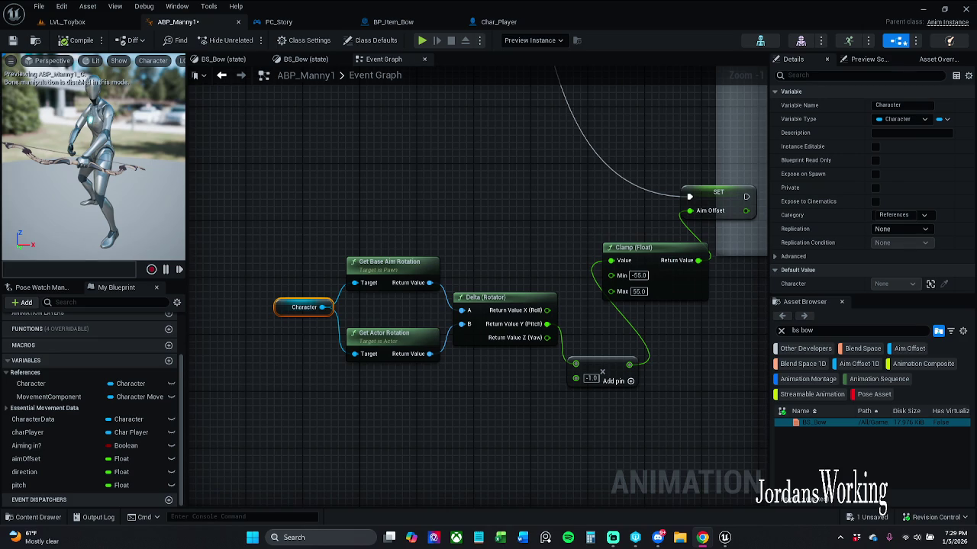
mouse_move(301, 337)
mouse_down()
mouse_move(325, 350)
mouse_move(304, 321)
mouse_up()
scroll(325, 350, up, 1)
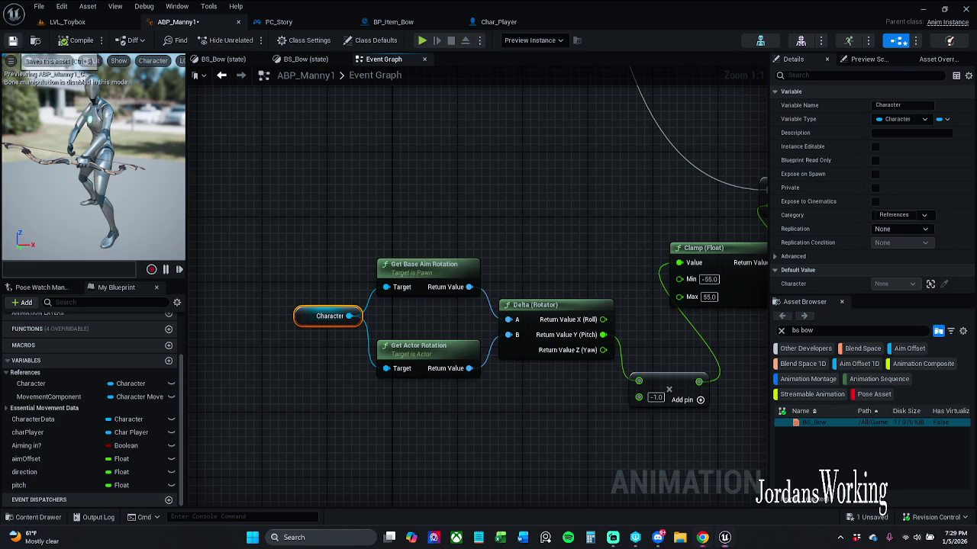
click(13, 41)
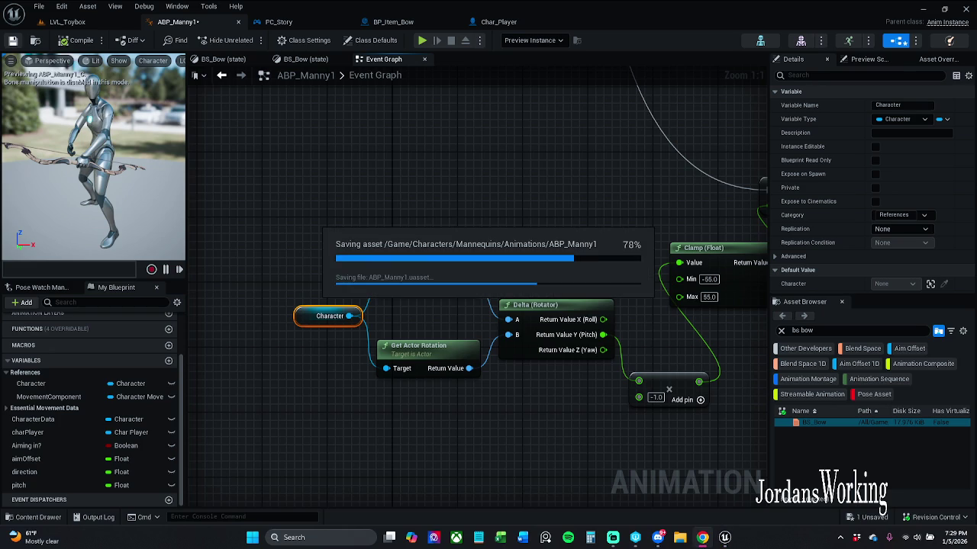
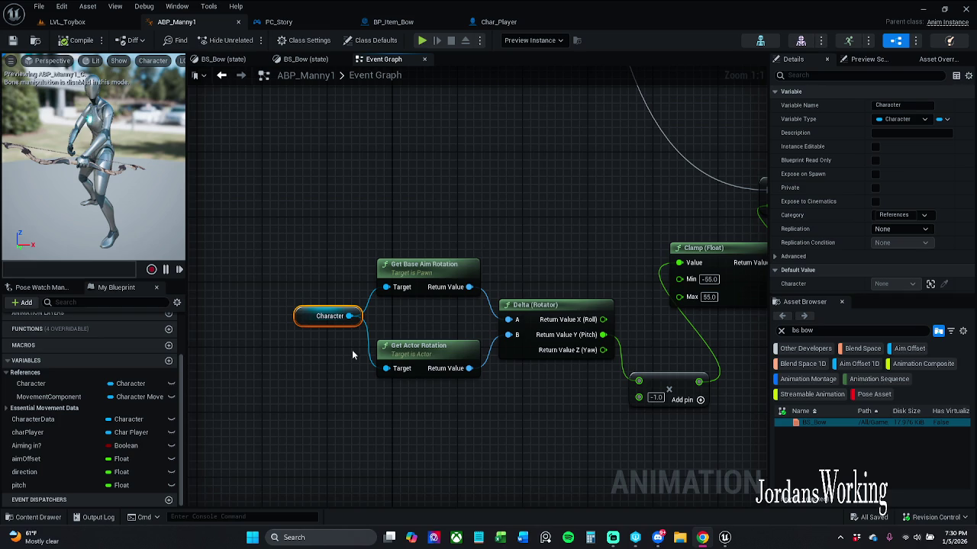
Box-select the Character, rotation, Delta, Clamp and SET Aim Offset nodes and add a comment titled 'setting the aimOffs'
drag(509, 221, 371, 218)
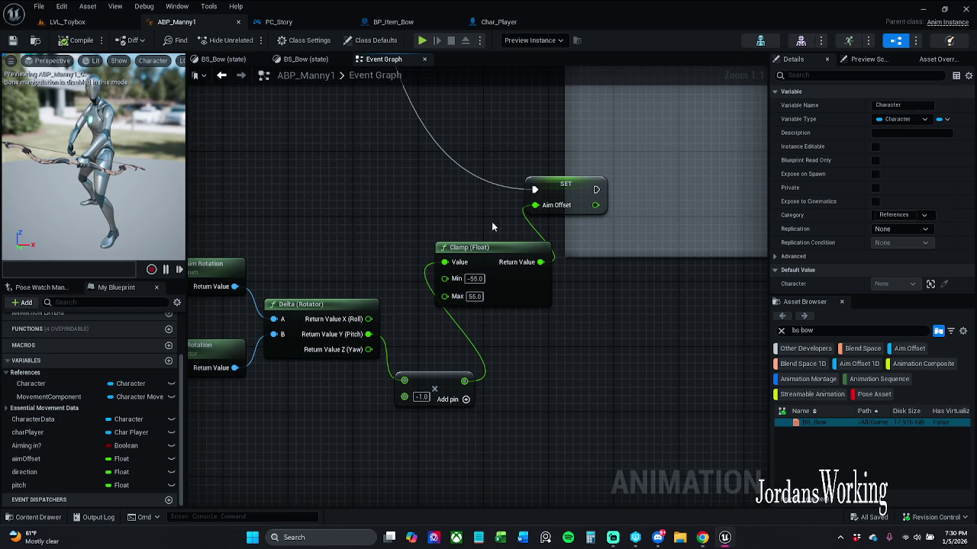
drag(491, 221, 622, 221)
scroll(428, 210, down, 1)
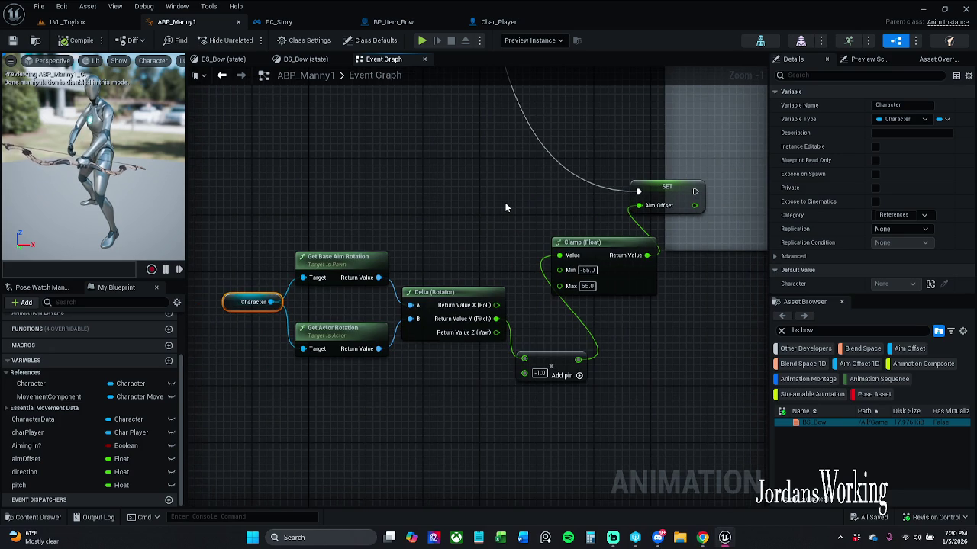
mouse_move(218, 157)
mouse_down()
mouse_move(686, 417)
mouse_move(696, 400)
mouse_up()
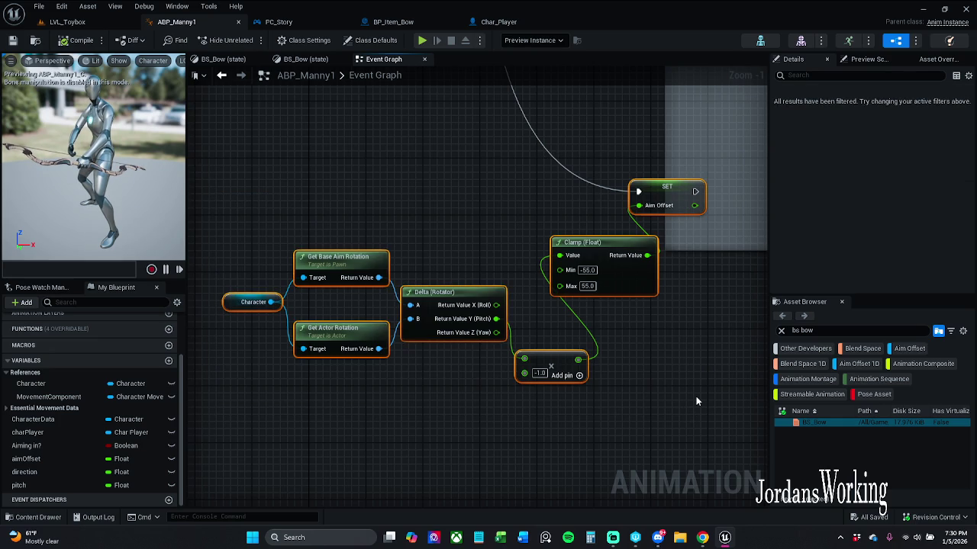
text(cs)
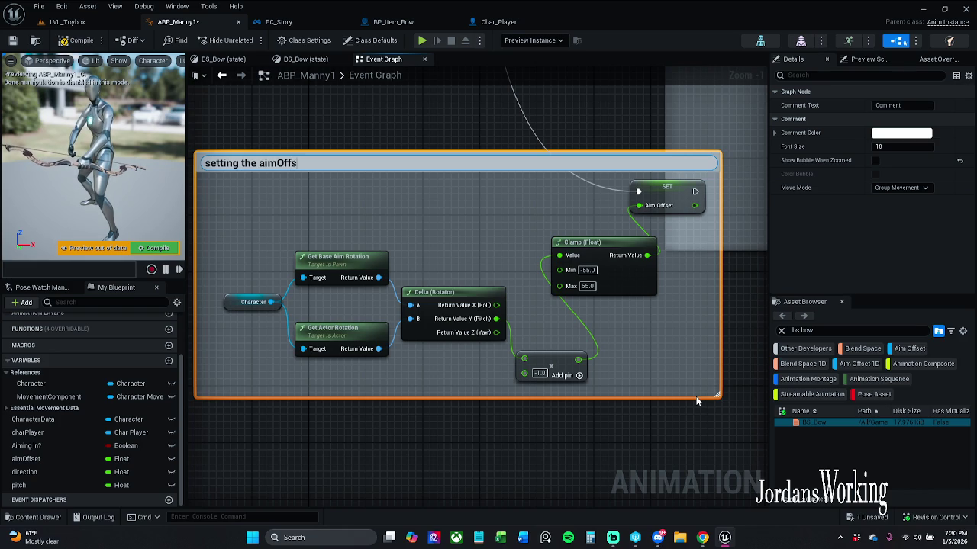
Title the comment 'setting the aimOffset' and darken its colour to V 0.123
key(Return)
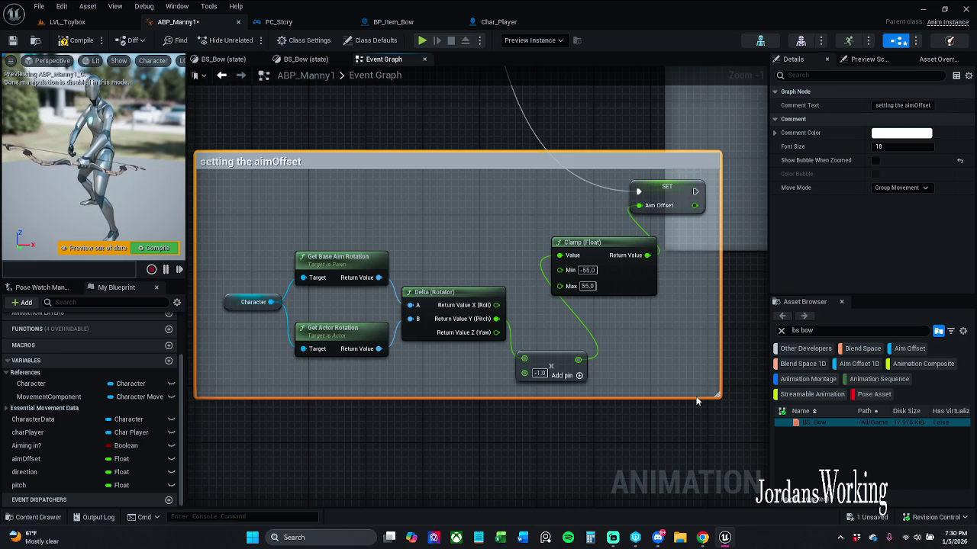
click(901, 133)
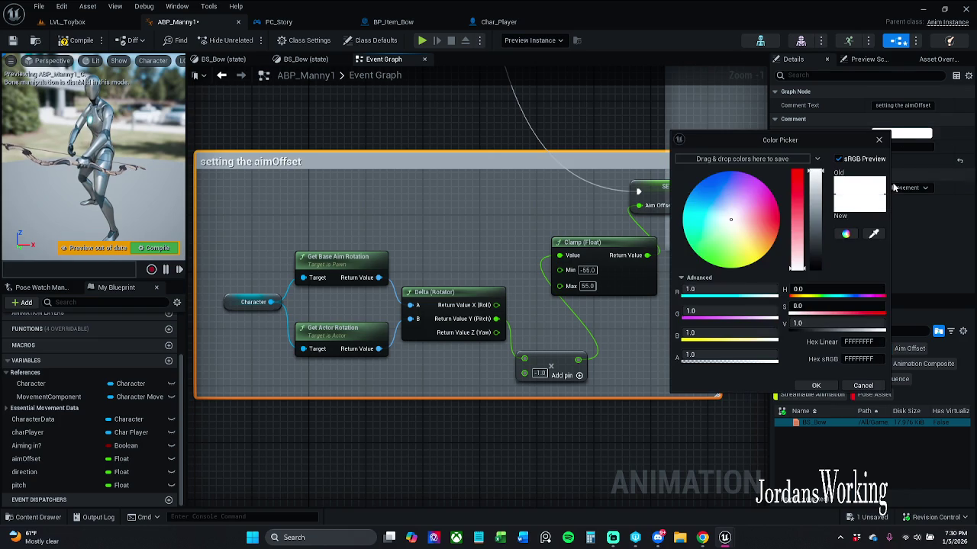
click(827, 326)
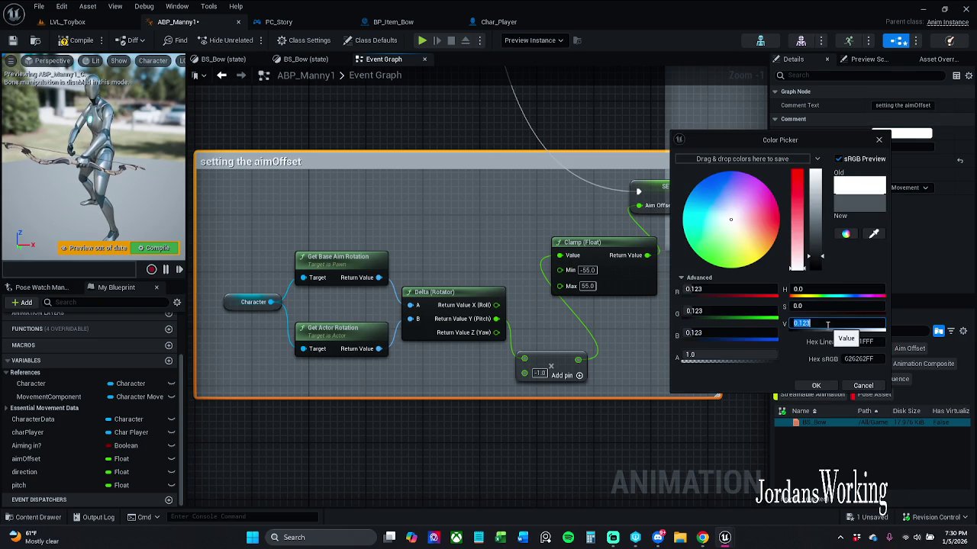
key(Return)
click(815, 385)
Move the 'setting the aimOffset' comment group further down the graph
scroll(630, 157, down, 2)
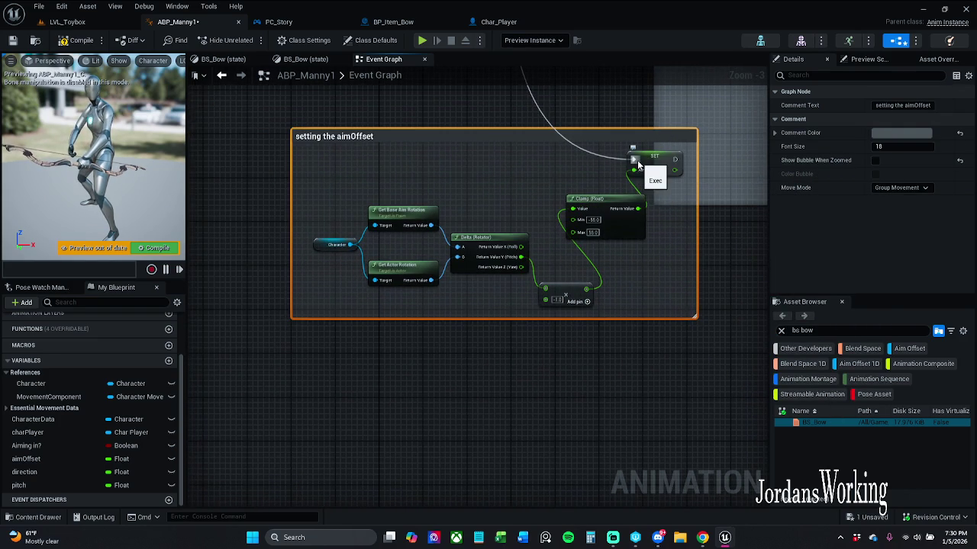
mouse_move(614, 148)
mouse_down()
mouse_move(622, 334)
mouse_move(646, 323)
mouse_move(657, 354)
mouse_move(654, 392)
mouse_move(654, 365)
mouse_move(667, 412)
mouse_up()
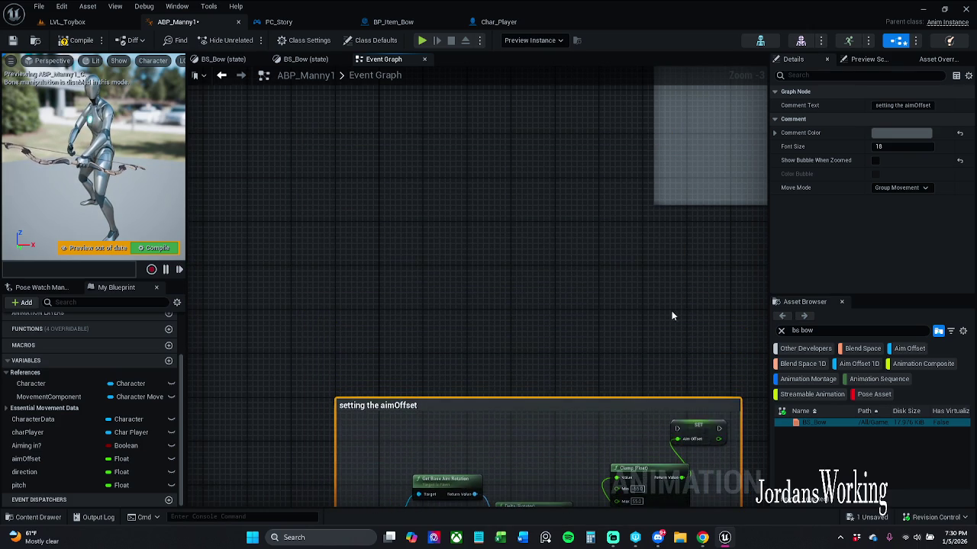
scroll(451, 284, down, 3)
scroll(458, 244, down, 2)
scroll(452, 219, up, 4)
scroll(523, 398, up, 2)
drag(523, 398, 524, 406)
drag(427, 250, 443, 15)
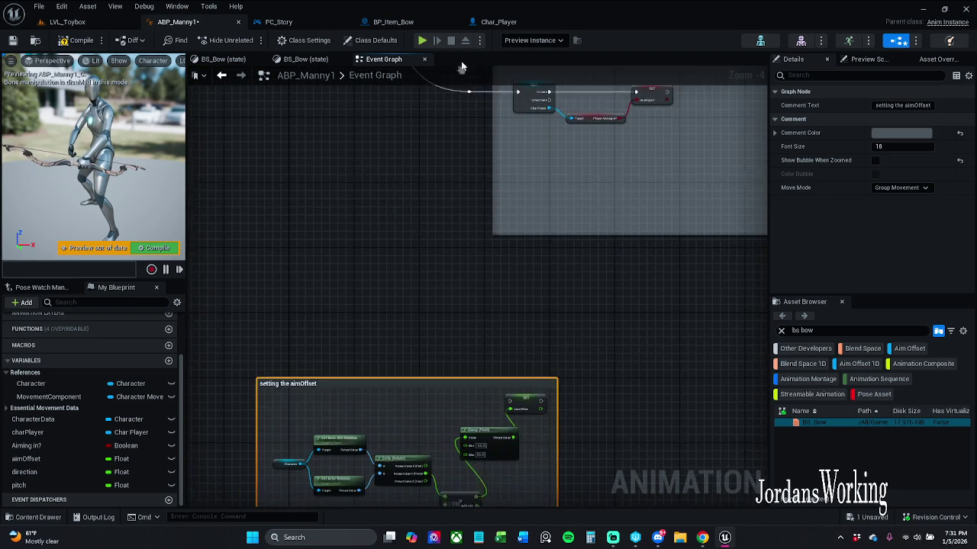
scroll(451, 271, up, 4)
Duplicate the Character, rotation and Delta nodes and place the copy near the original group
mouse_move(240, 257)
mouse_down()
mouse_move(415, 403)
mouse_move(544, 414)
mouse_move(488, 448)
mouse_move(534, 374)
mouse_move(527, 363)
mouse_move(823, 187)
mouse_move(401, 184)
mouse_move(388, 332)
mouse_up()
key(ctrl+c)
key(ctrl+v)
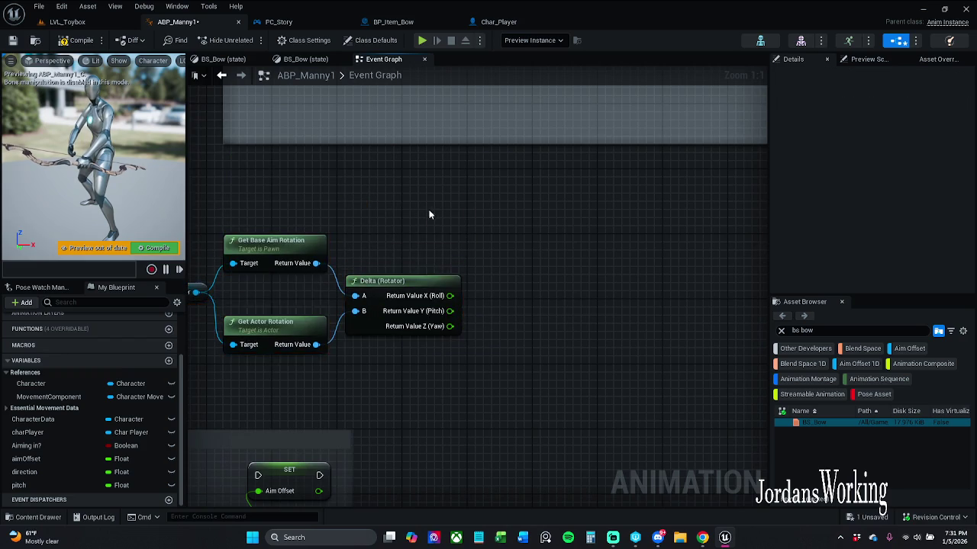
drag(429, 209, 491, 257)
Add a SET pitch node fed by Return Value Y (Pitch) and wire it to Sequence Then 5
mouse_move(33, 486)
mouse_down()
mouse_move(596, 378)
mouse_move(519, 357)
mouse_up()
mouse_move(615, 365)
mouse_down()
mouse_move(622, 260)
mouse_move(603, 267)
mouse_up()
scroll(503, 226, down, 4)
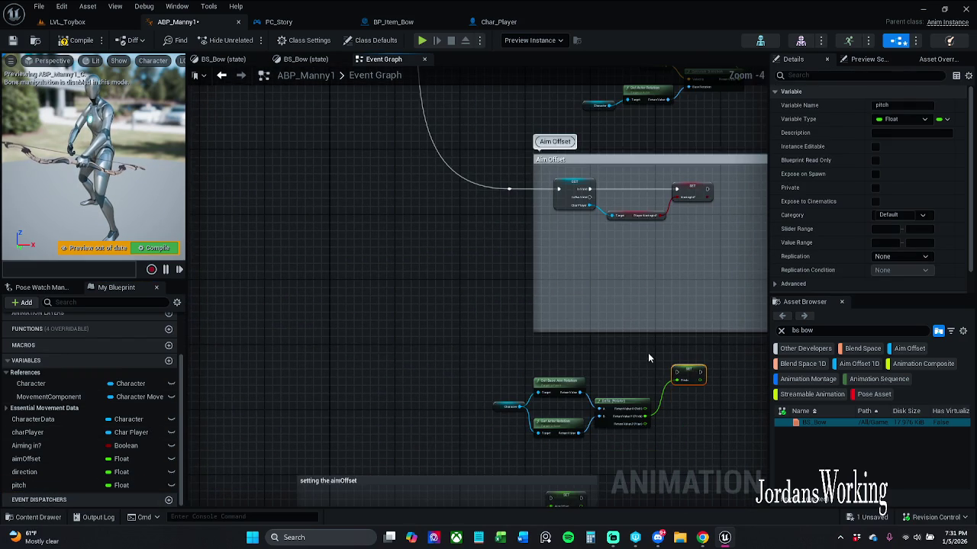
mouse_move(673, 373)
mouse_down()
mouse_move(683, 381)
mouse_move(622, 73)
mouse_move(408, 75)
mouse_move(375, 262)
mouse_move(356, 249)
mouse_up()
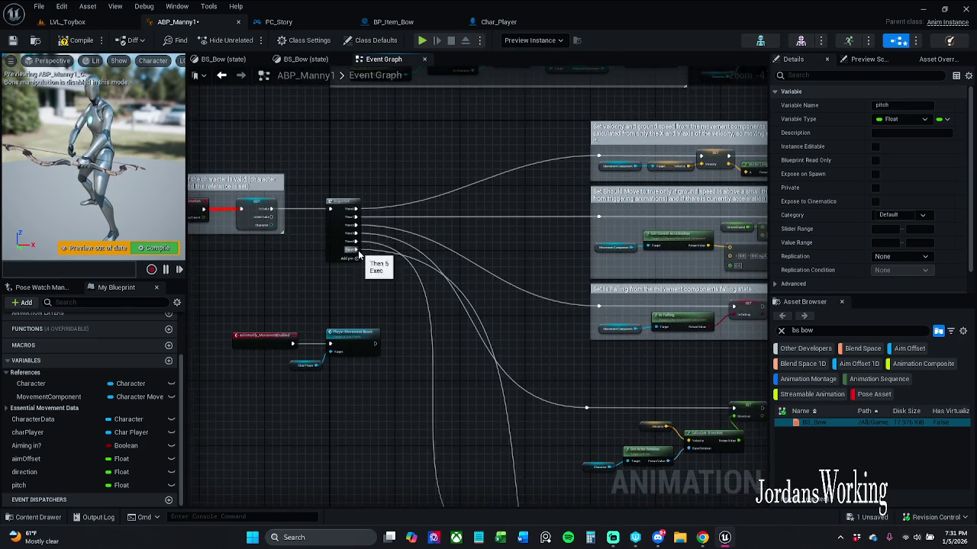
scroll(356, 249, up, 4)
scroll(357, 250, down, 5)
Move the new pitch nodes left and up into place
drag(503, 296, 699, 449)
drag(505, 290, 717, 390)
drag(662, 341, 486, 307)
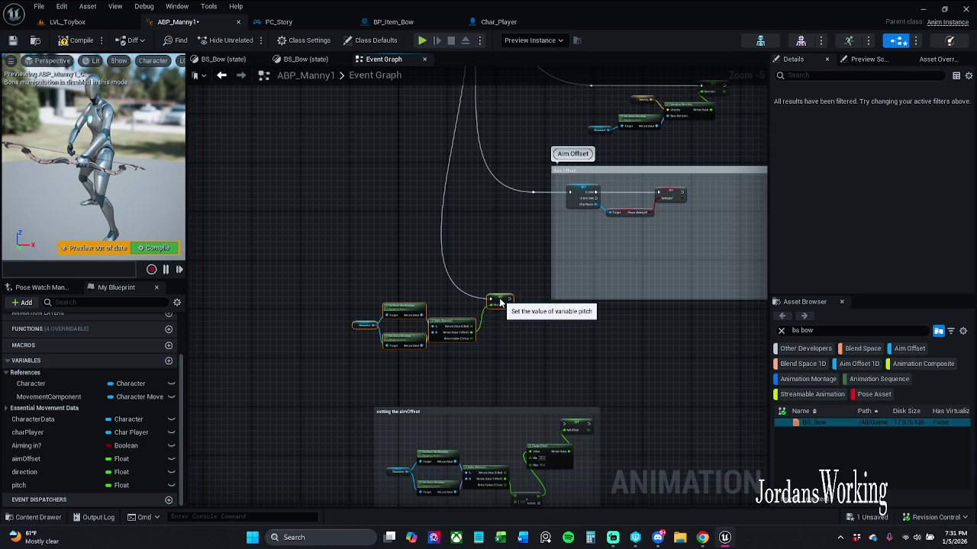
scroll(486, 307, up, 3)
Wrap the pitch nodes in a comment titled 'Setting the pitch', coloured dark grey with V 0.123
text(c)
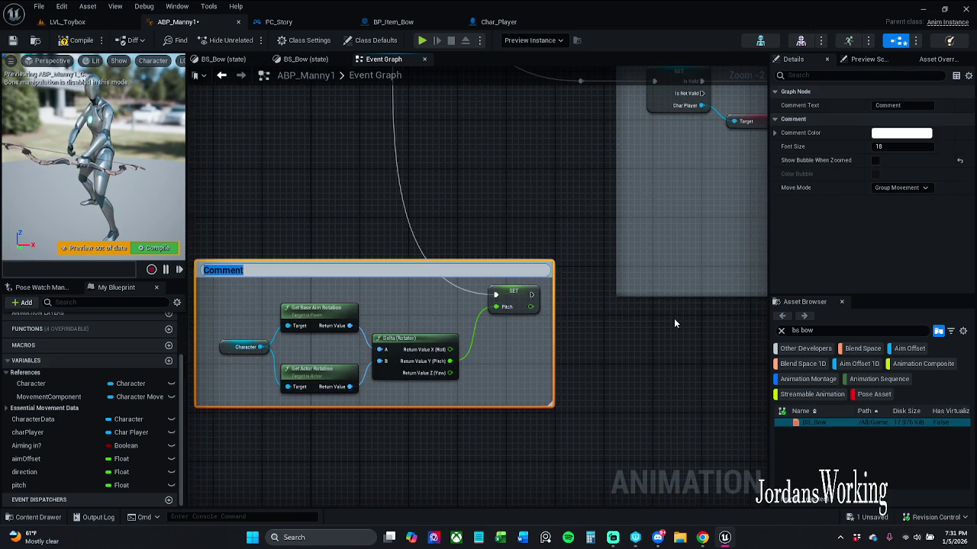
text(Setting the pitch)
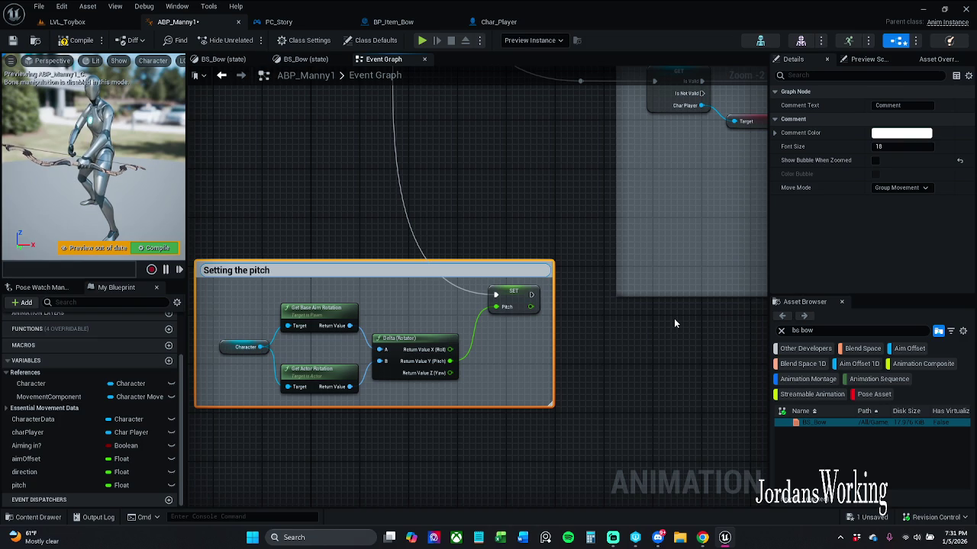
key(Return)
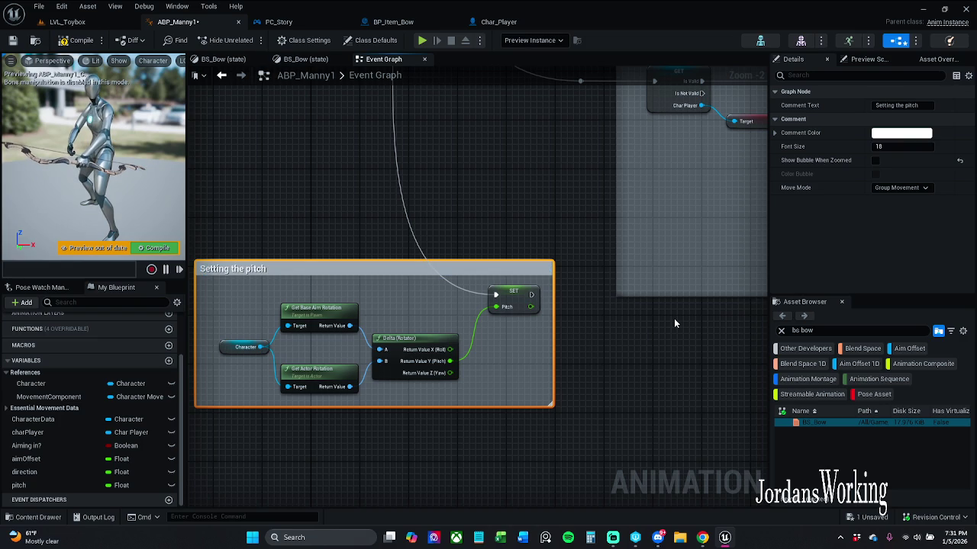
click(909, 134)
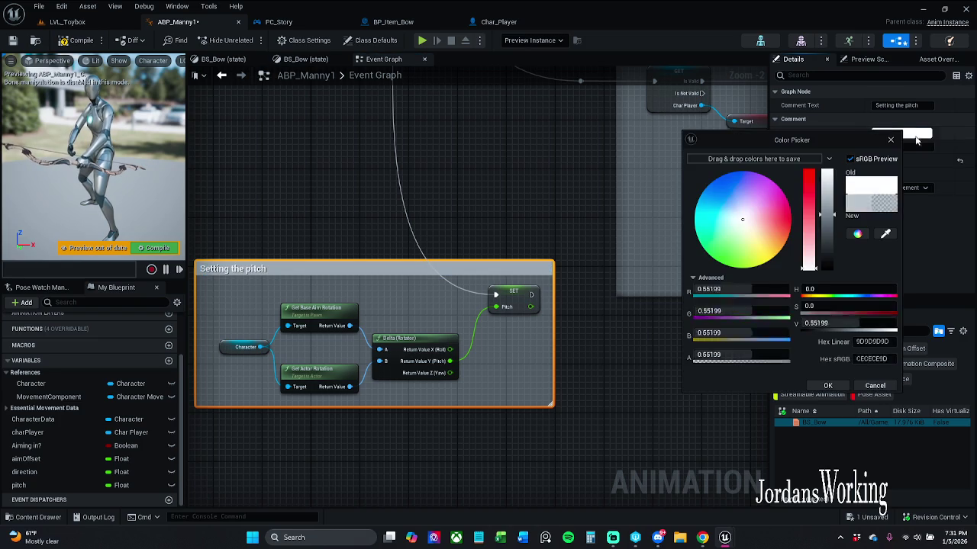
click(866, 323)
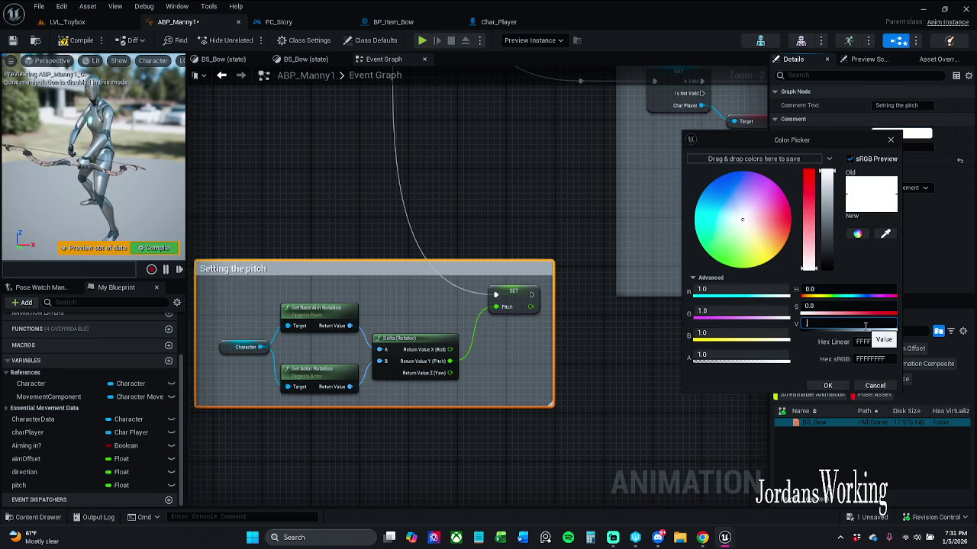
text(.123)
key(Return)
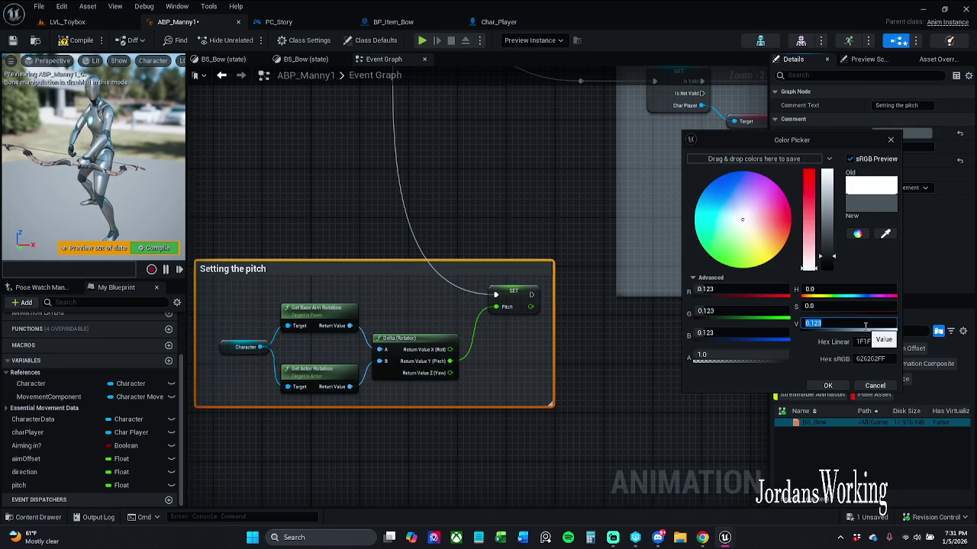
click(828, 386)
Nudge the 'Setting the pitch' comment into place and save ABP_Manny1
click(295, 159)
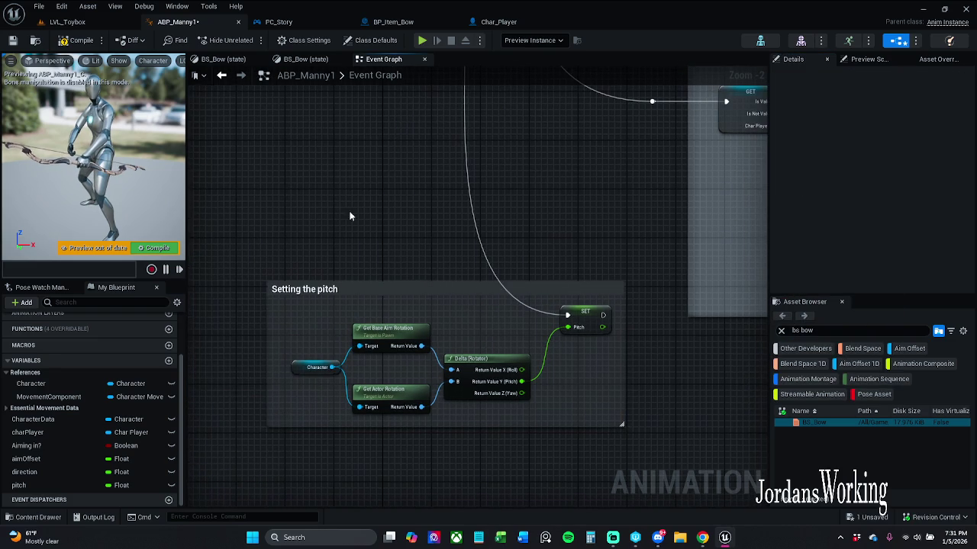
drag(348, 290, 367, 299)
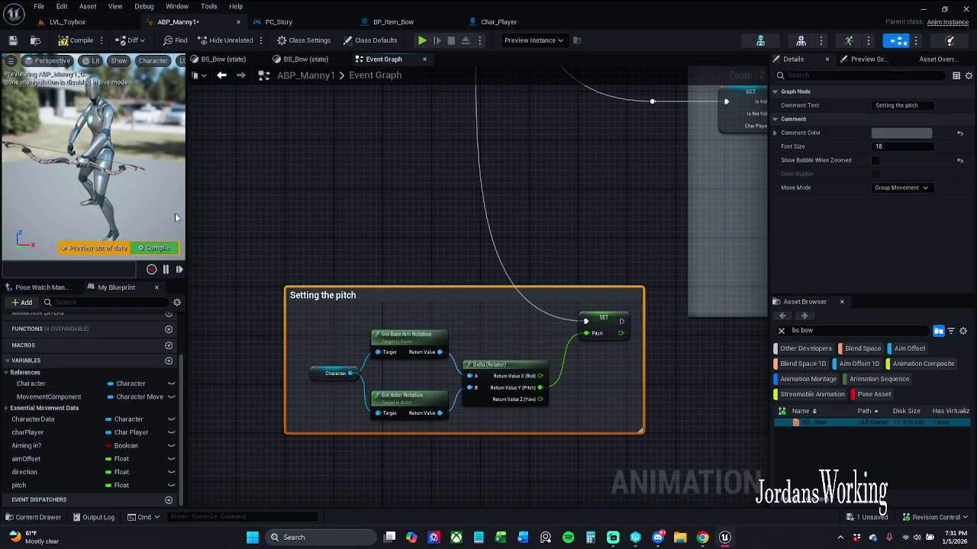
click(12, 41)
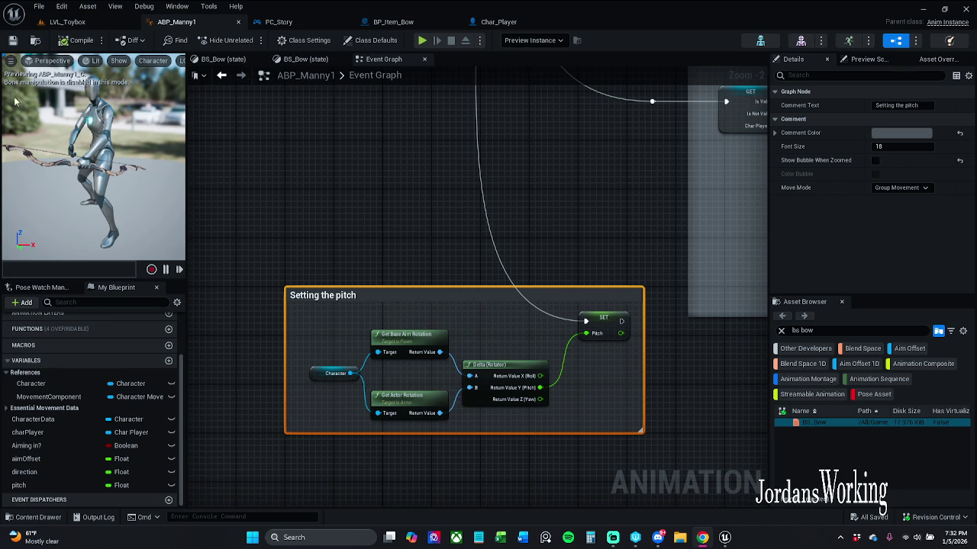
Play-test LVL_Toybox, picking up the arrows and the bow, then return to ABP_Manny1
click(65, 22)
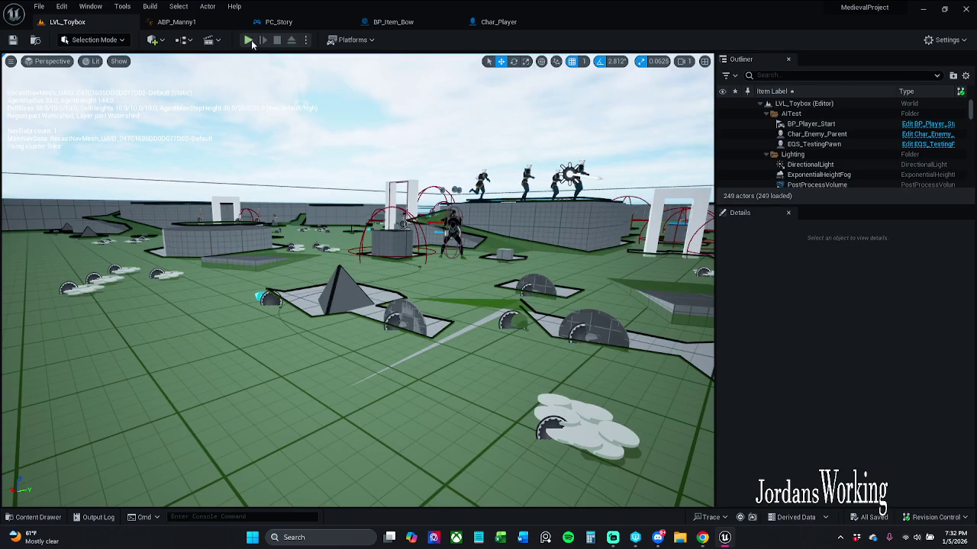
click(251, 42)
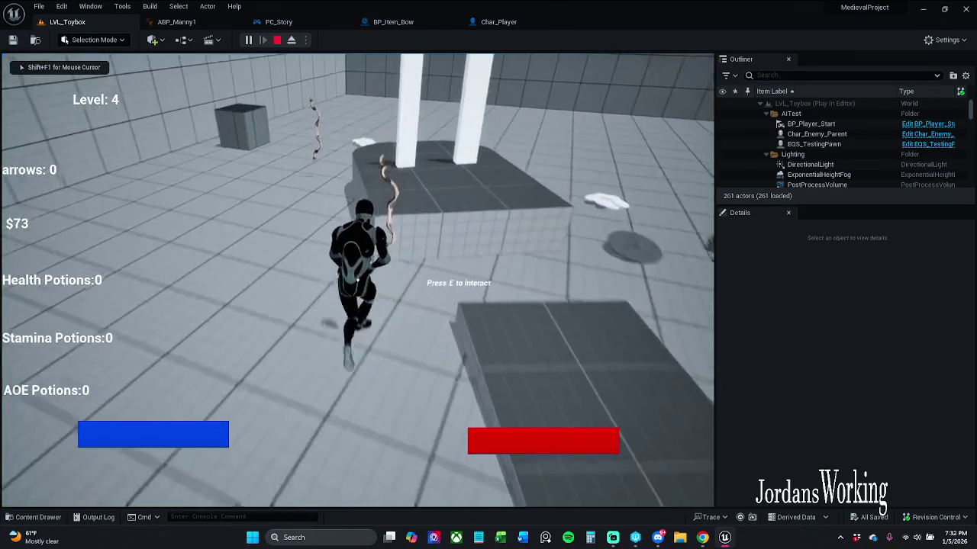
key(e)
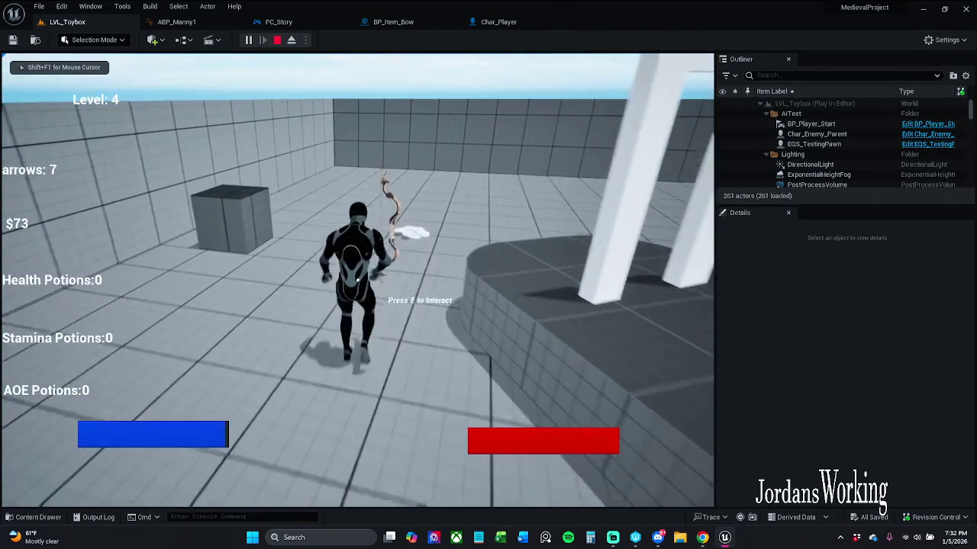
key(e)
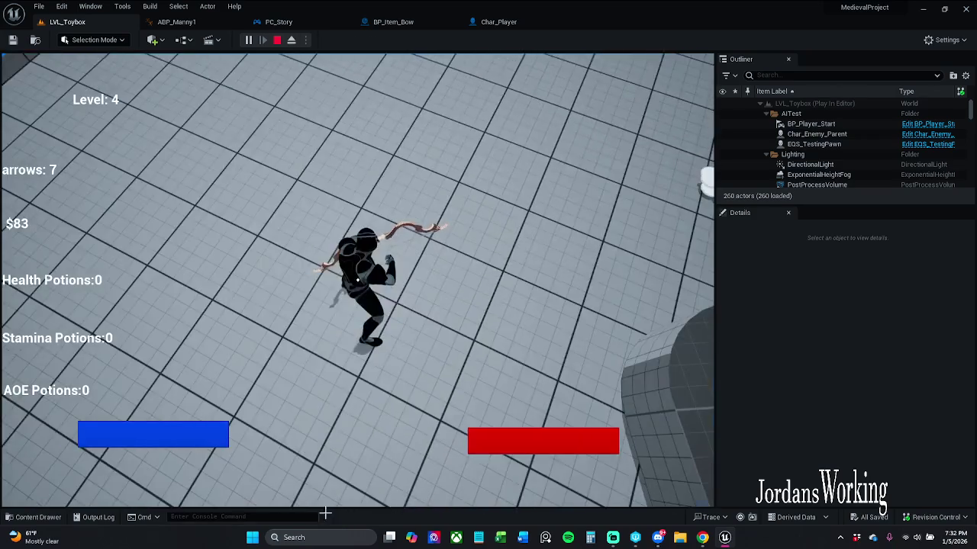
key(Escape)
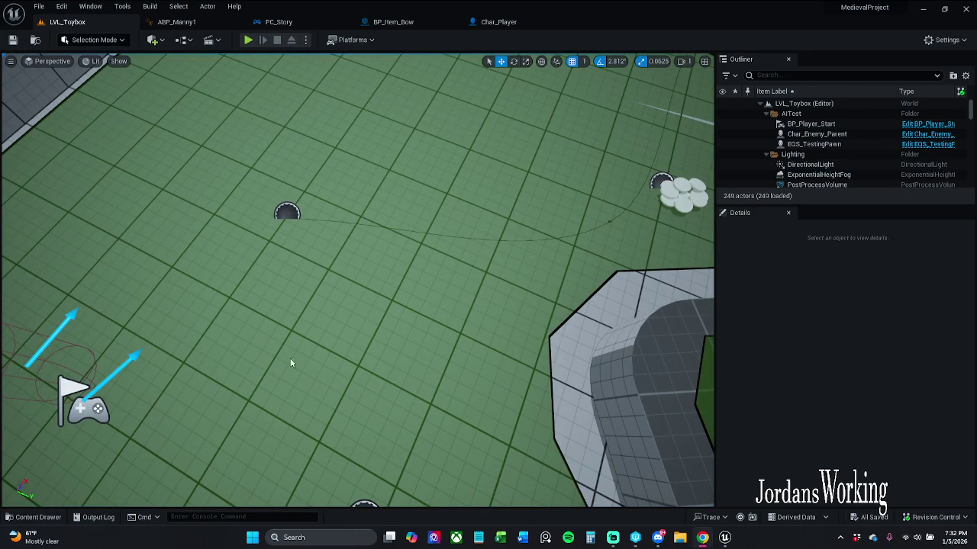
click(176, 21)
Find references to the pitch variable and jump to its Get pitch use in BS_Bow
drag(374, 265, 334, 233)
click(337, 228)
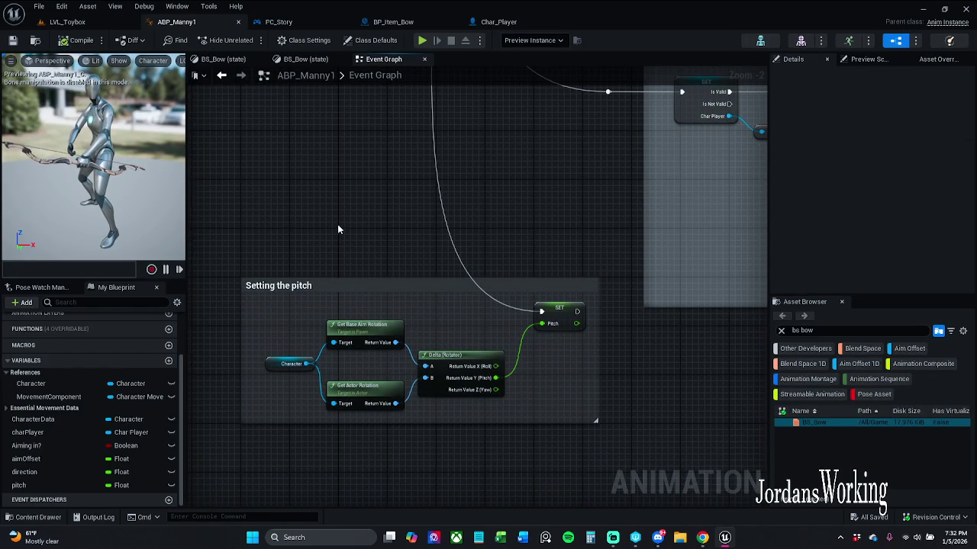
right_click(566, 317)
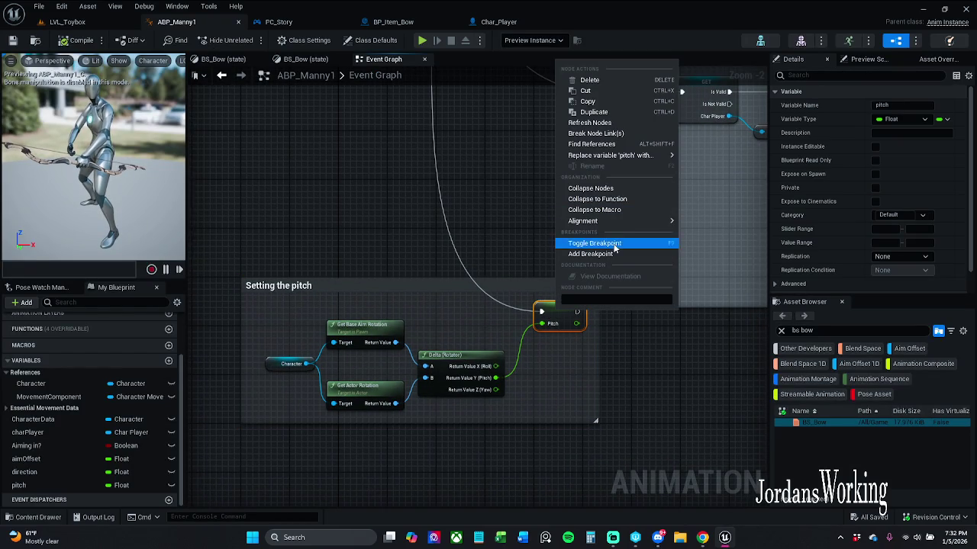
click(603, 145)
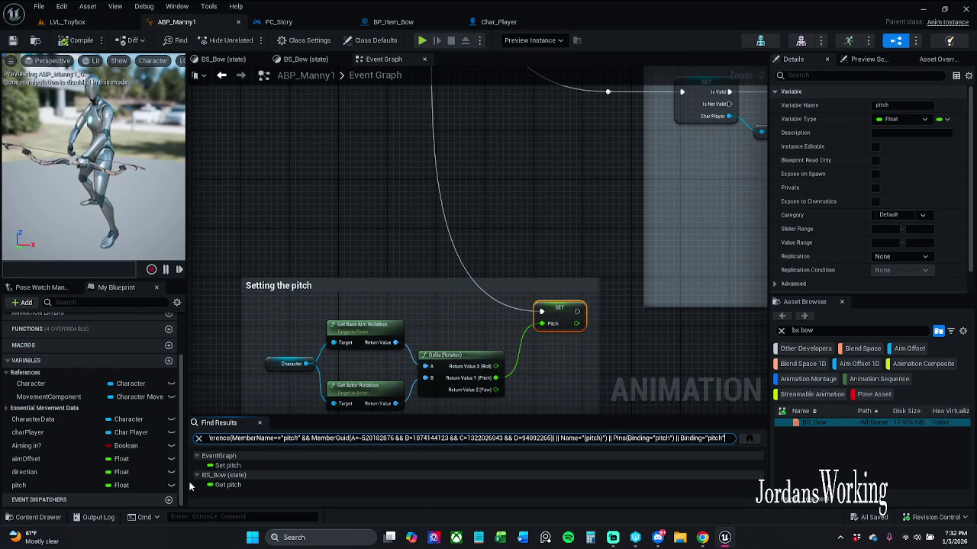
click(248, 486)
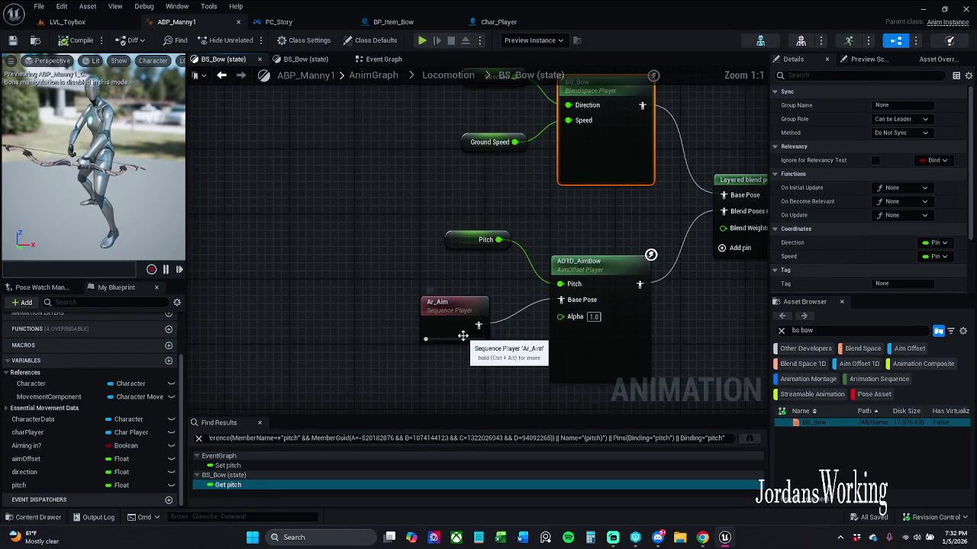
Rearrange the Direction and Ground Speed nodes in BS_Bow and save ABP_Manny1
click(422, 312)
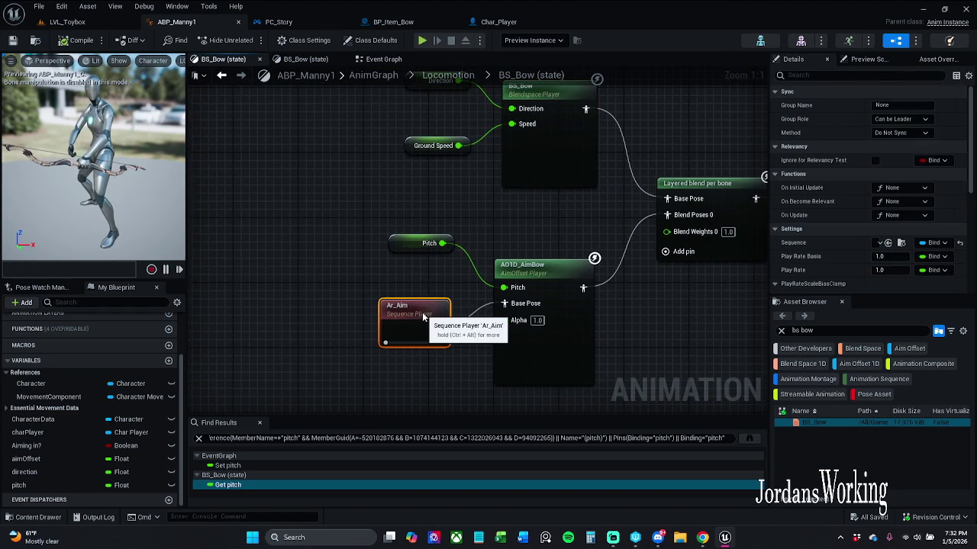
scroll(422, 307, down, 3)
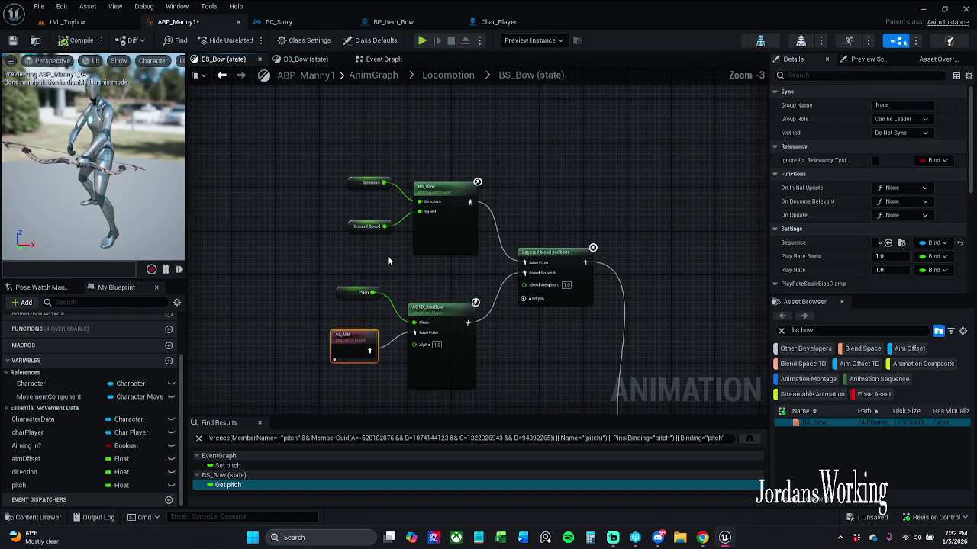
mouse_move(396, 210)
mouse_down()
mouse_move(321, 190)
mouse_move(322, 205)
mouse_up()
click(320, 201)
drag(322, 247, 323, 242)
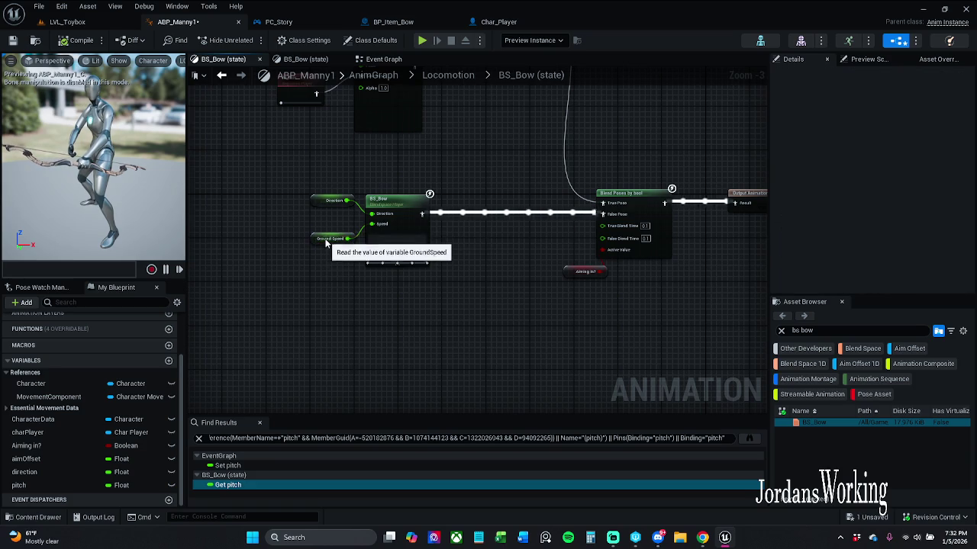
click(325, 261)
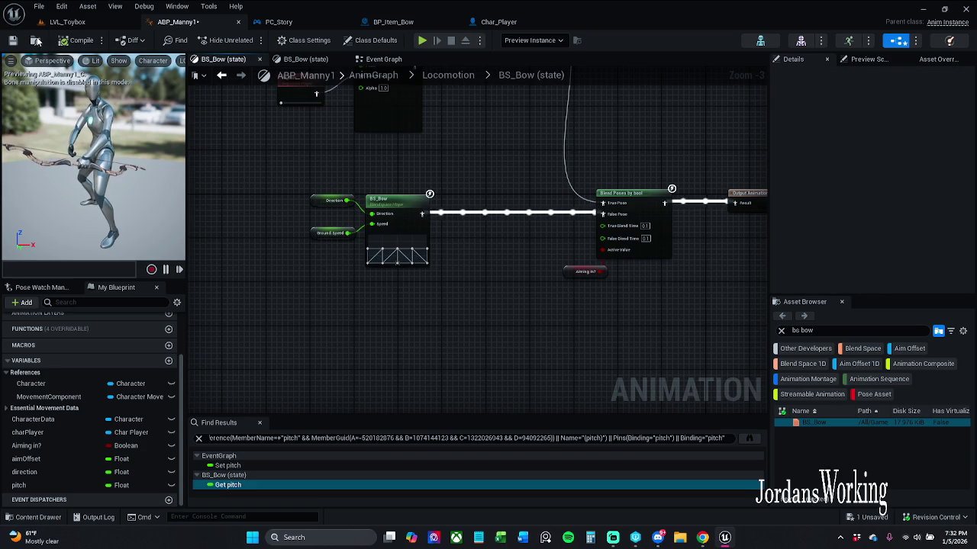
key(ctrl+s)
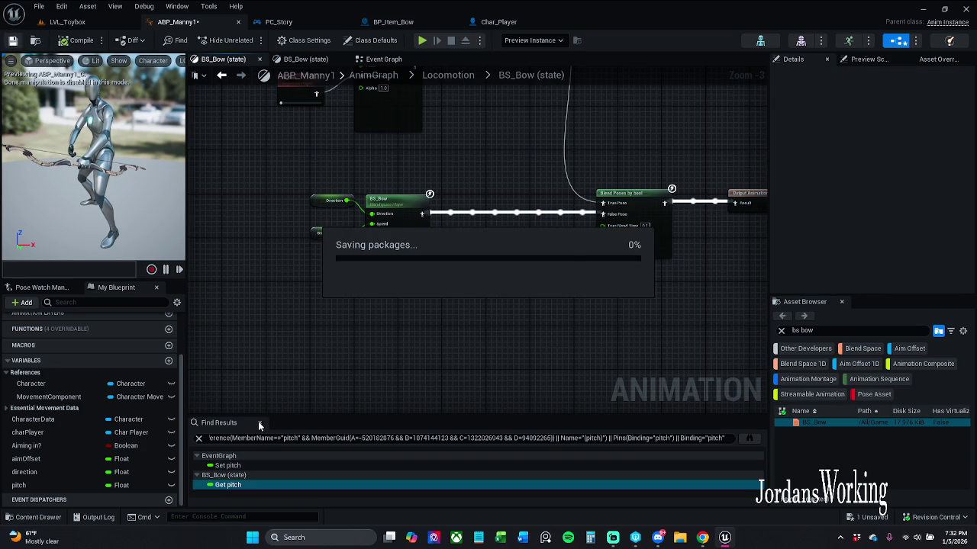
Close the search results and the duplicate BS_Bow (state) graph tab
click(261, 422)
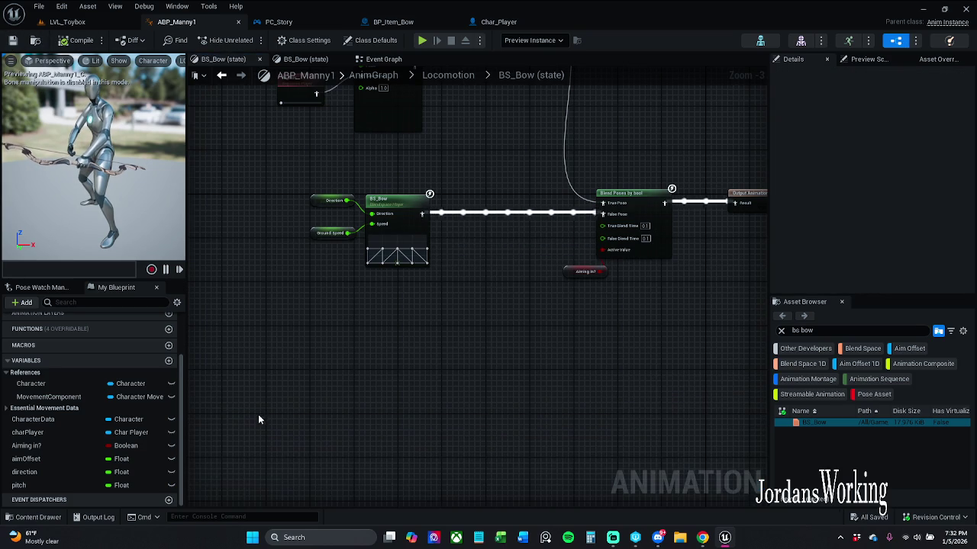
click(312, 60)
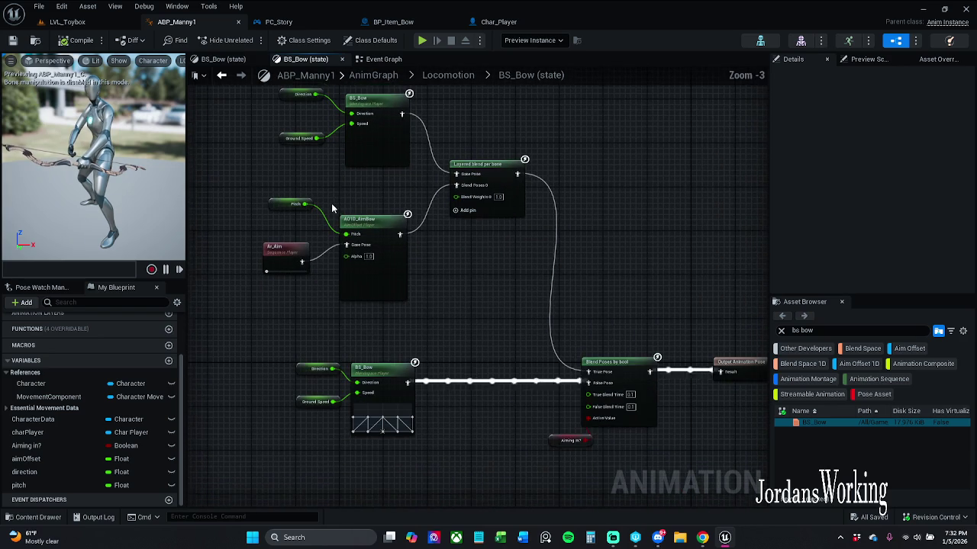
click(342, 59)
Set the Aiming In? variable's default value to true
scroll(432, 288, down, 1)
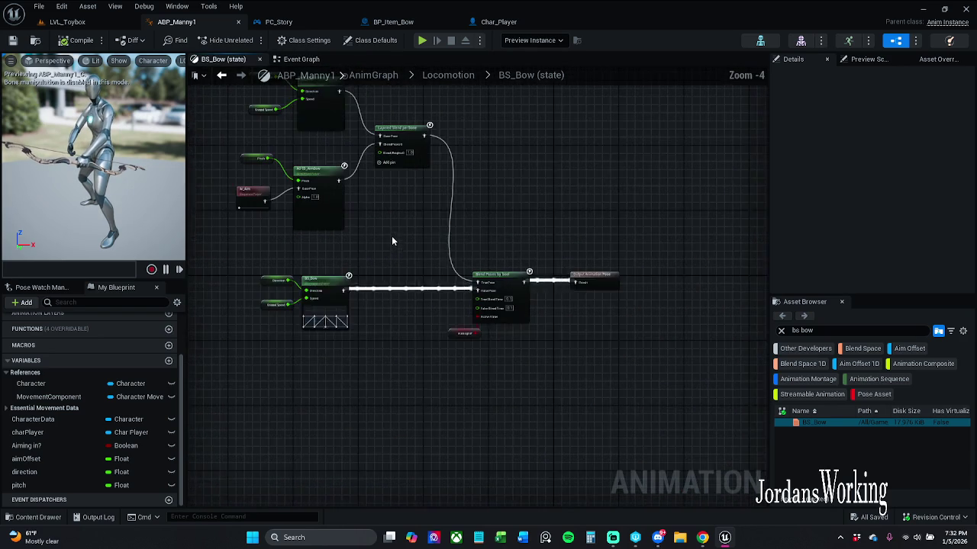
scroll(392, 236, up, 1)
scroll(412, 237, up, 1)
scroll(439, 223, down, 1)
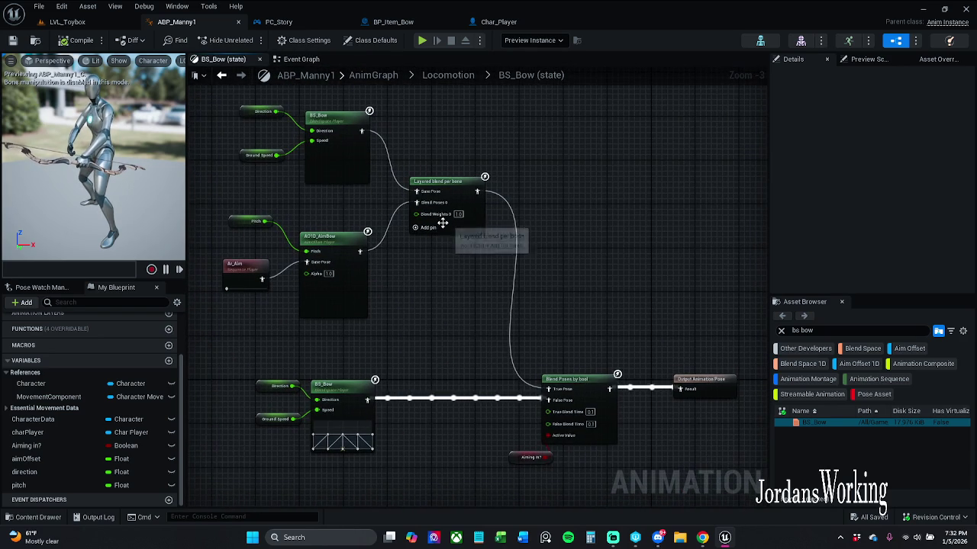
scroll(511, 469, up, 2)
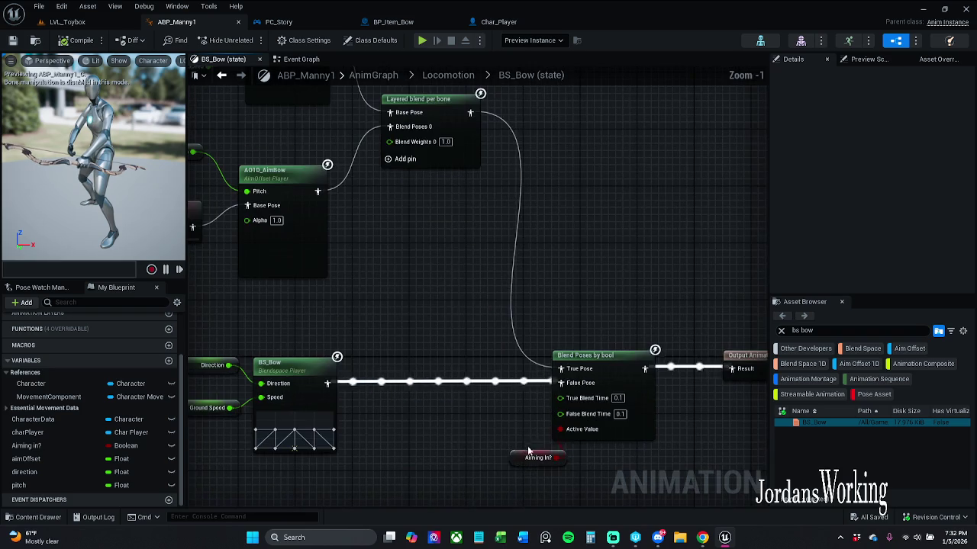
click(534, 458)
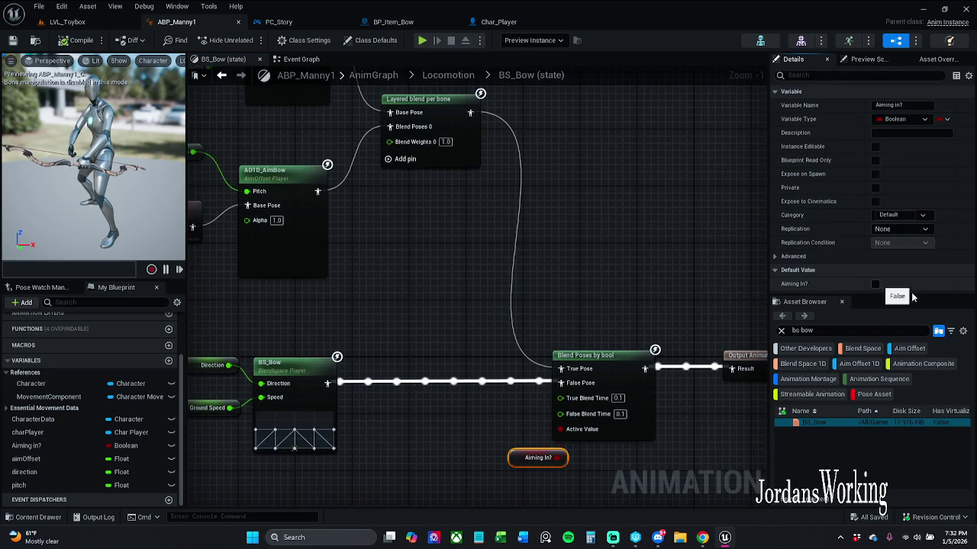
click(875, 284)
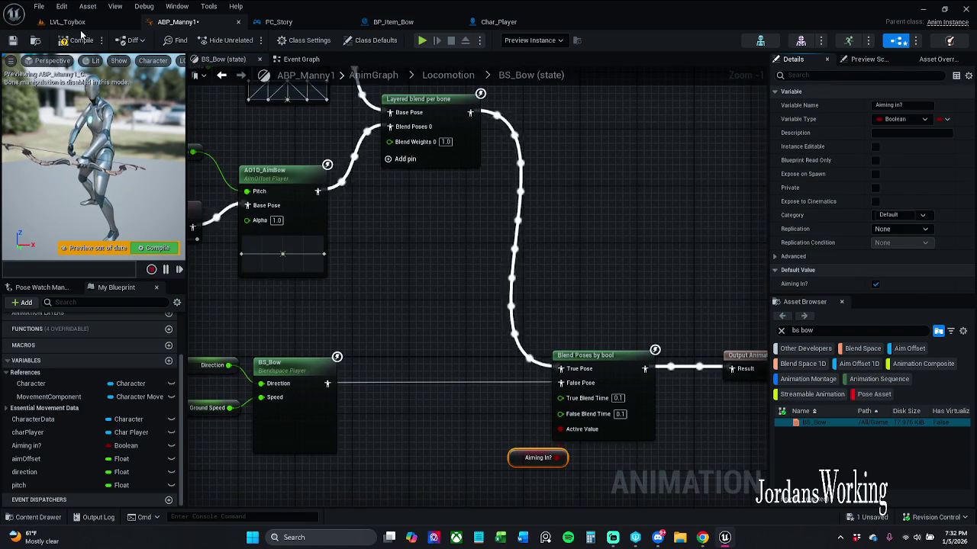
Play-test LVL_Toybox, running with W to collect 5 arrows and the bow, then return to ABP_Manny1
click(114, 22)
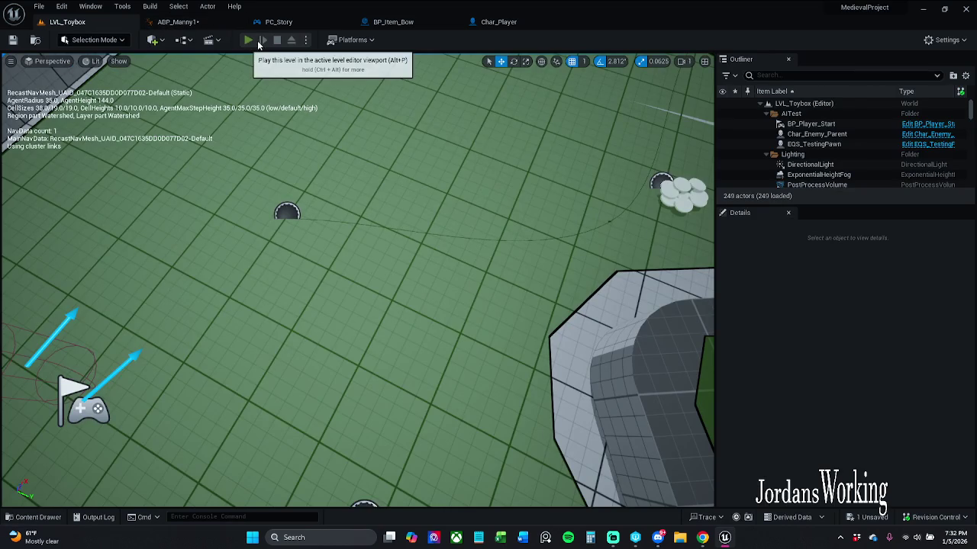
click(249, 41)
key(w)
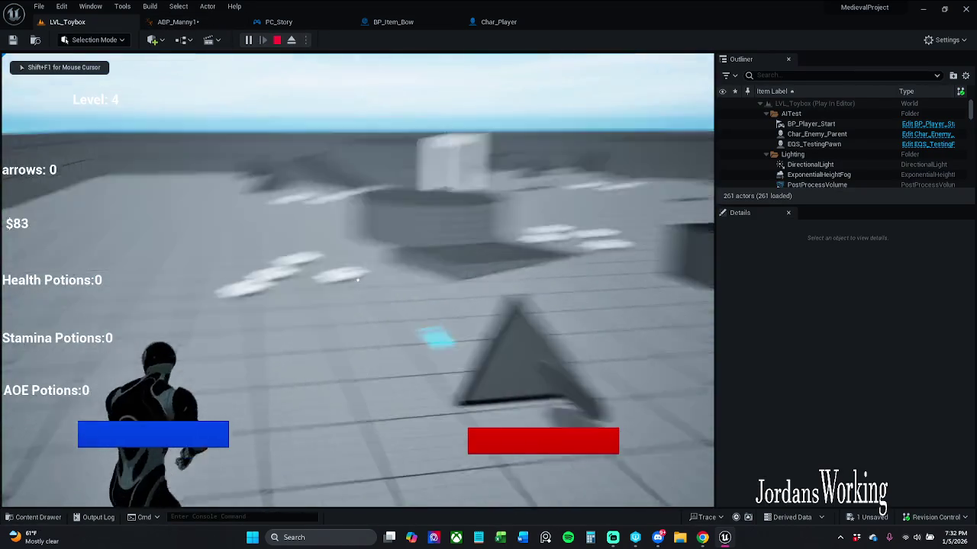
key(w)
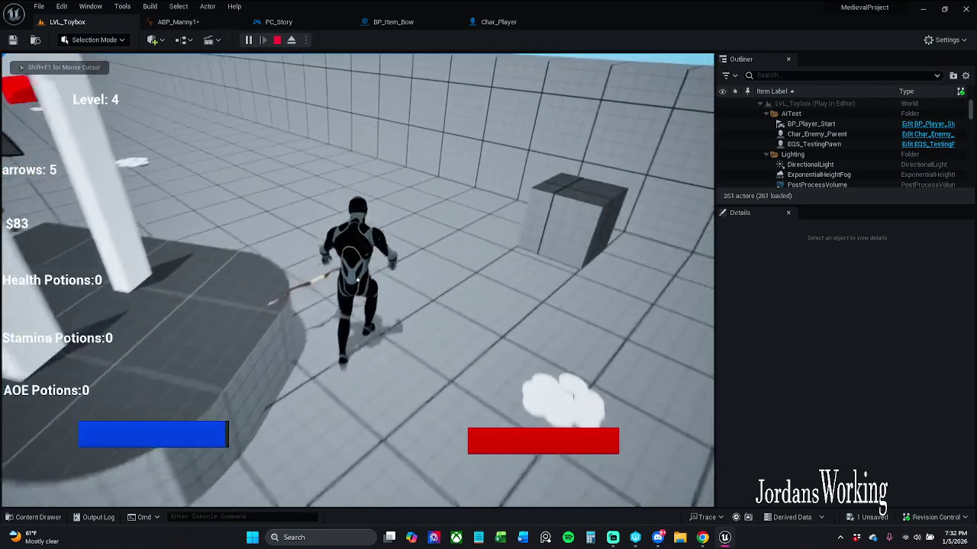
key(w)
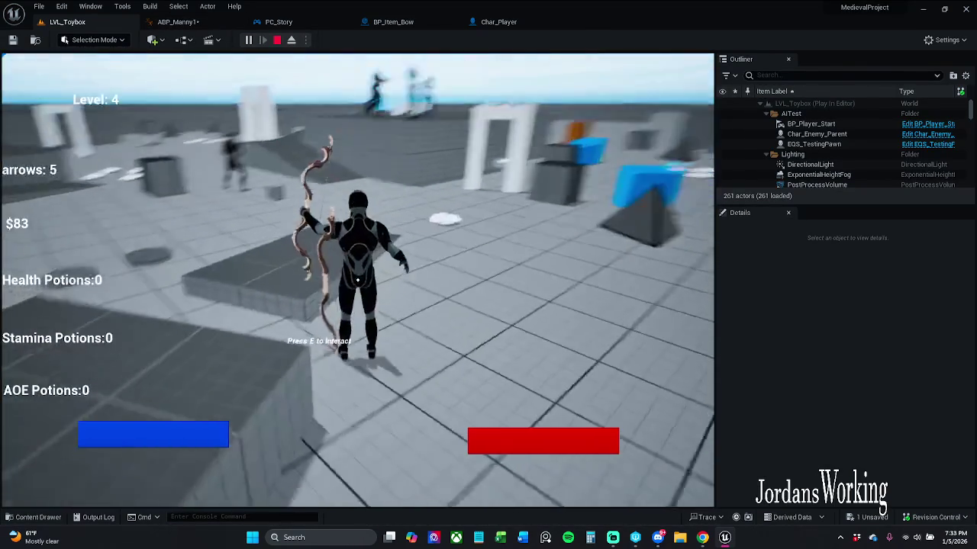
key(w)
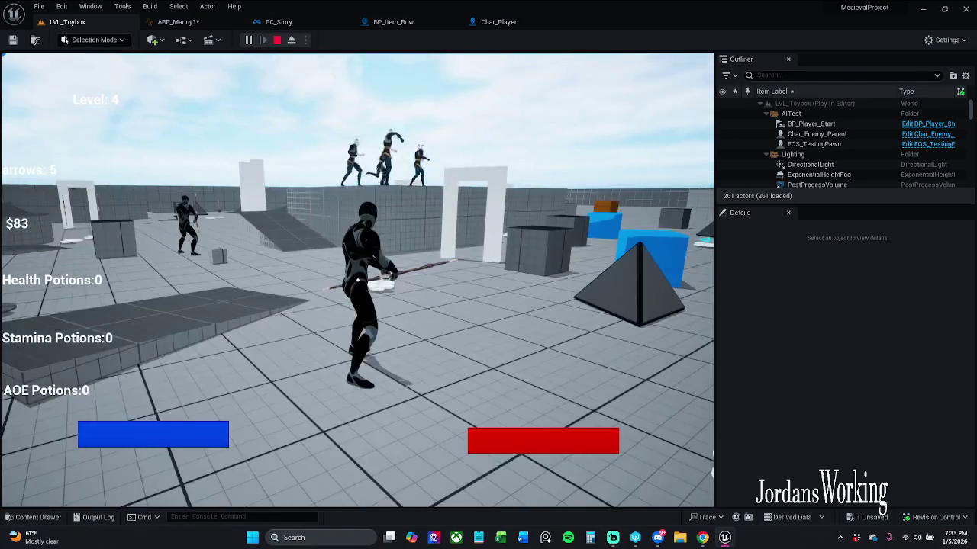
key(w)
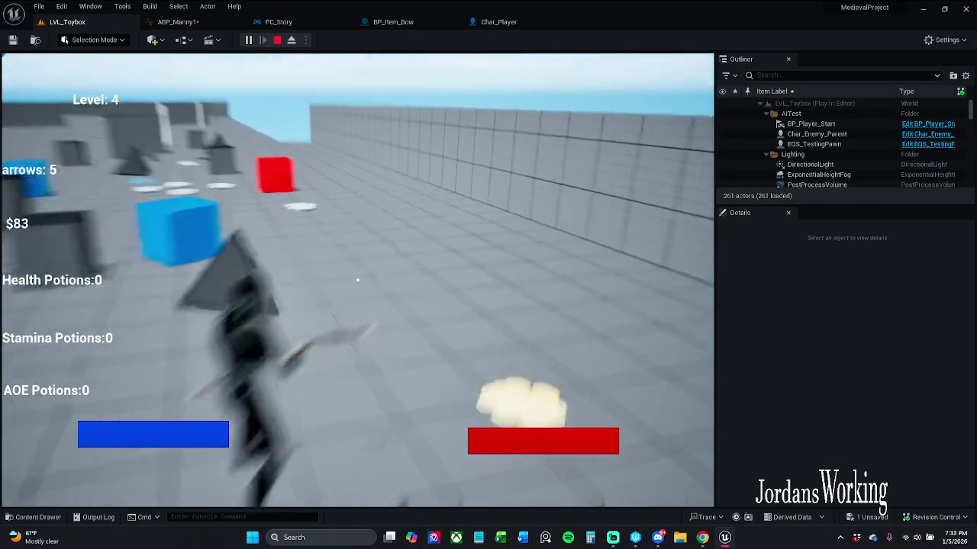
key(Escape)
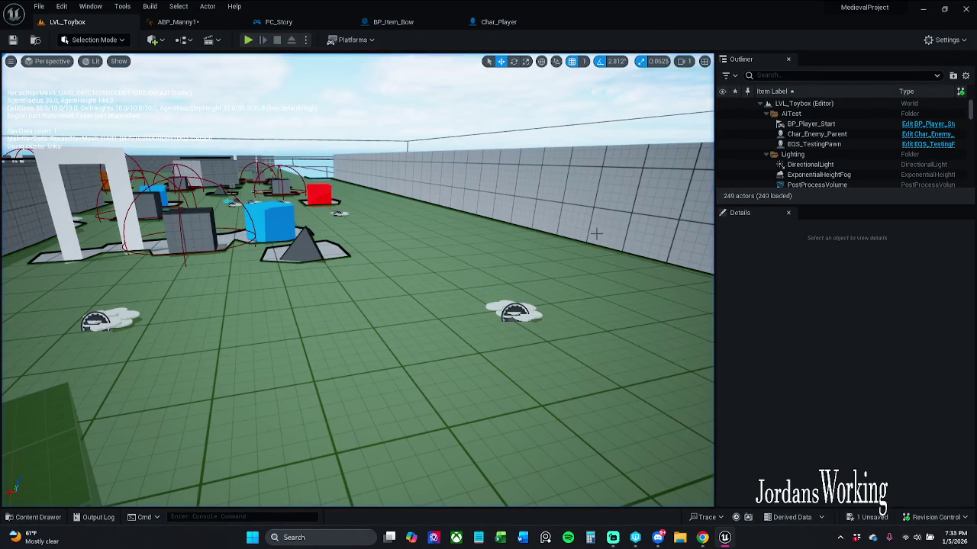
click(178, 22)
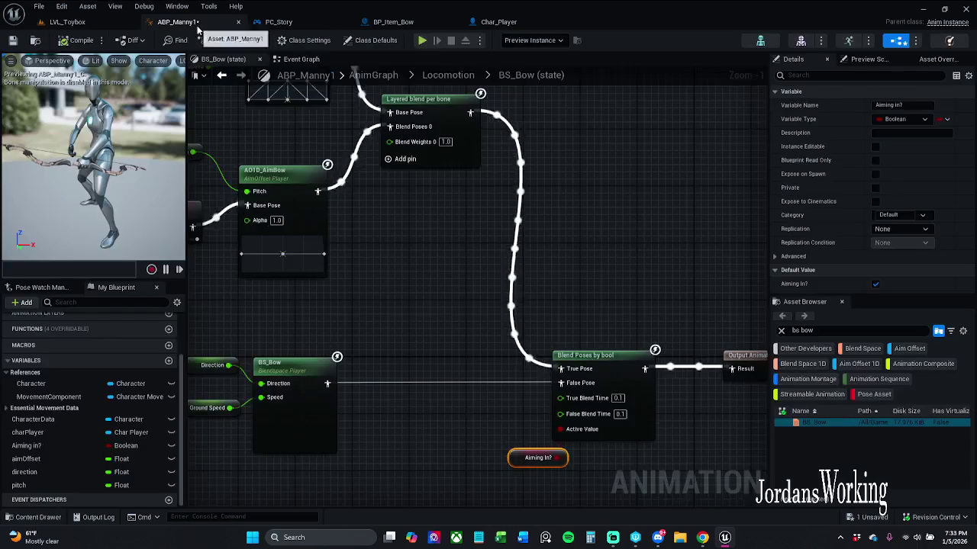
Toggle the Aiming In? default between true and false, compiling ABP_Manny1 to compare
click(875, 284)
click(64, 41)
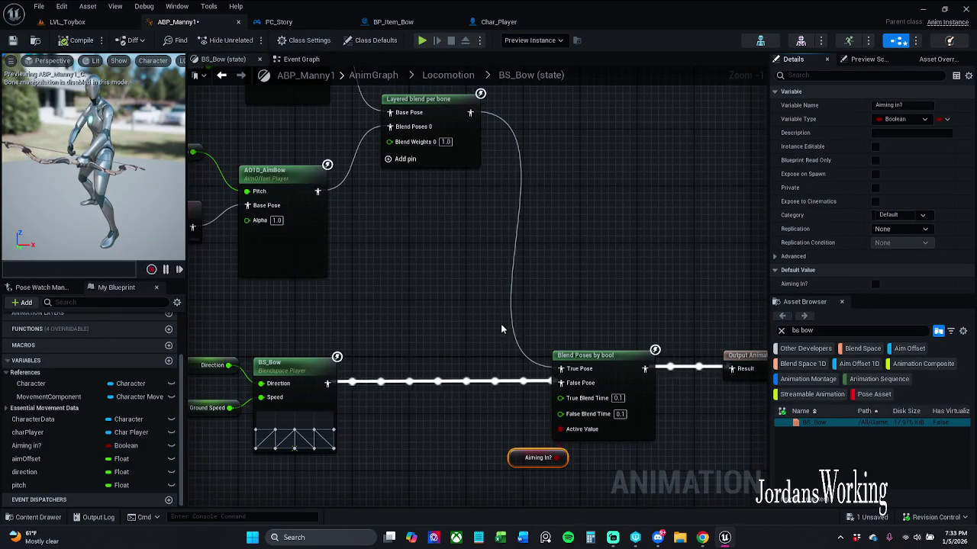
click(876, 284)
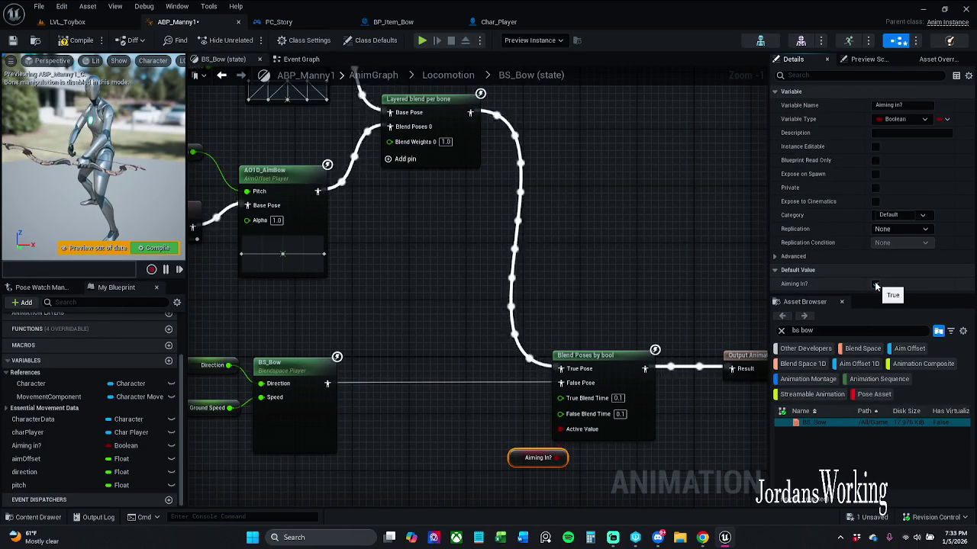
click(875, 283)
click(876, 285)
click(876, 284)
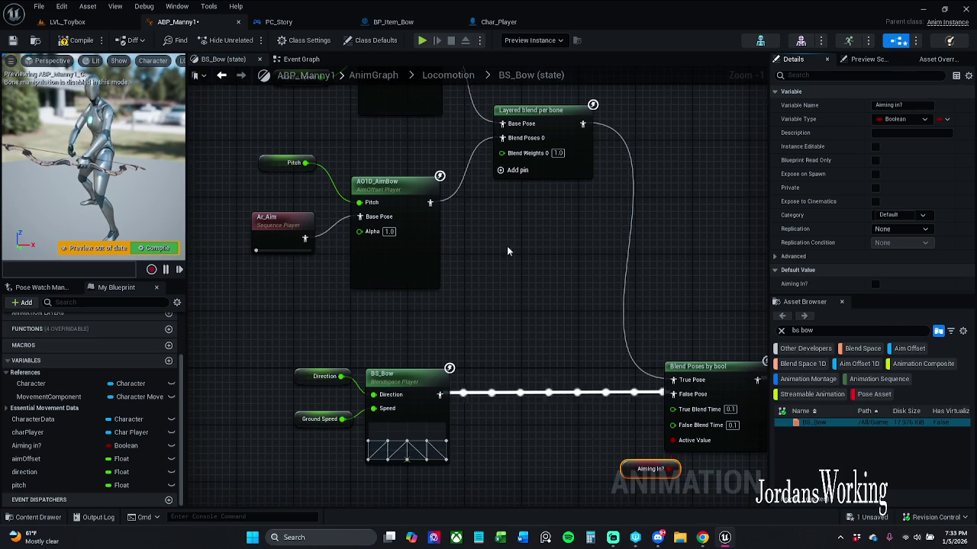
click(76, 40)
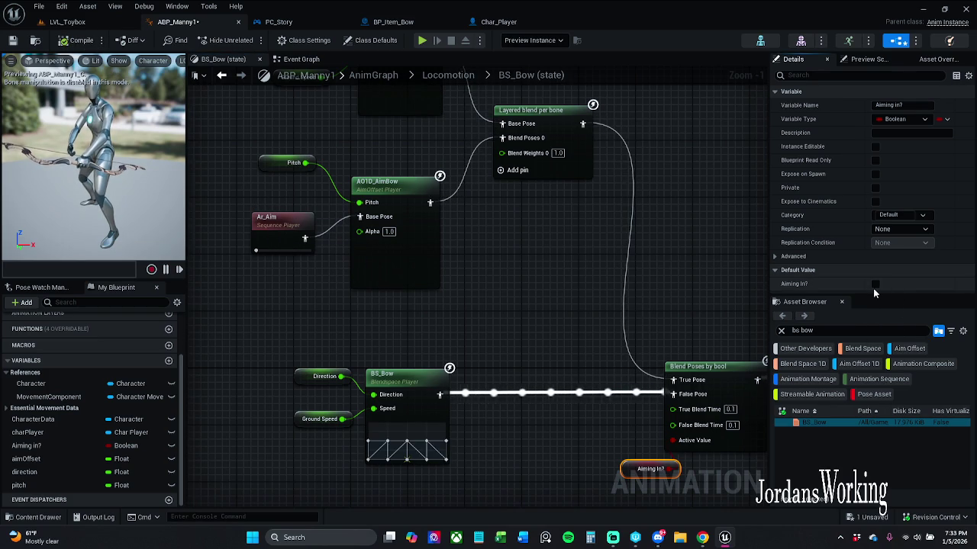
Leave Aiming In? defaulting to true and select the AO1D_AimBow AimOffset Player node
click(875, 285)
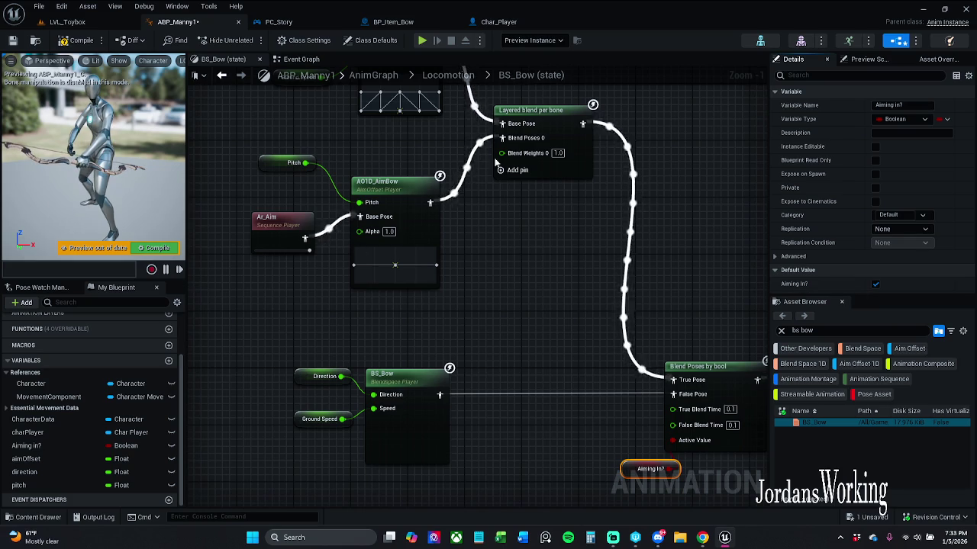
click(876, 284)
drag(369, 261, 484, 363)
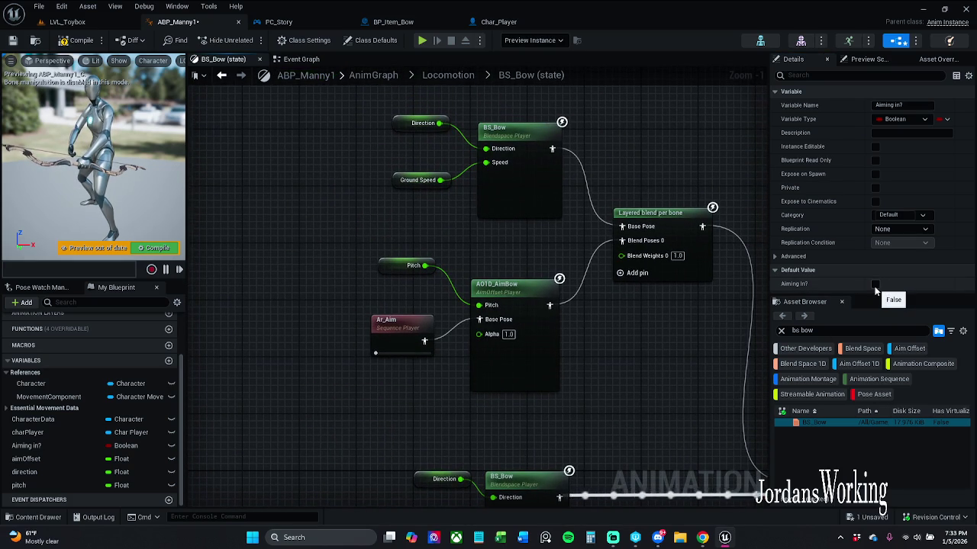
click(875, 284)
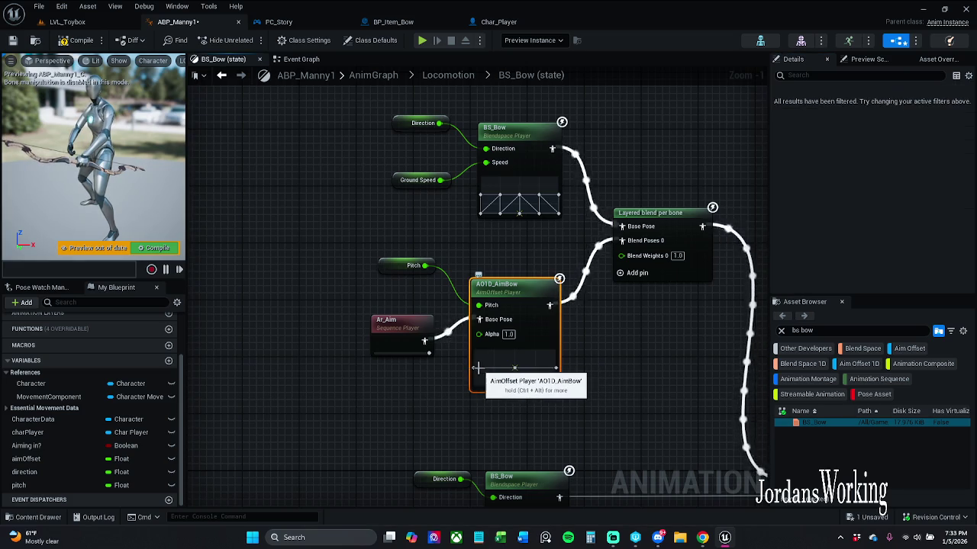
click(554, 368)
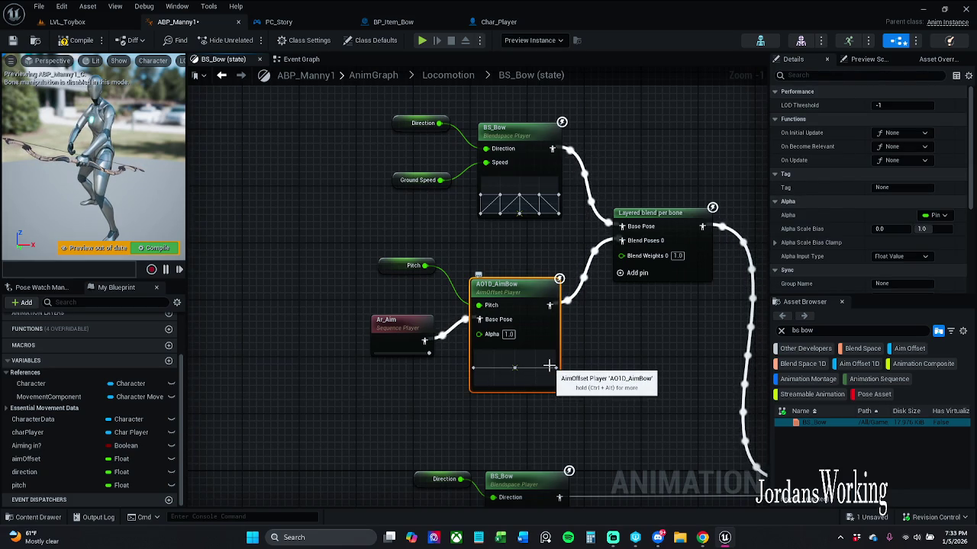
double_click(518, 370)
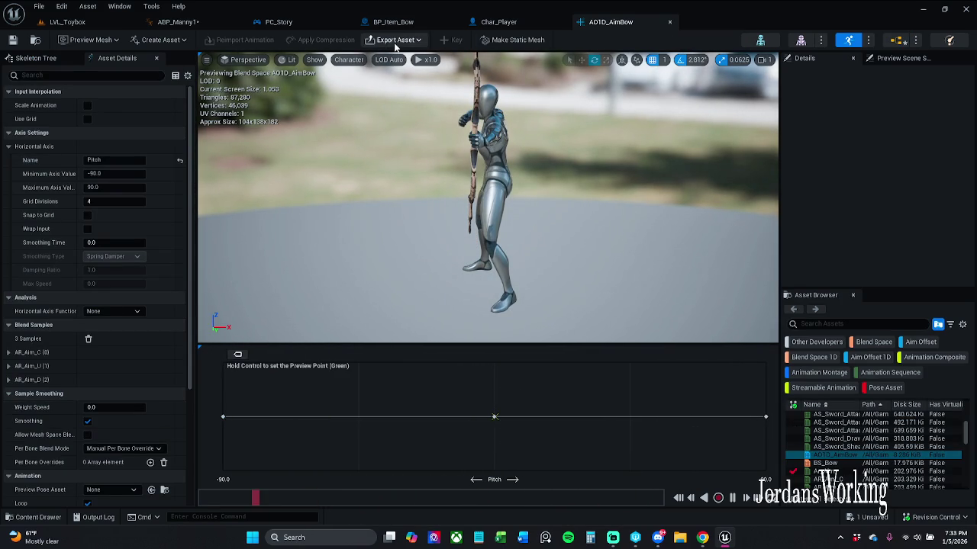
click(669, 22)
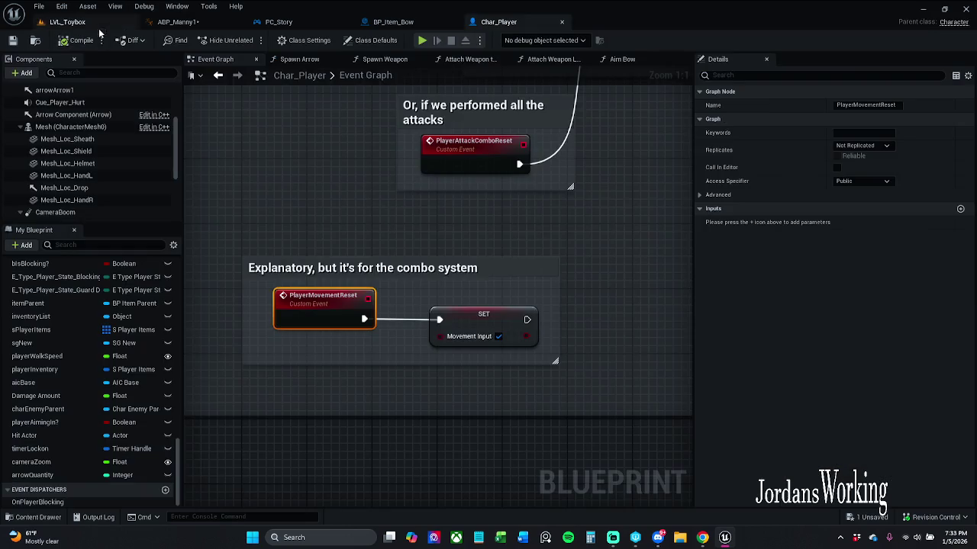
click(172, 23)
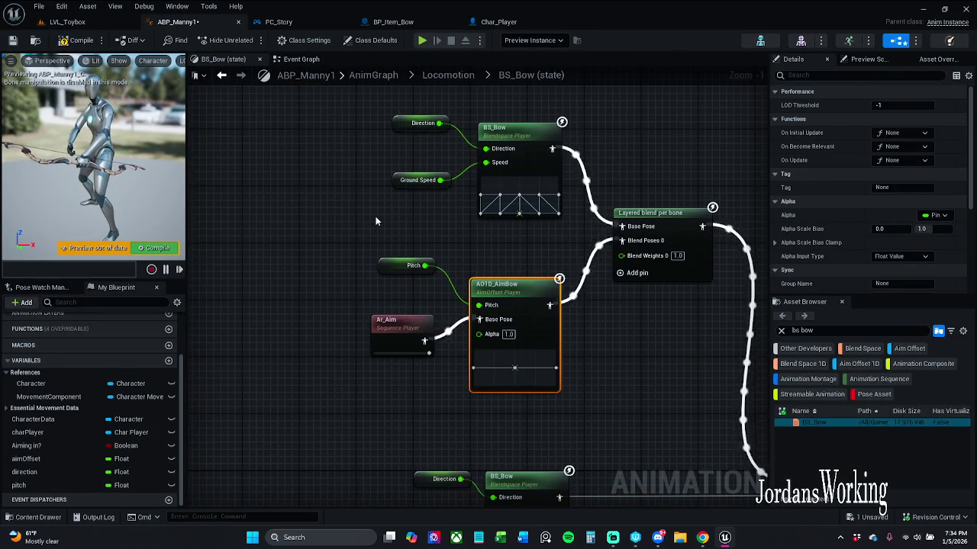
drag(376, 221, 282, 262)
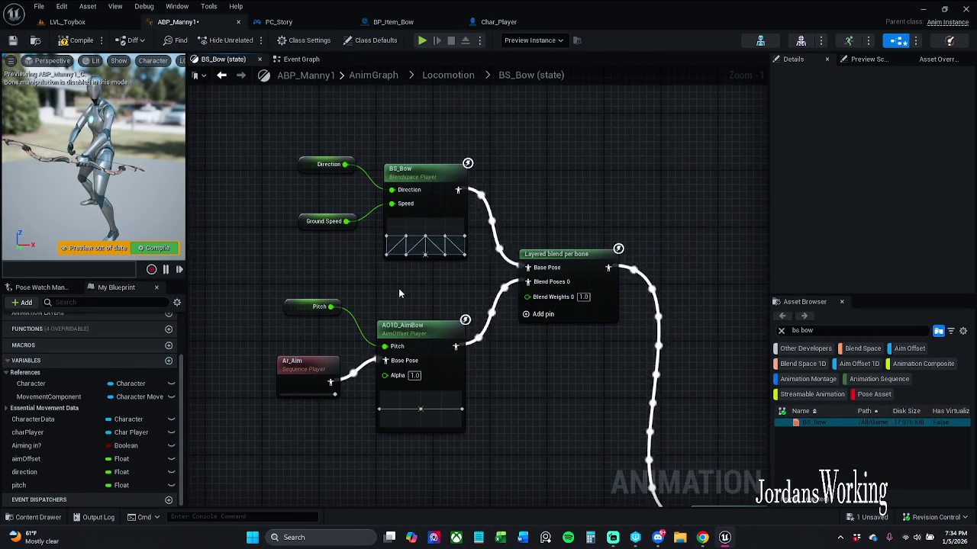
Align the Direction, Ground Speed and BS_Bow nodes into a row and save ABP_Manny1
drag(306, 138, 419, 233)
drag(417, 181, 409, 167)
click(480, 157)
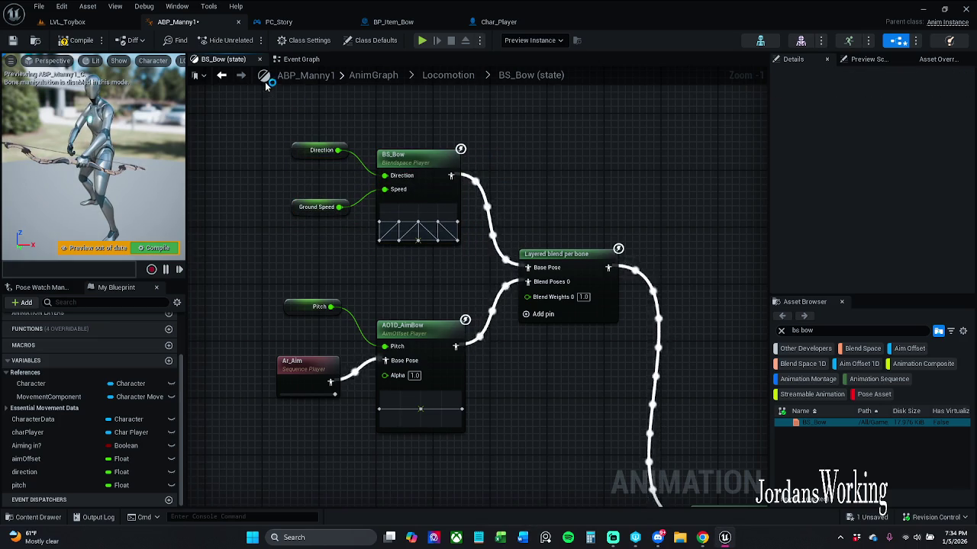
click(12, 40)
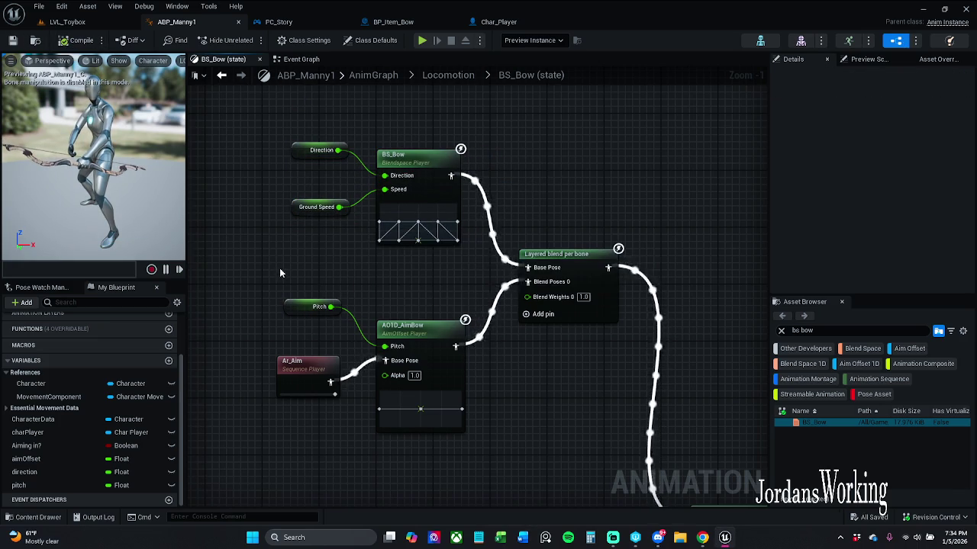
Line up the Pitch and Ar_Aim nodes and save ABP_Manny1 again
drag(284, 278, 344, 400)
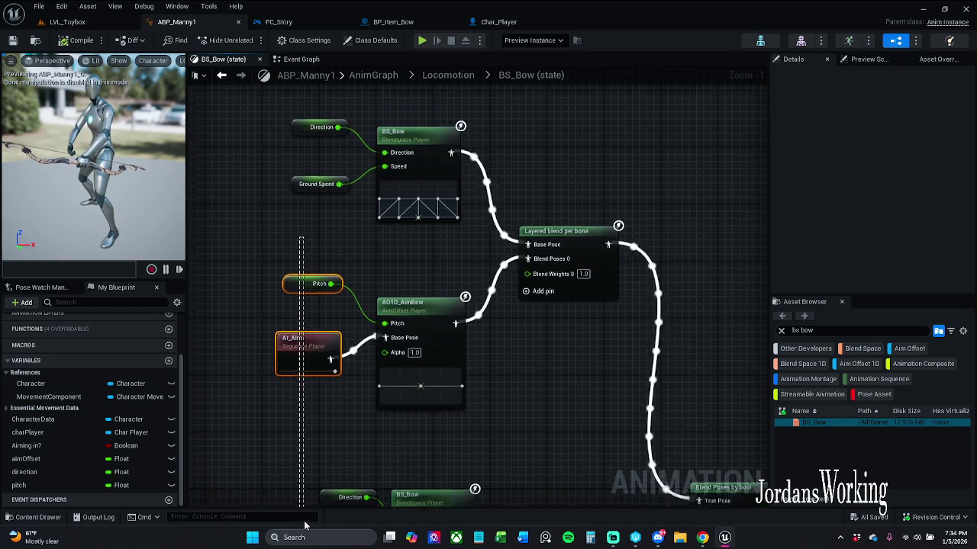
drag(302, 349, 311, 349)
click(551, 385)
mouse_move(551, 384)
mouse_down()
mouse_move(492, 252)
mouse_move(401, 158)
mouse_up()
scroll(490, 284, down, 1)
click(12, 40)
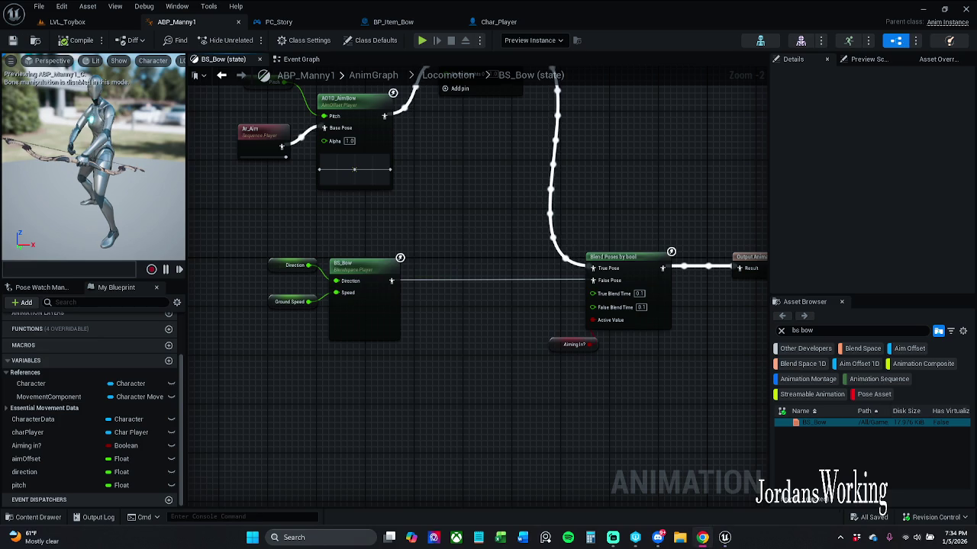
drag(461, 166, 441, 311)
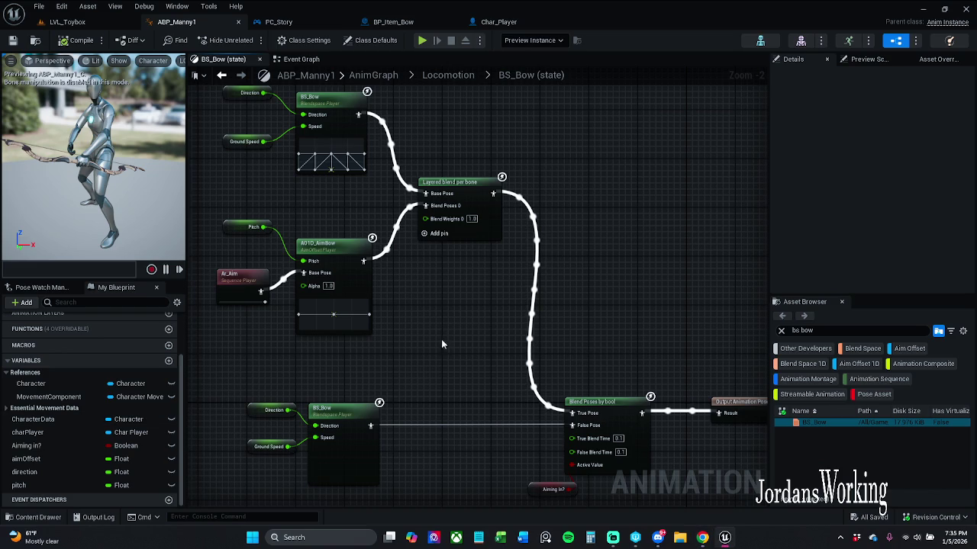
drag(441, 344, 489, 343)
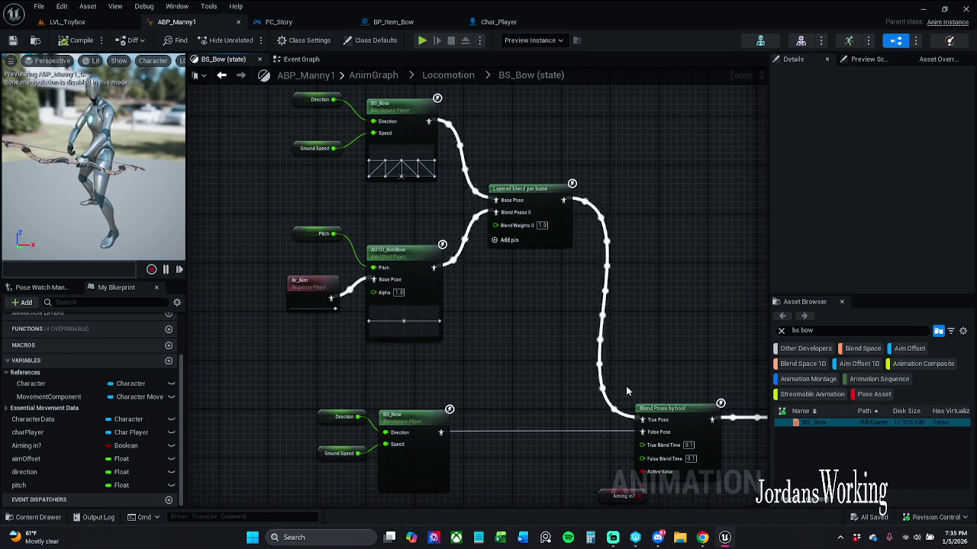
drag(627, 386, 582, 347)
drag(510, 326, 508, 352)
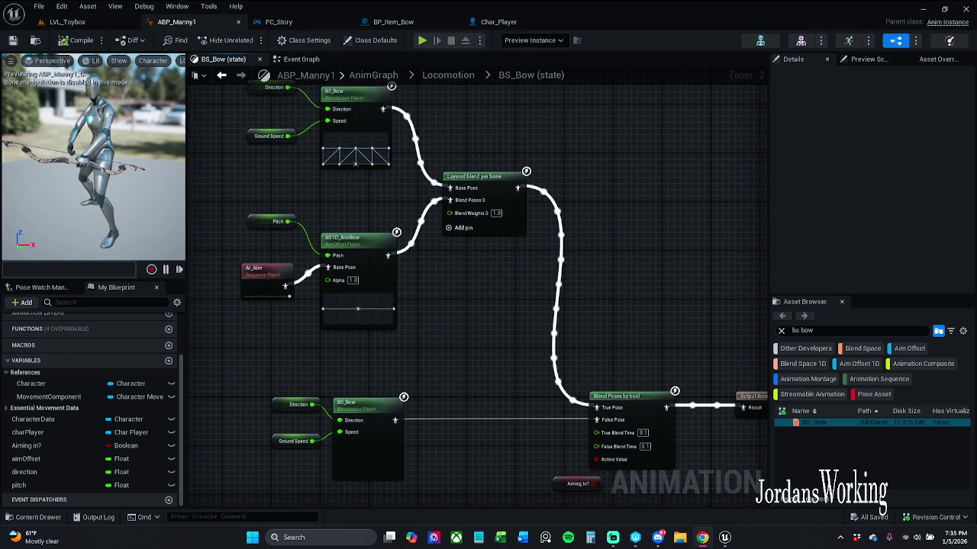
mouse_move(285, 369)
mouse_down()
mouse_move(290, 349)
mouse_move(299, 357)
mouse_up()
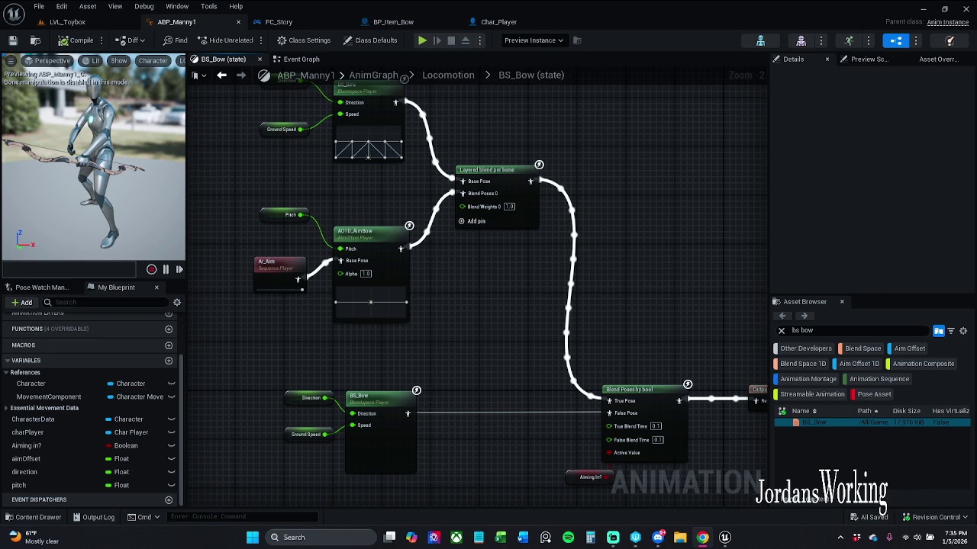
drag(243, 232, 264, 327)
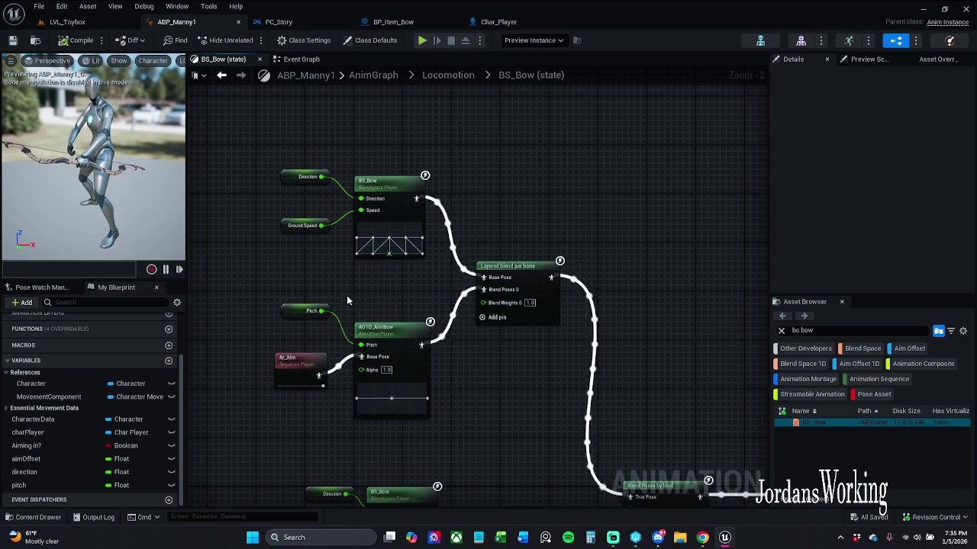
drag(346, 300, 322, 280)
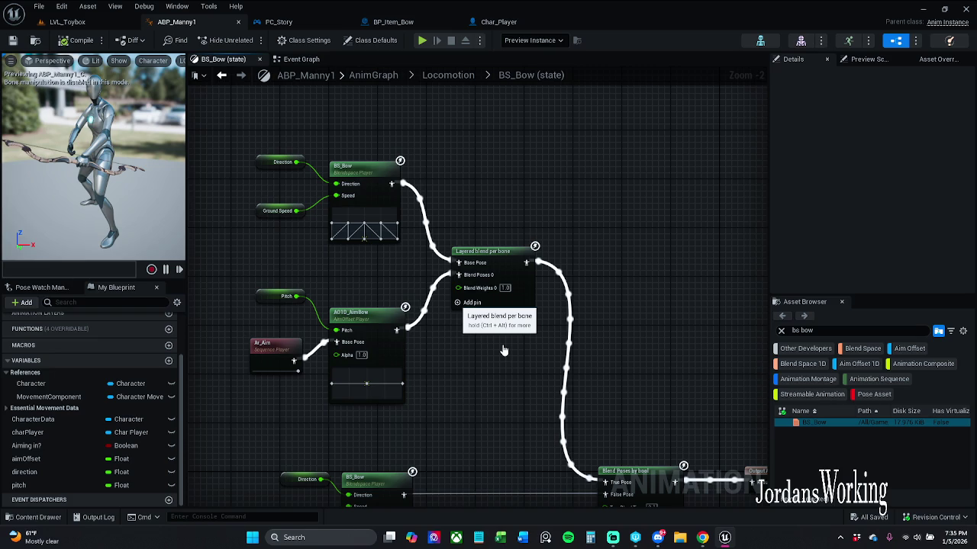
click(471, 302)
Remove the extra Blend Poses 1 pin and compile ABP_Manny1
scroll(504, 364, up, 2)
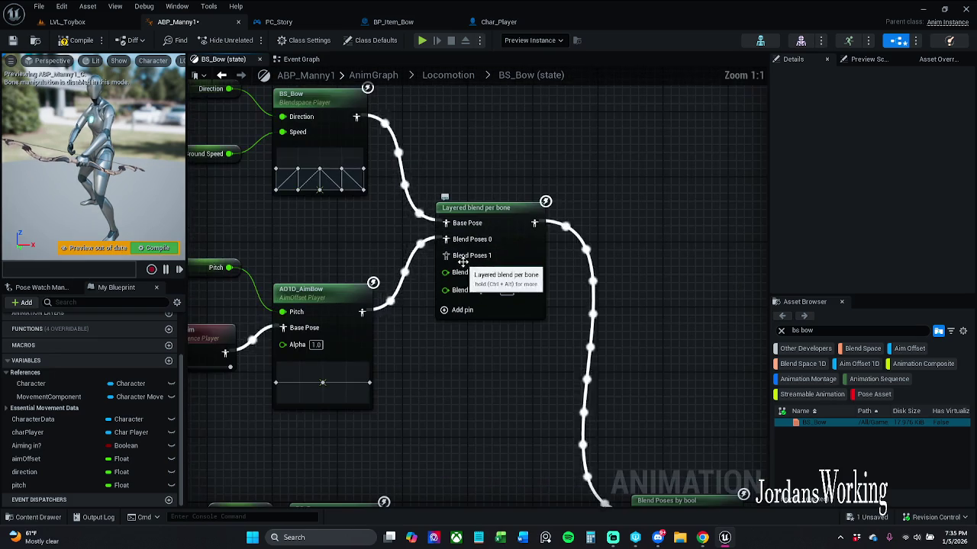
right_click(467, 264)
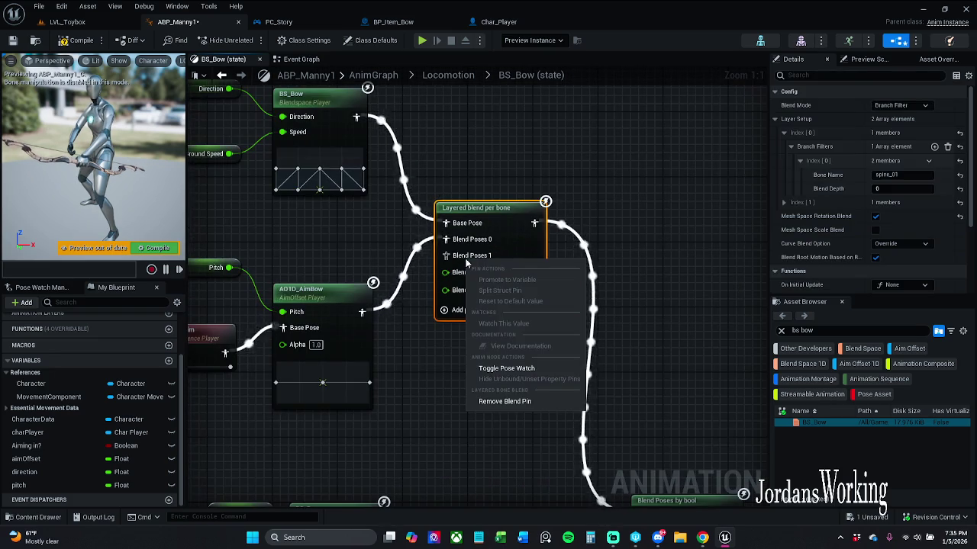
click(533, 406)
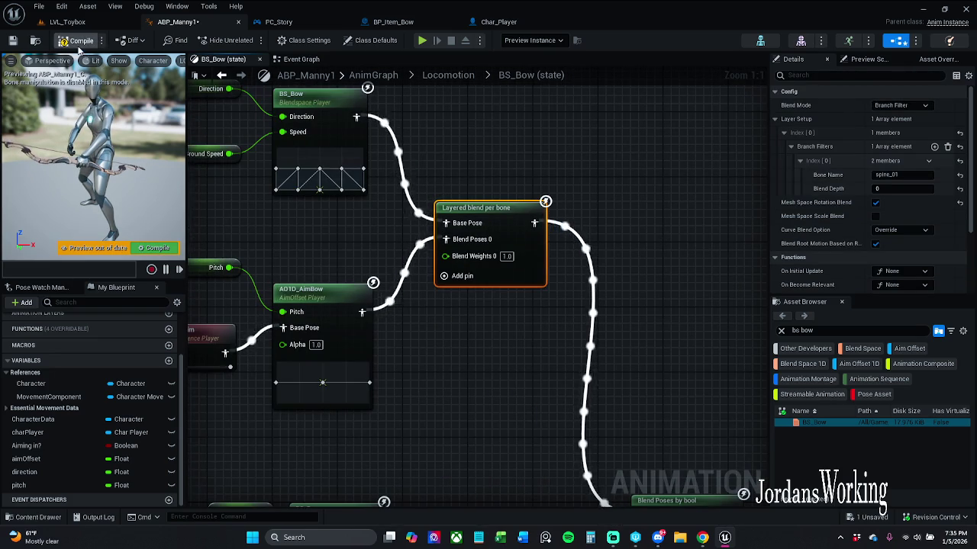
click(78, 40)
Set Aiming In? to default false, compile and save, and open the Ar_Aim animation sequence
scroll(376, 326, down, 1)
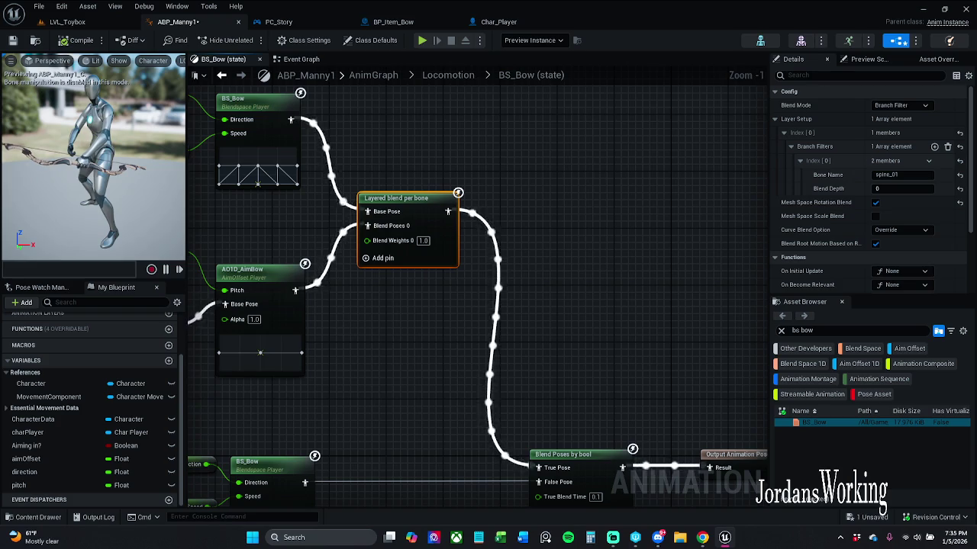
drag(579, 355, 521, 228)
drag(447, 366, 451, 410)
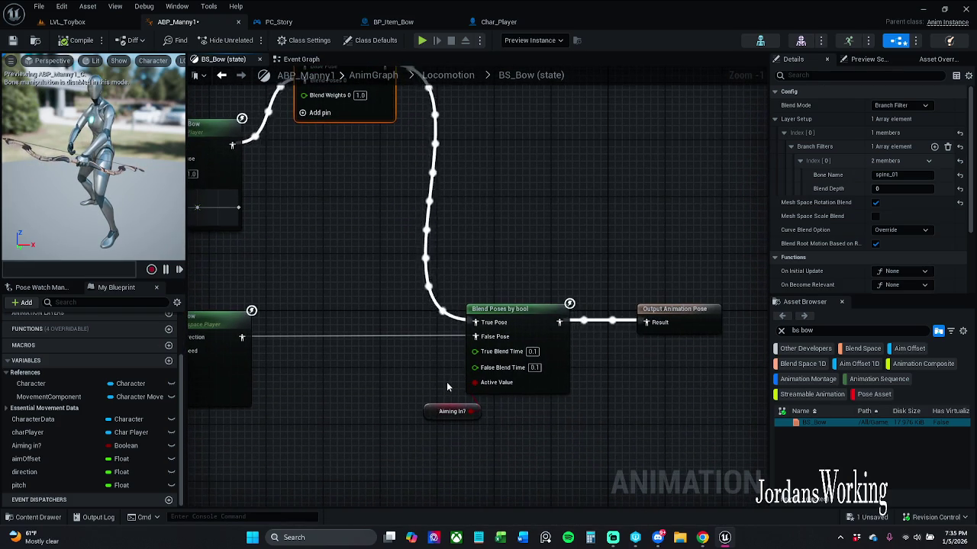
scroll(436, 445, down, 1)
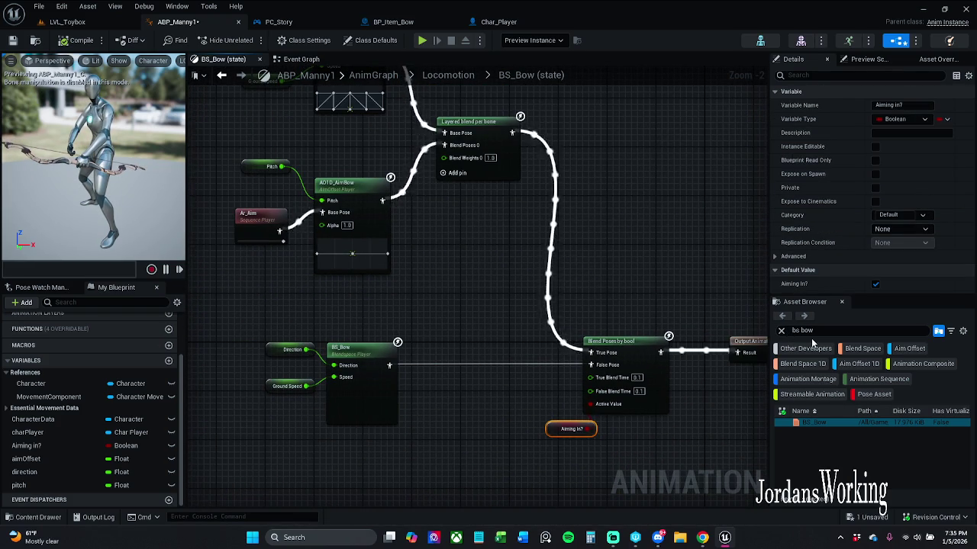
click(875, 284)
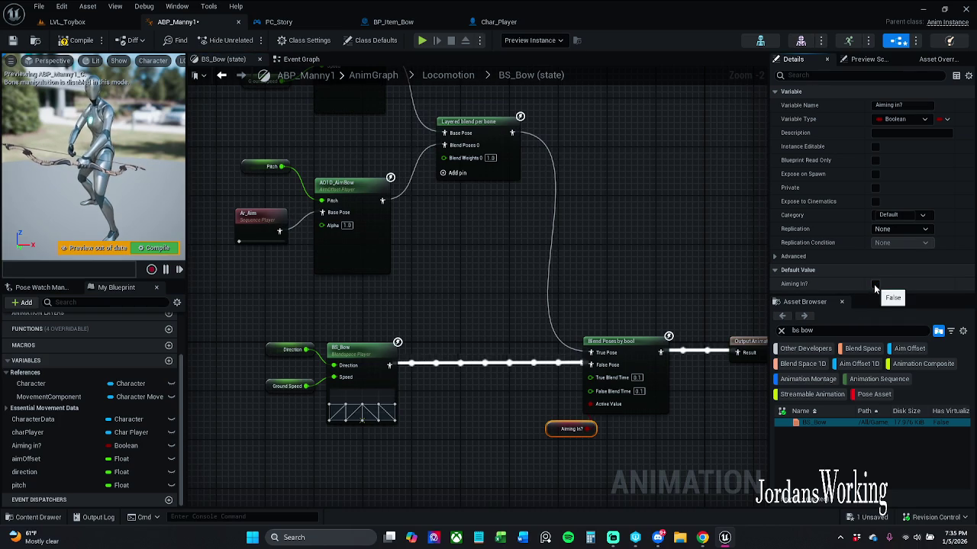
click(70, 39)
click(13, 40)
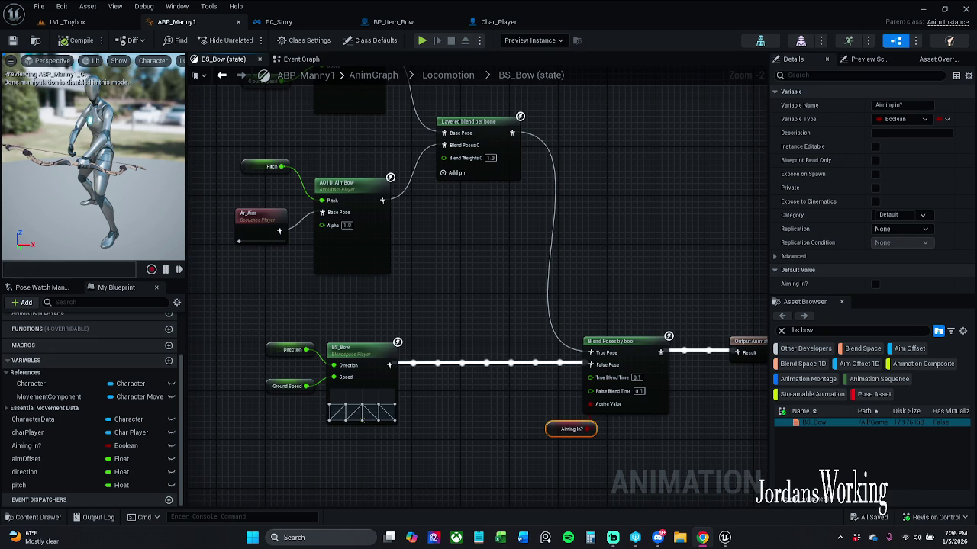
click(256, 229)
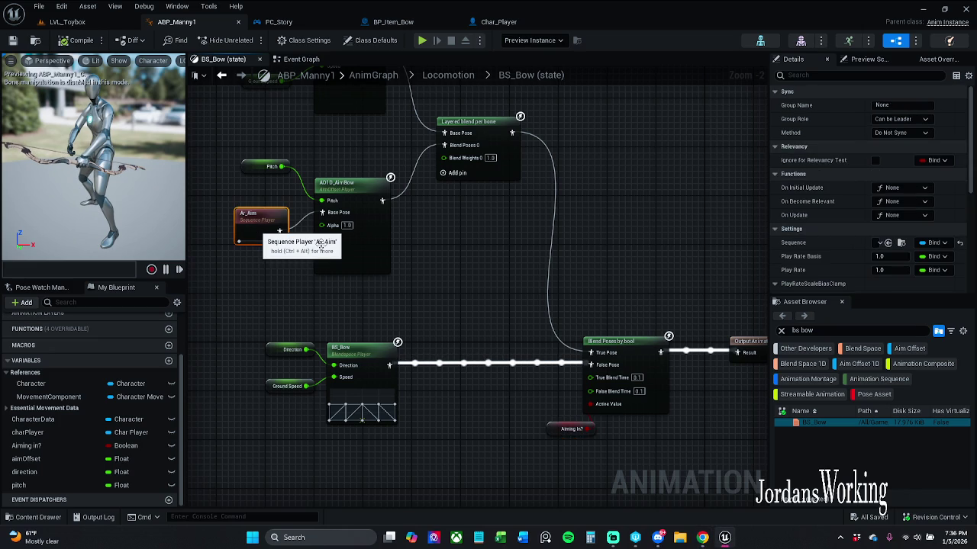
double_click(333, 242)
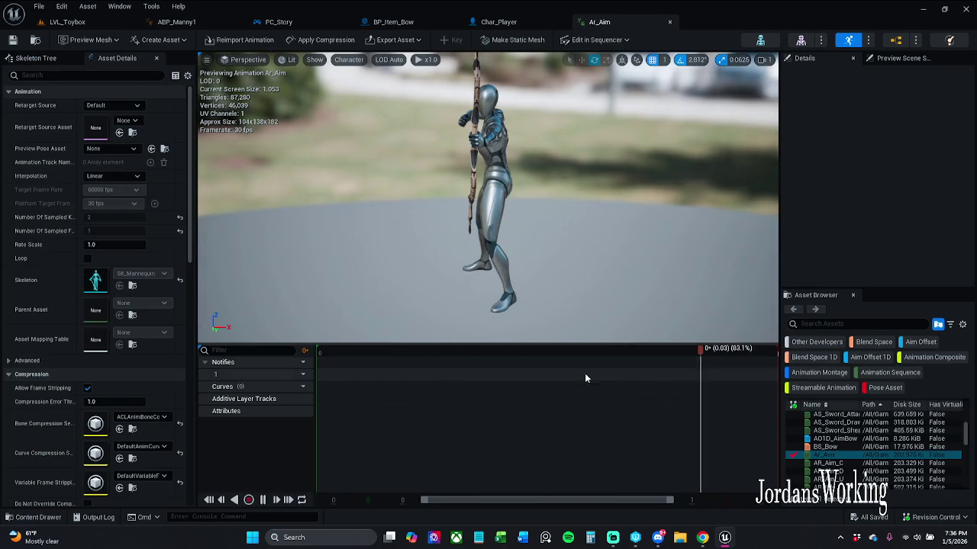
Make Ar_Aim a Mesh Space additive animation and save it
scroll(128, 316, down, 5)
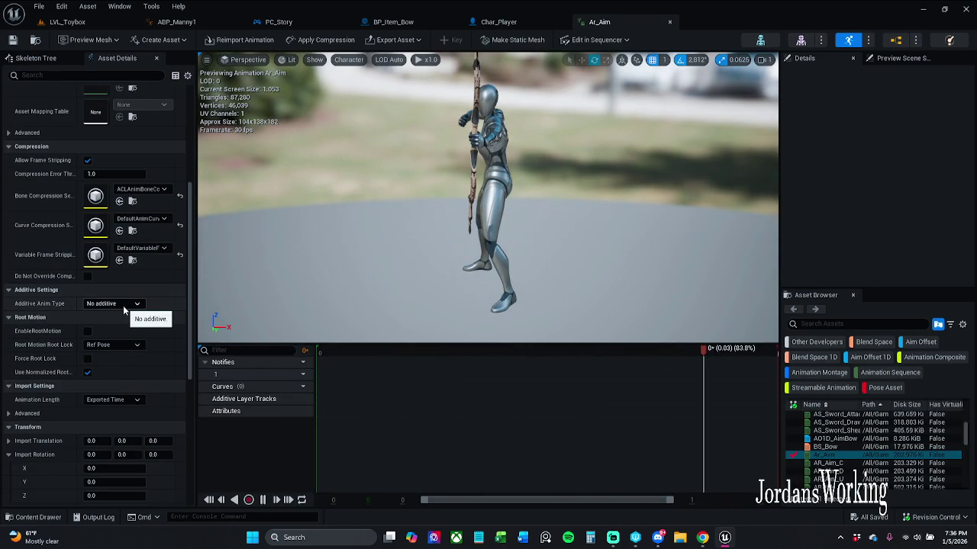
click(123, 305)
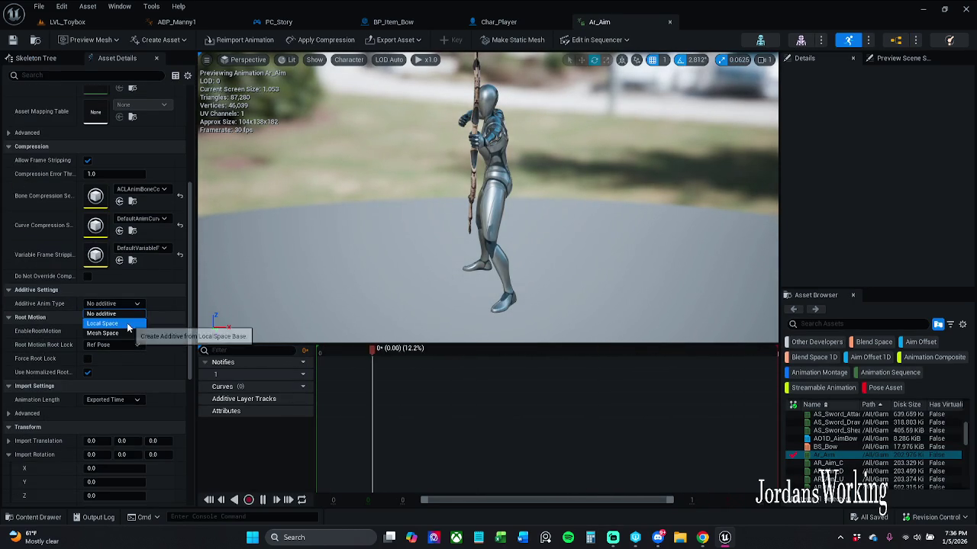
click(127, 334)
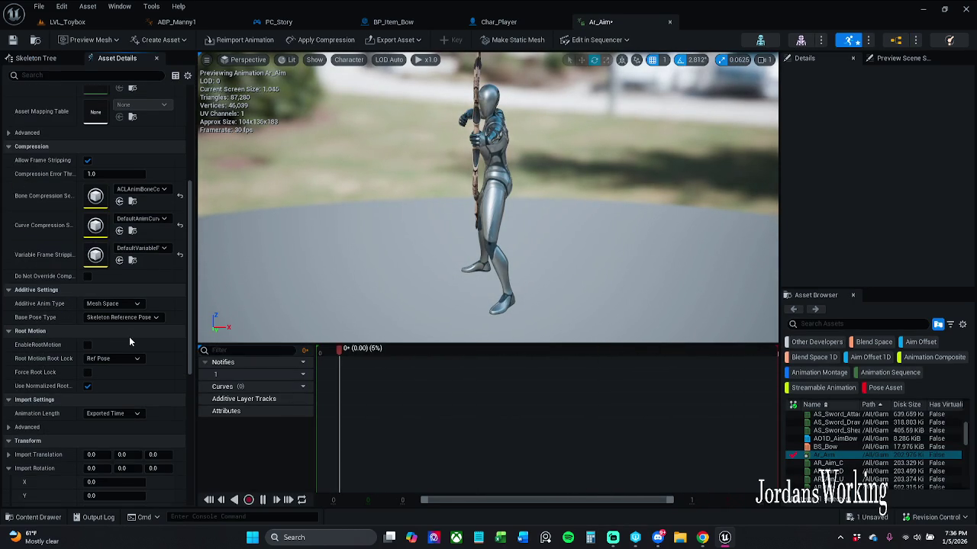
click(12, 40)
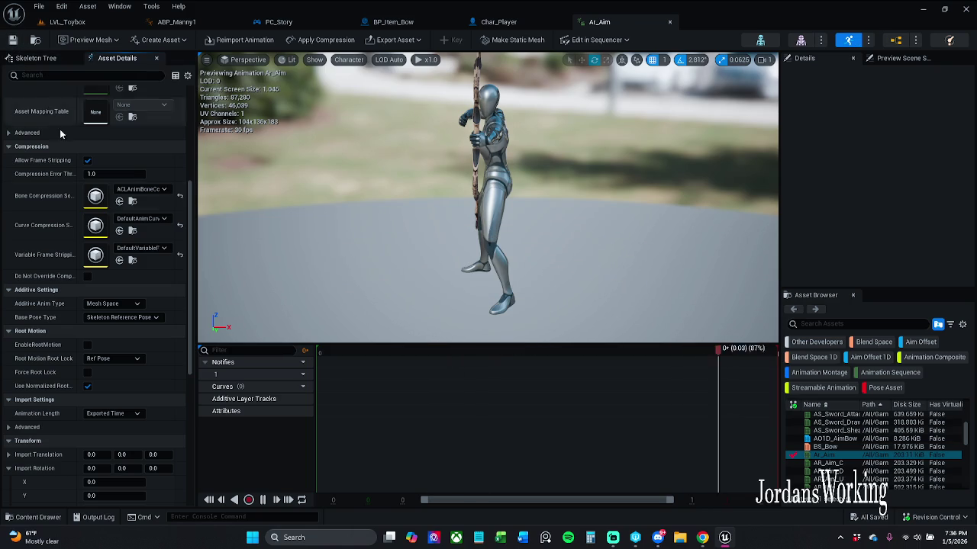
Set Ar_Aim's base pose to a Selected animation frame of Ar_Aim, save, and return to LVL_Toybox
click(152, 318)
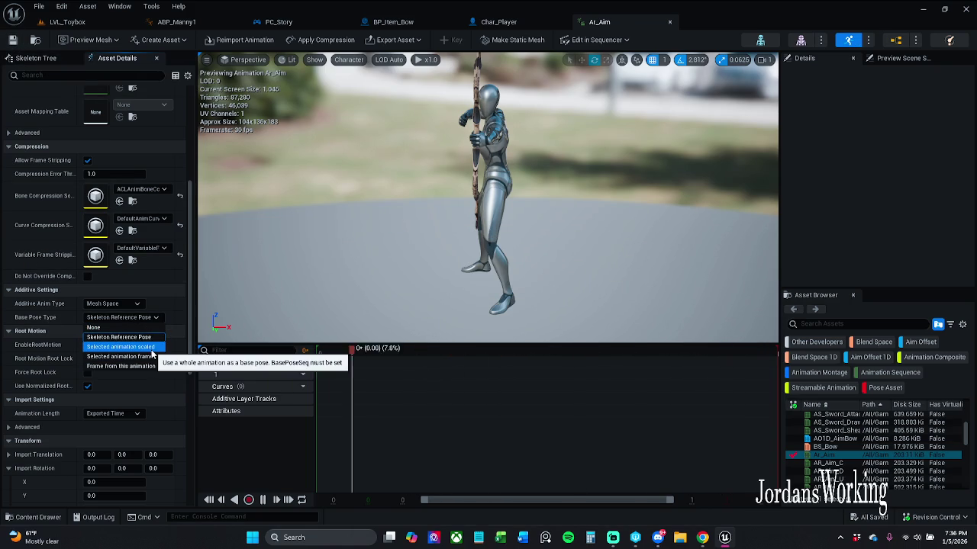
click(156, 357)
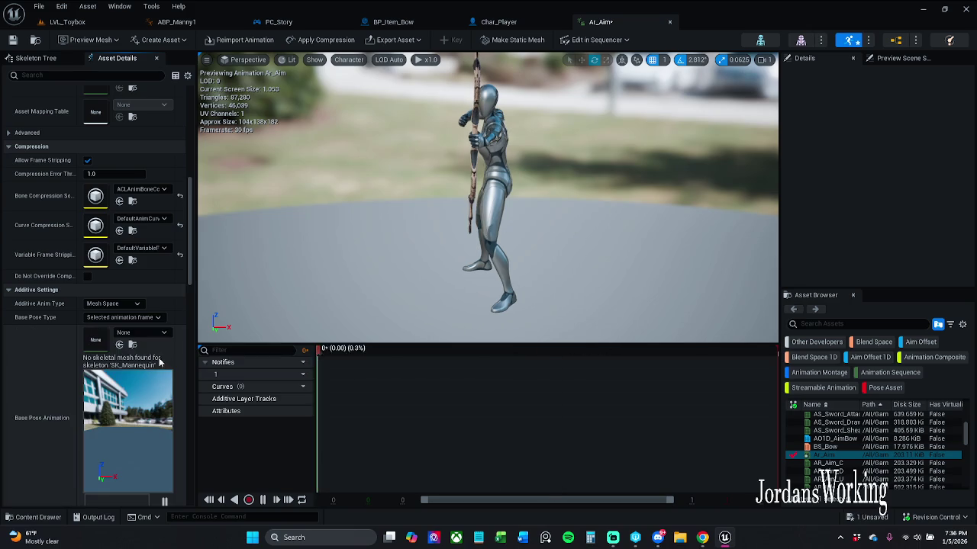
click(156, 333)
click(203, 218)
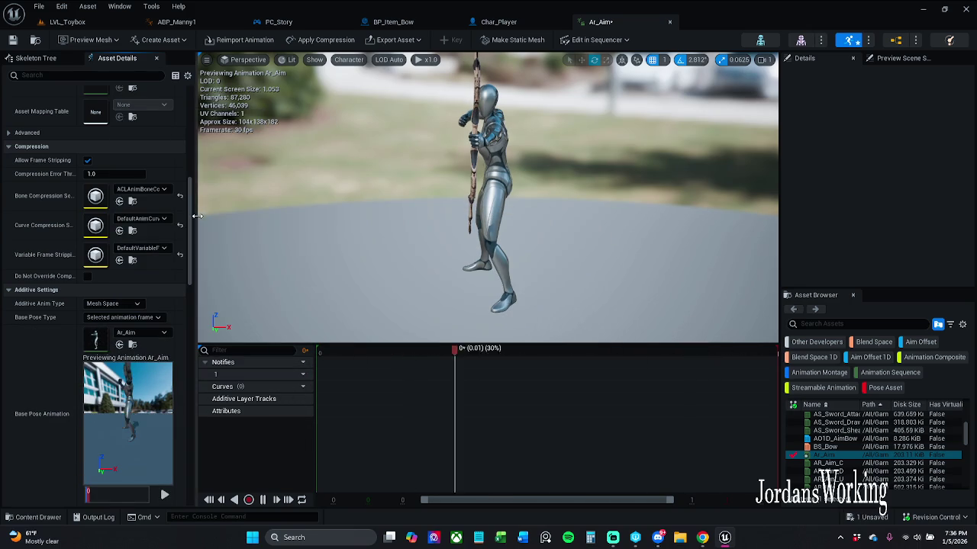
click(12, 40)
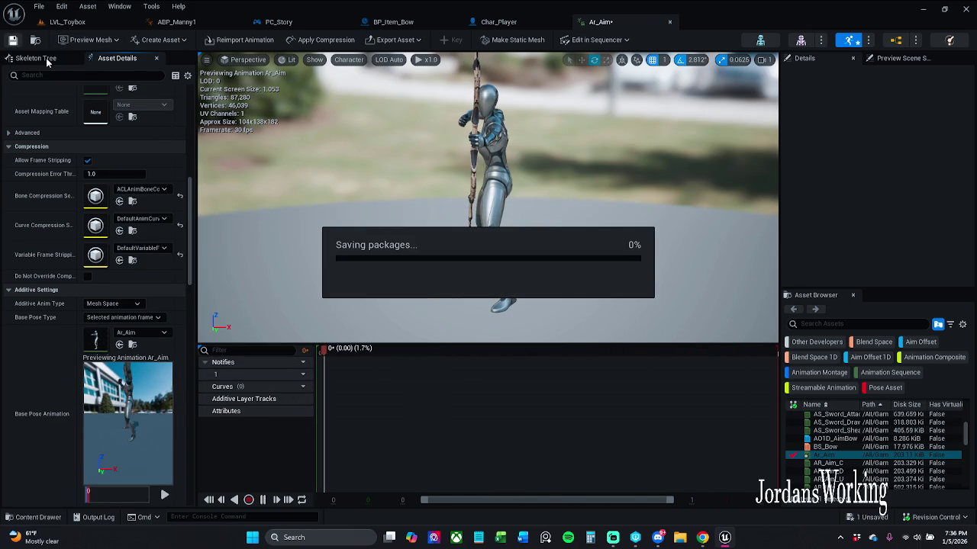
click(67, 21)
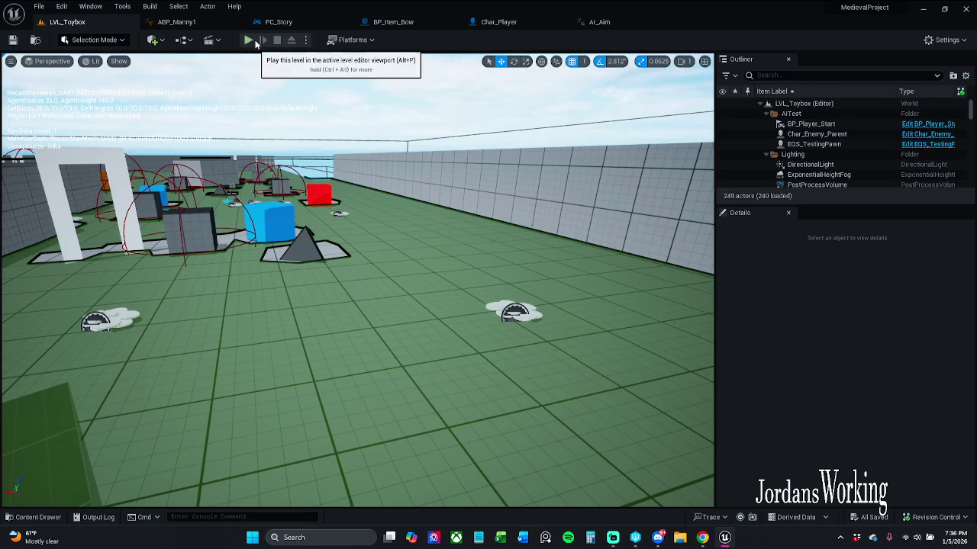
Play-test LVL_Toybox by picking up the bow and shooting two arrows, then return to Ar_Aim
click(249, 40)
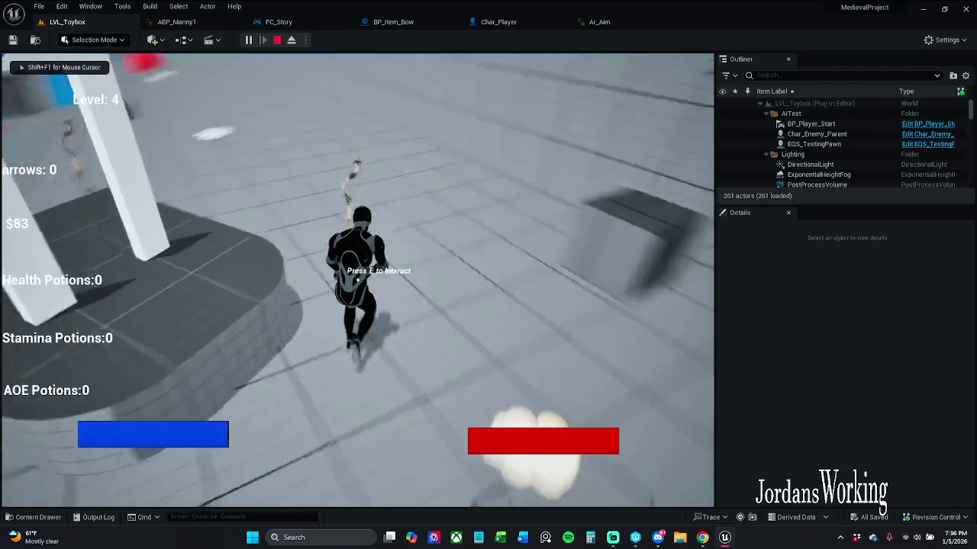
key(e)
key(w)
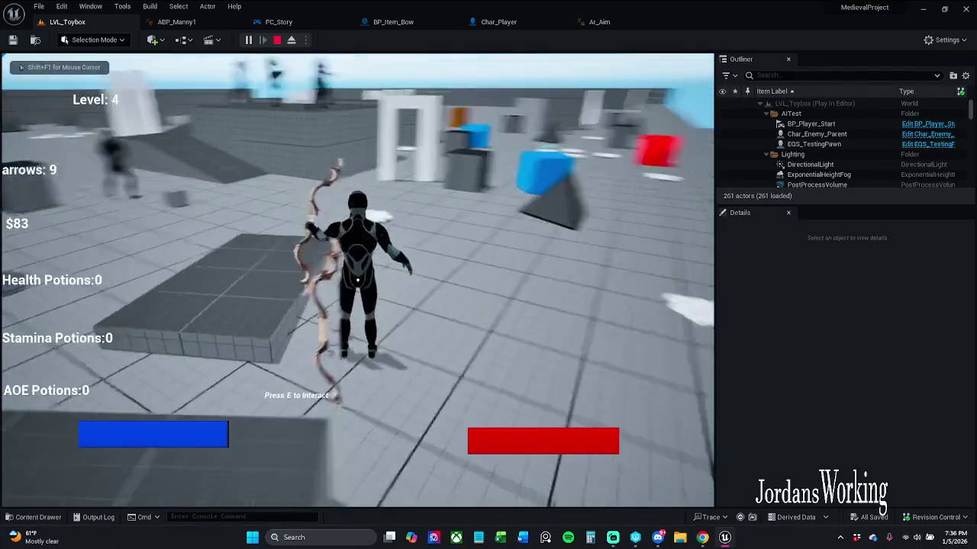
key(w)
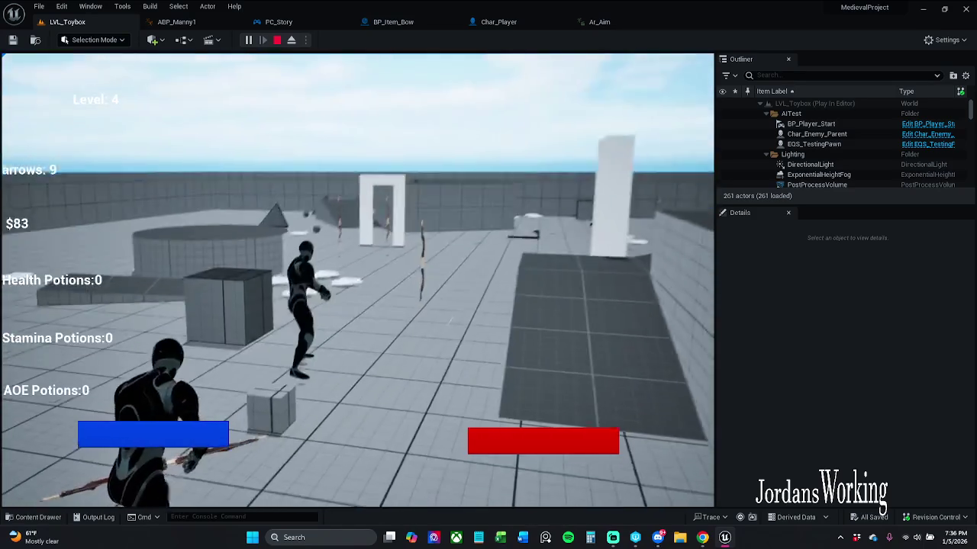
click(357, 280)
click(357, 280)
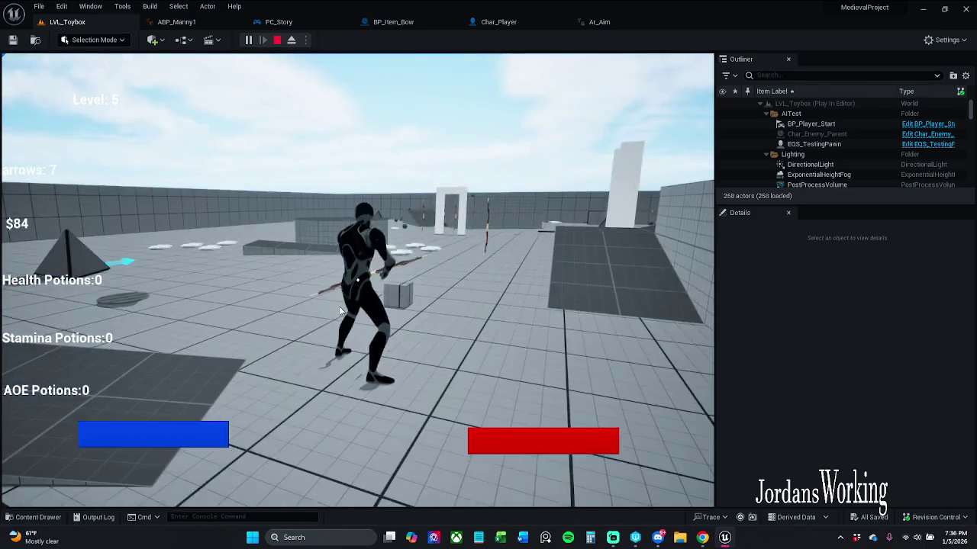
key(Escape)
click(606, 23)
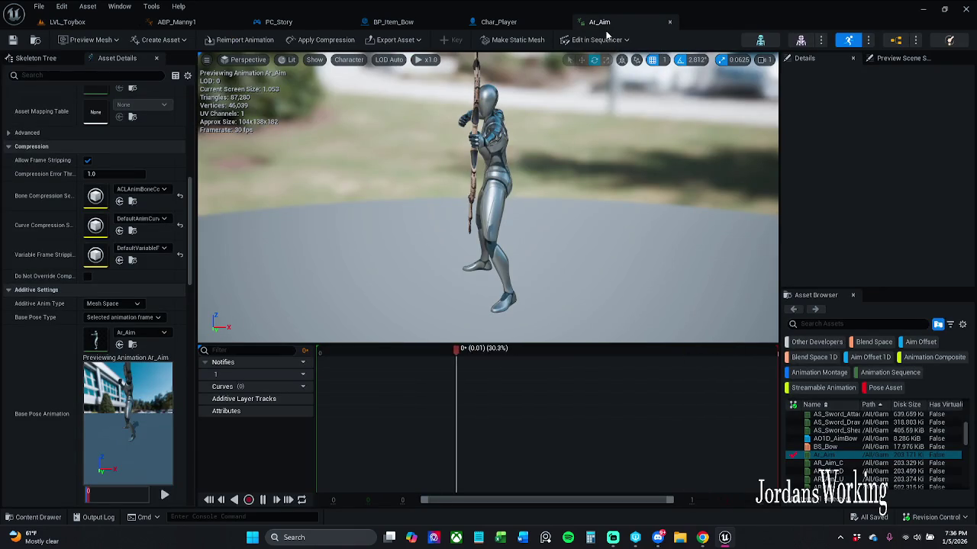
Change Ar_Aim's Additive Anim Type from Mesh Space to No additive and save the animation
scroll(94, 322, down, 2)
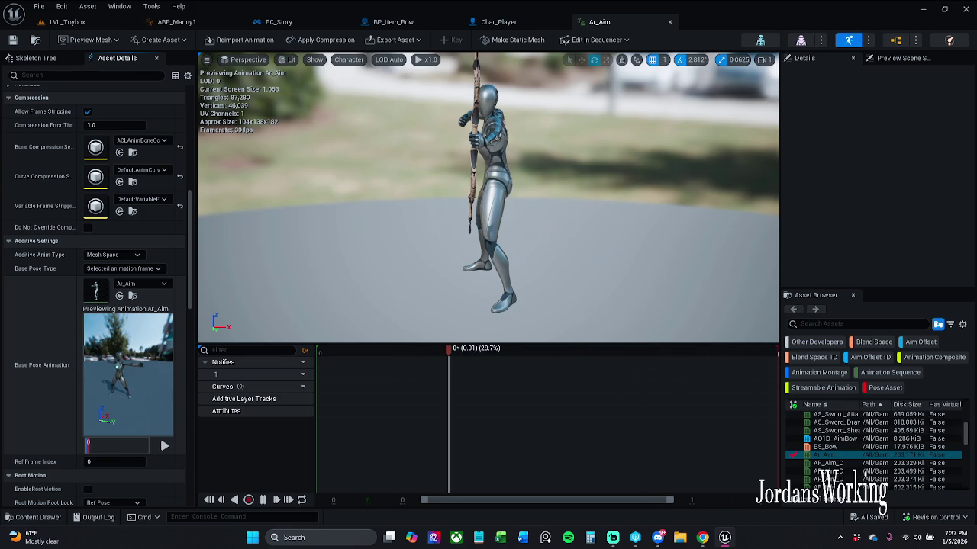
scroll(127, 349, up, 3)
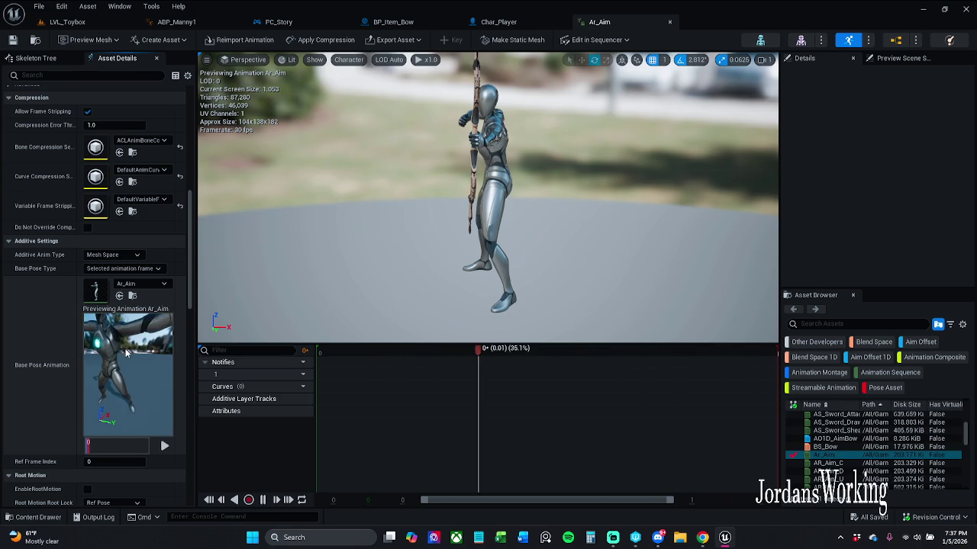
scroll(126, 365, down, 3)
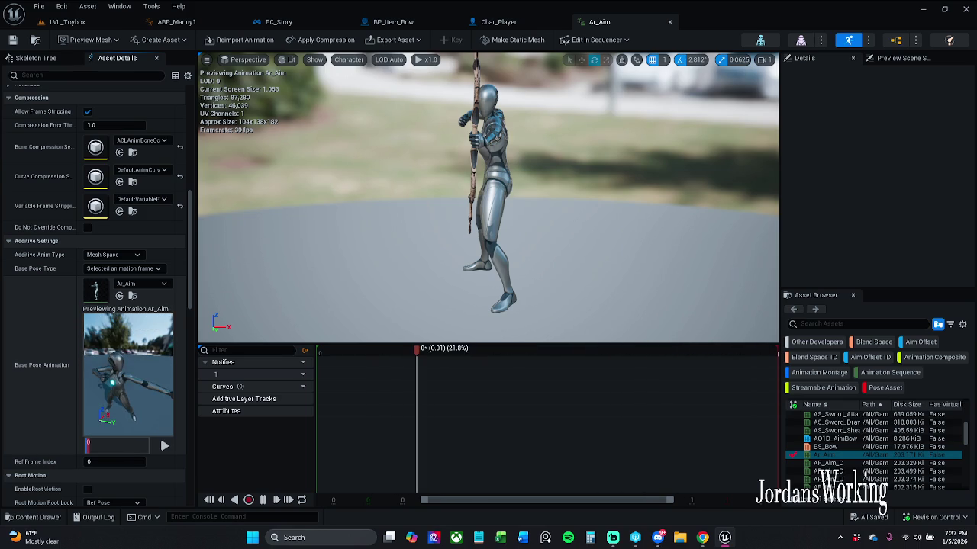
mouse_move(127, 365)
mouse_down()
mouse_move(149, 365)
mouse_move(92, 374)
mouse_move(145, 370)
mouse_up()
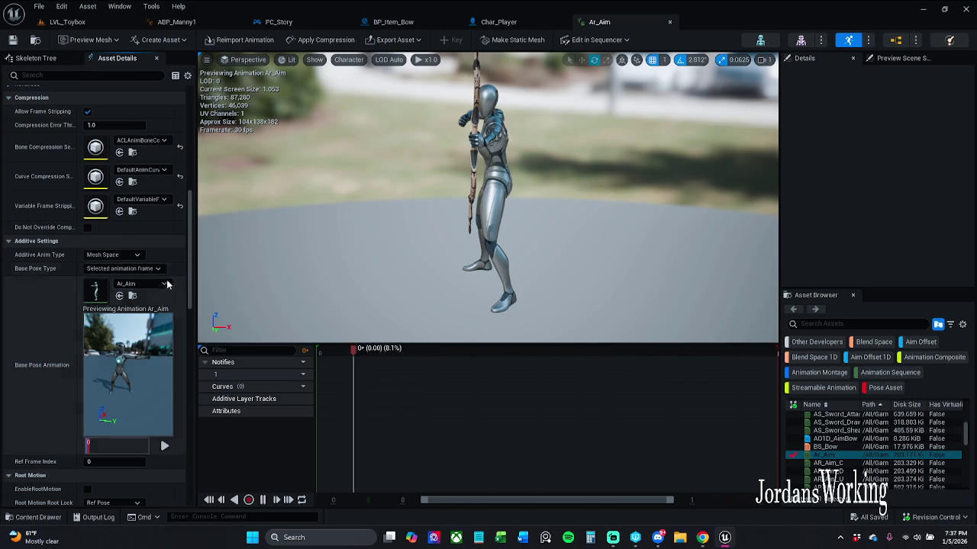
drag(229, 263, 197, 275)
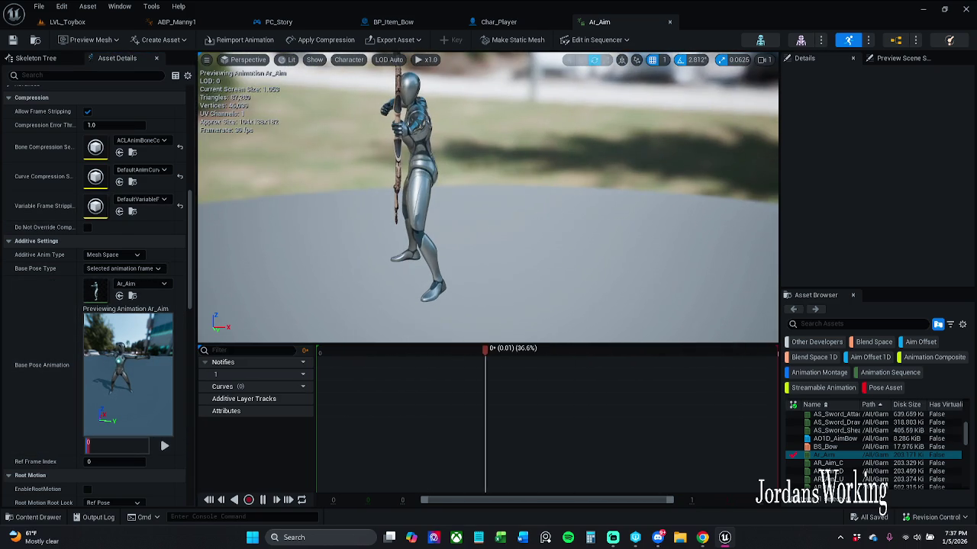
click(130, 255)
click(205, 294)
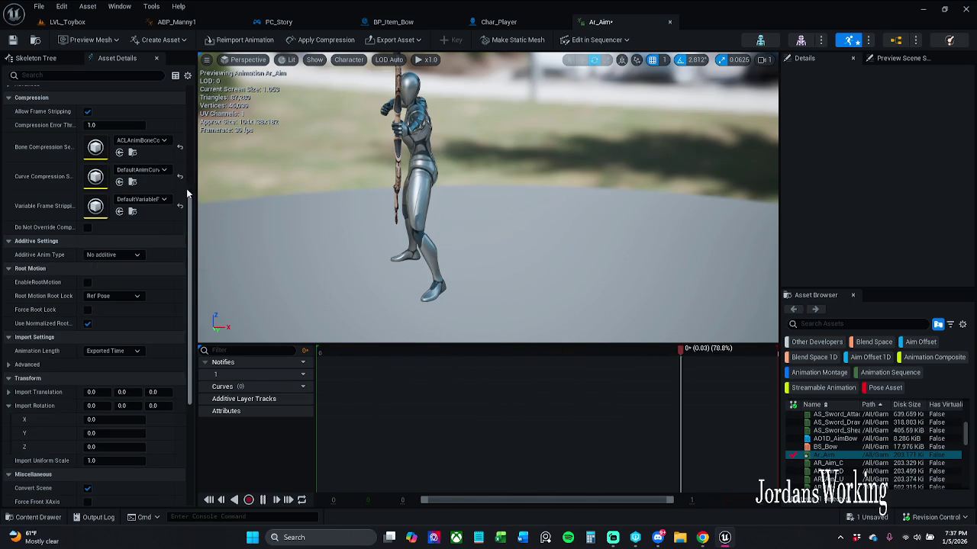
click(13, 39)
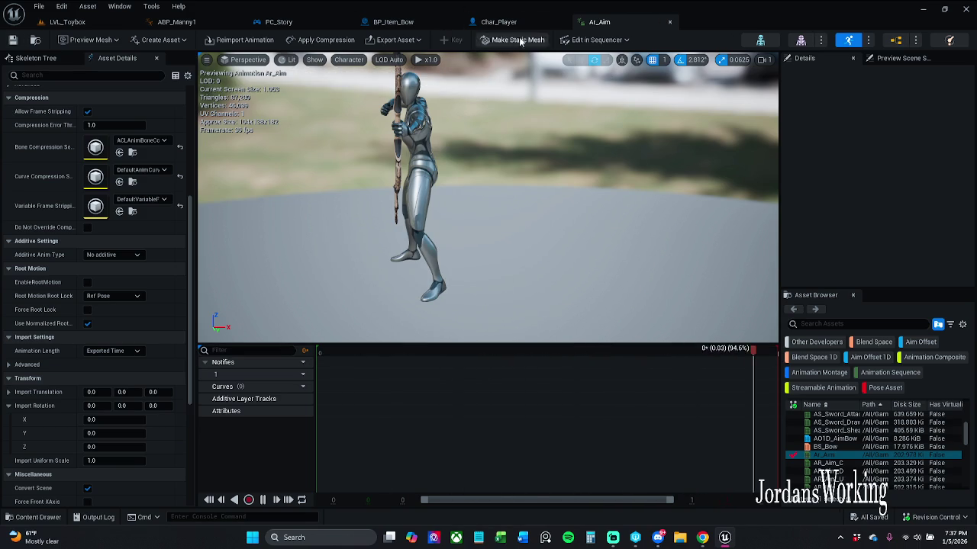
Open the AO1D_AimBow blend space from the Content Drawer and close the drawer
click(32, 517)
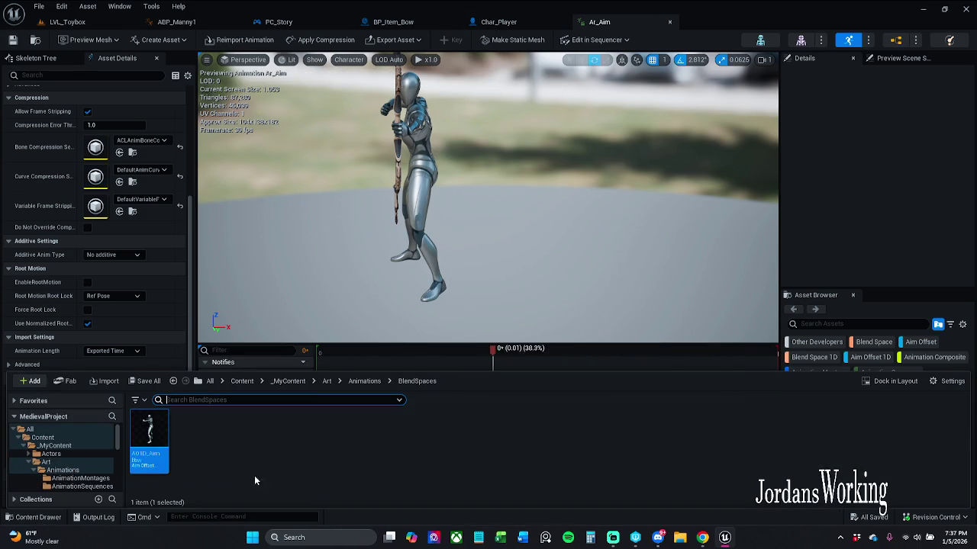
double_click(149, 442)
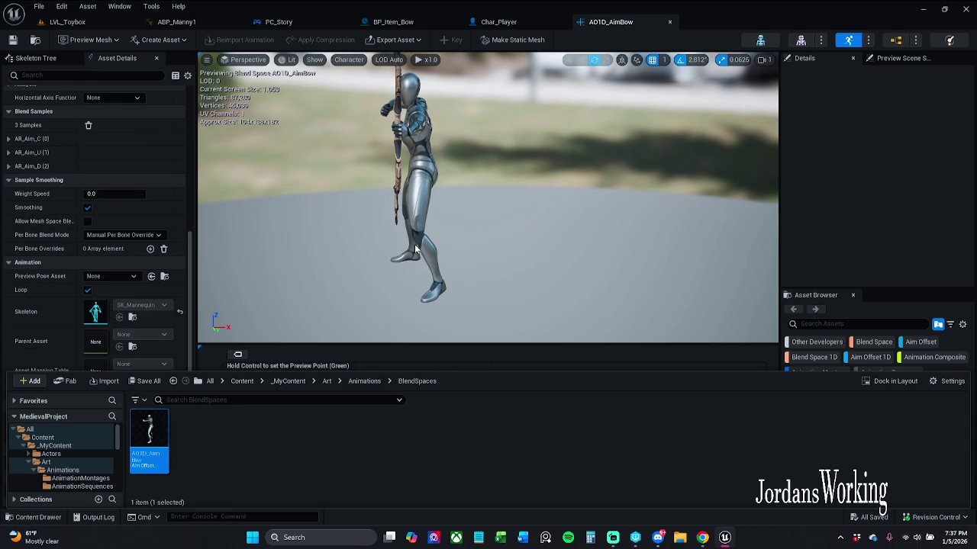
click(224, 470)
click(331, 324)
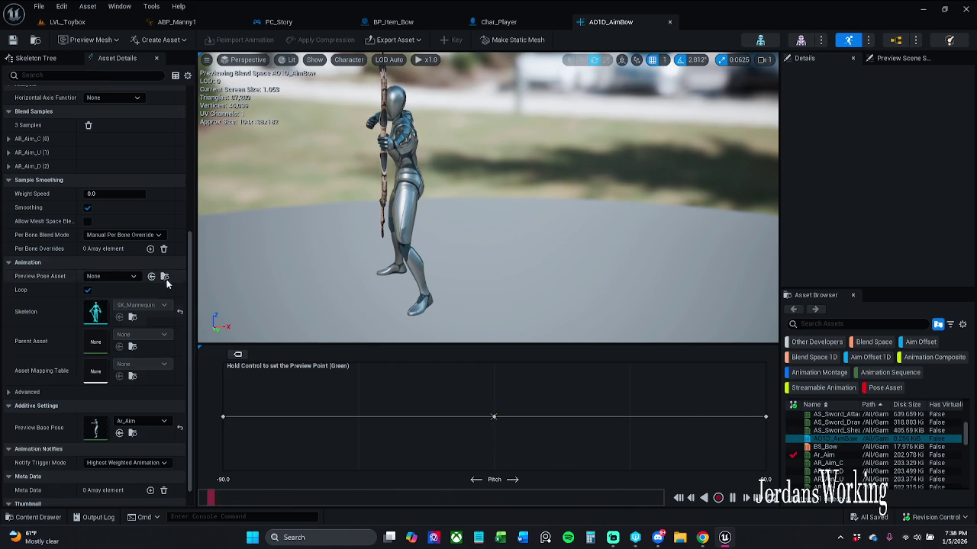
scroll(120, 261, down, 1)
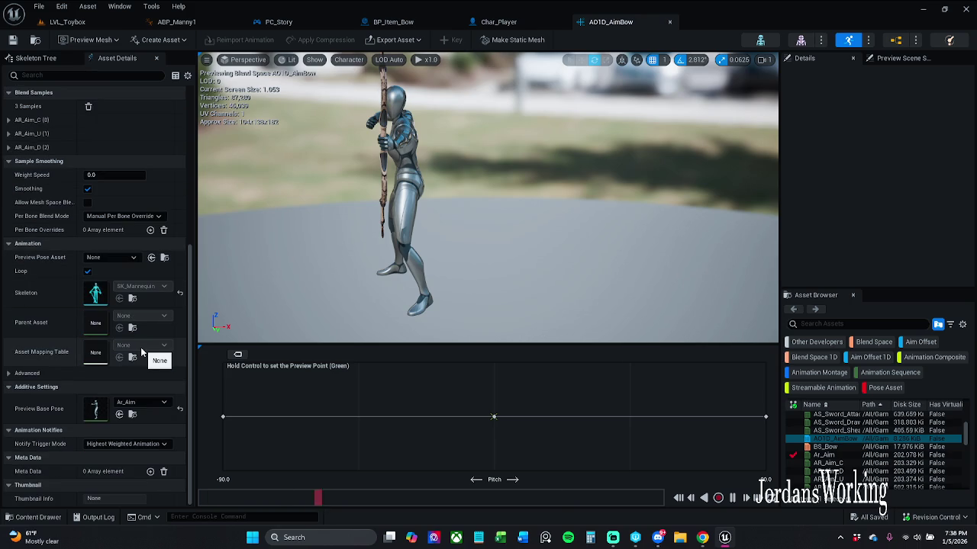
scroll(141, 352, up, 5)
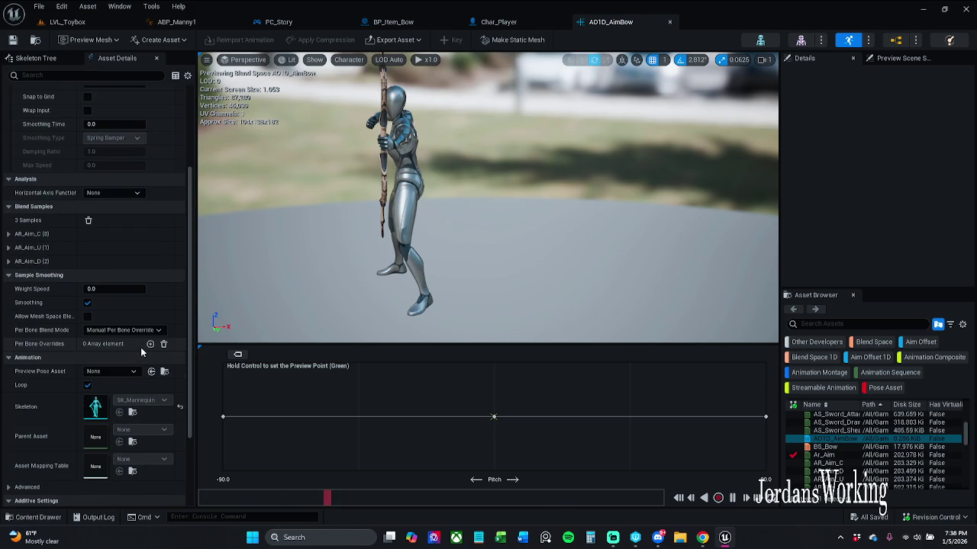
Expand the AR_Aim_D and AR_Aim_U sample entries, dragging AR_Aim_D's pitch to about 88.56
click(8, 234)
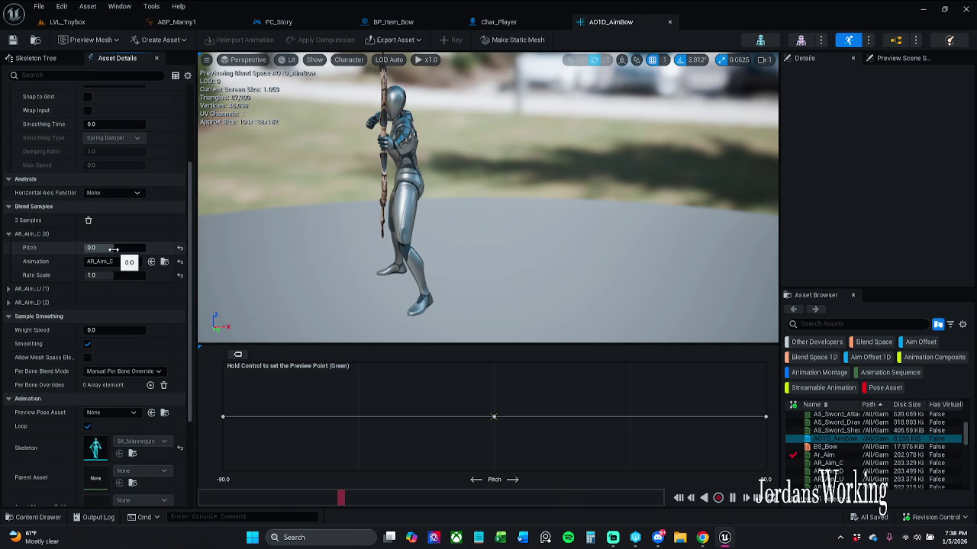
click(7, 289)
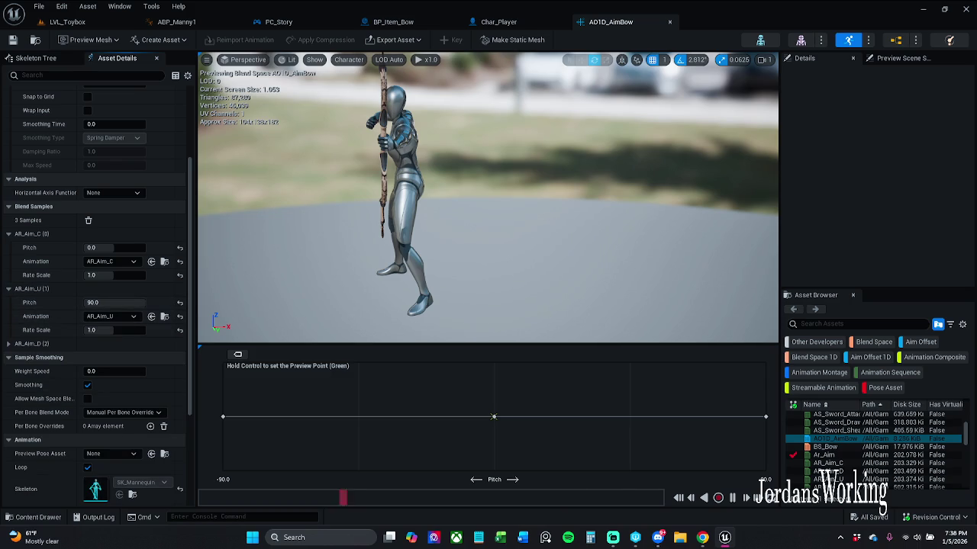
click(7, 289)
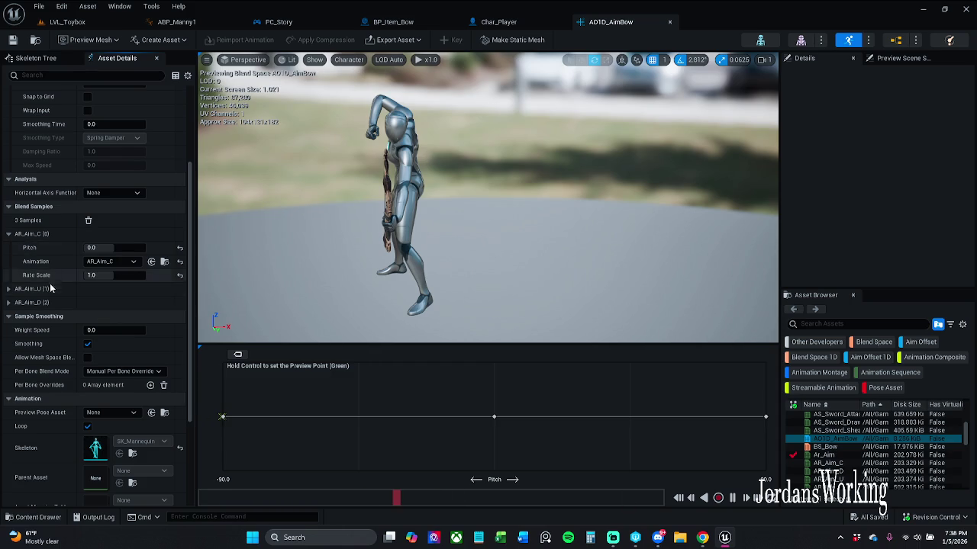
click(9, 235)
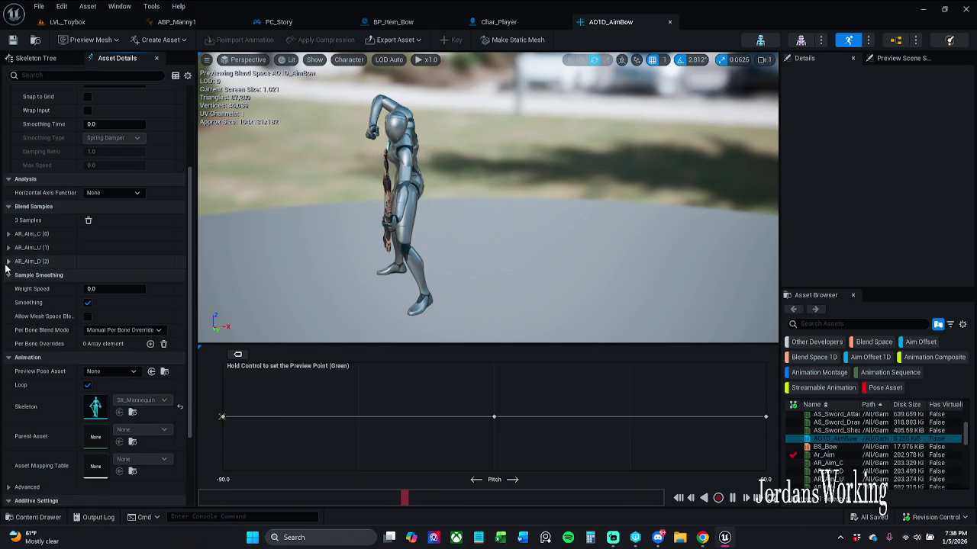
click(8, 262)
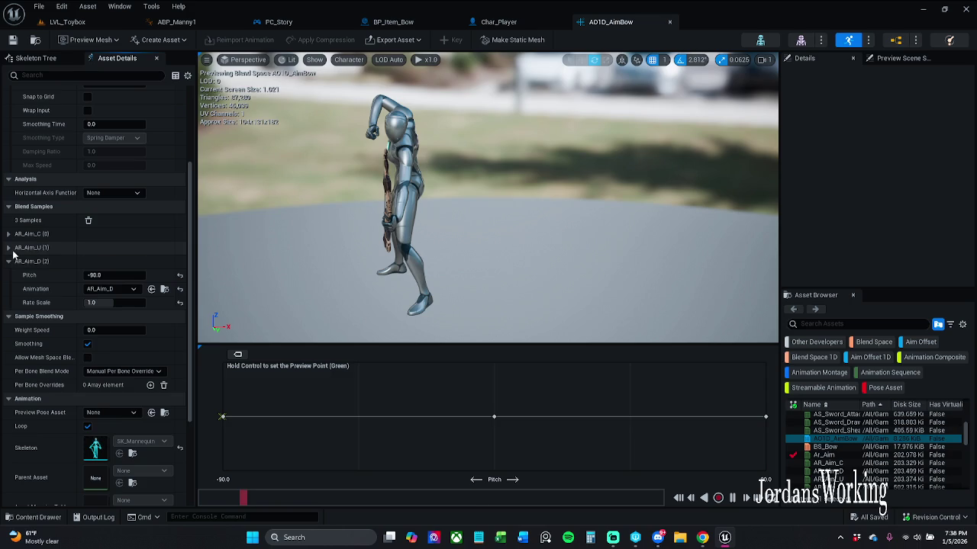
click(9, 248)
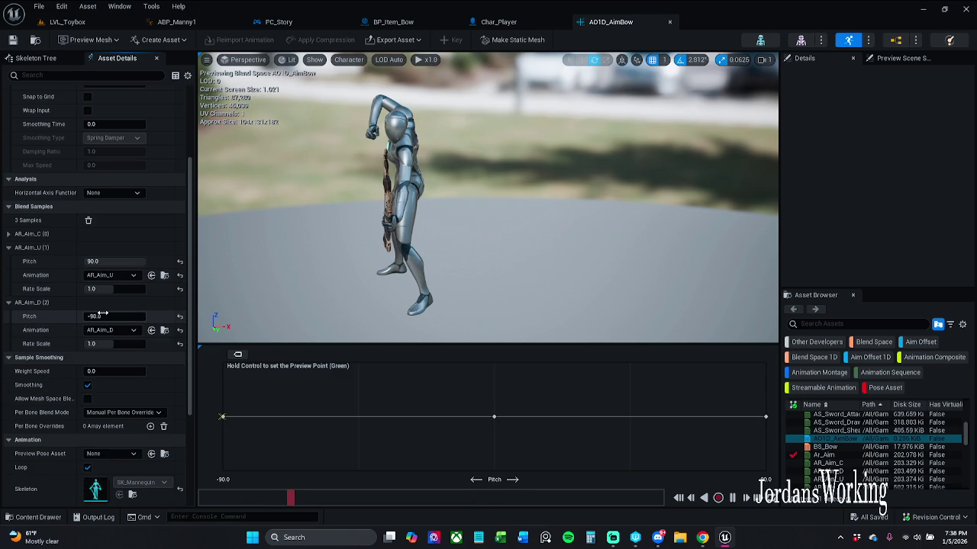
drag(101, 315, 168, 324)
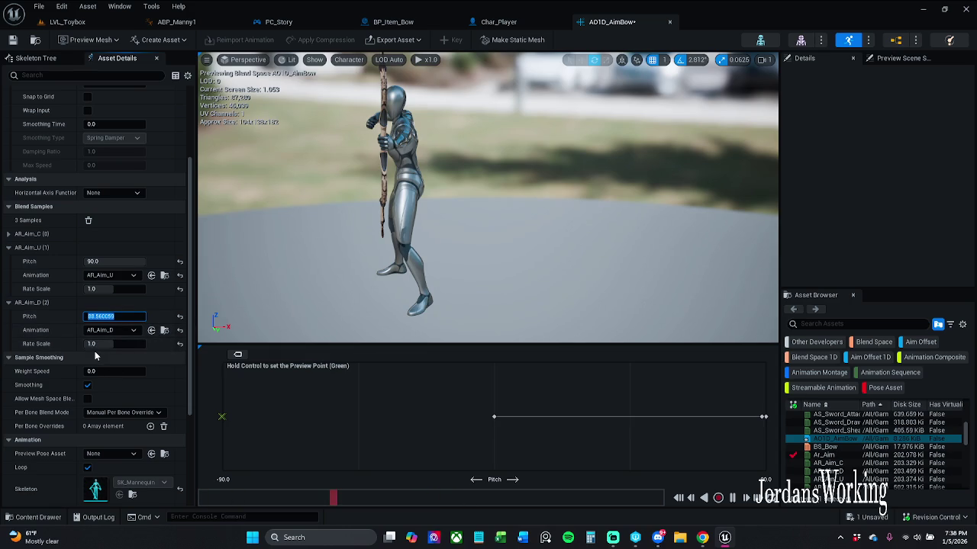
Remove the AR_Aim_D blend sample twice, undoing each removal
click(180, 319)
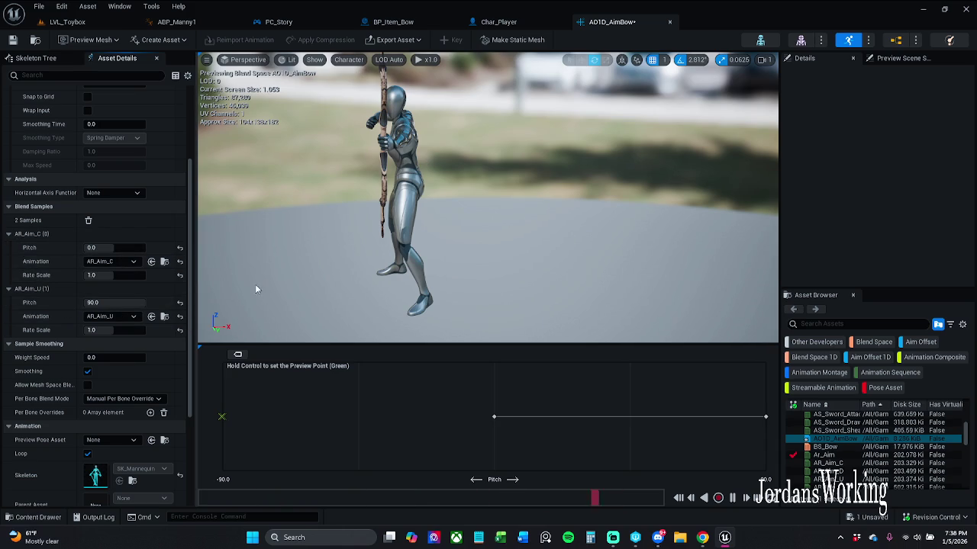
key(ctrl+z)
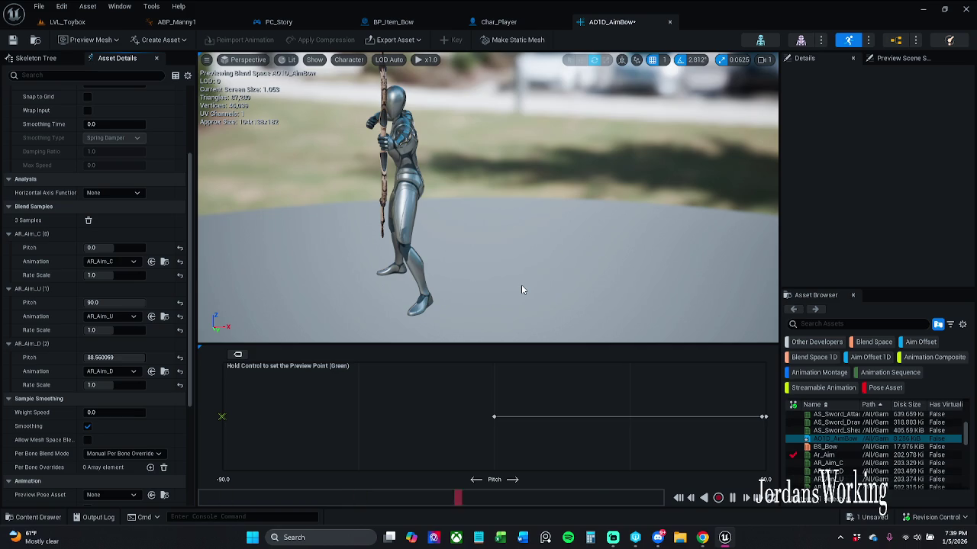
click(180, 358)
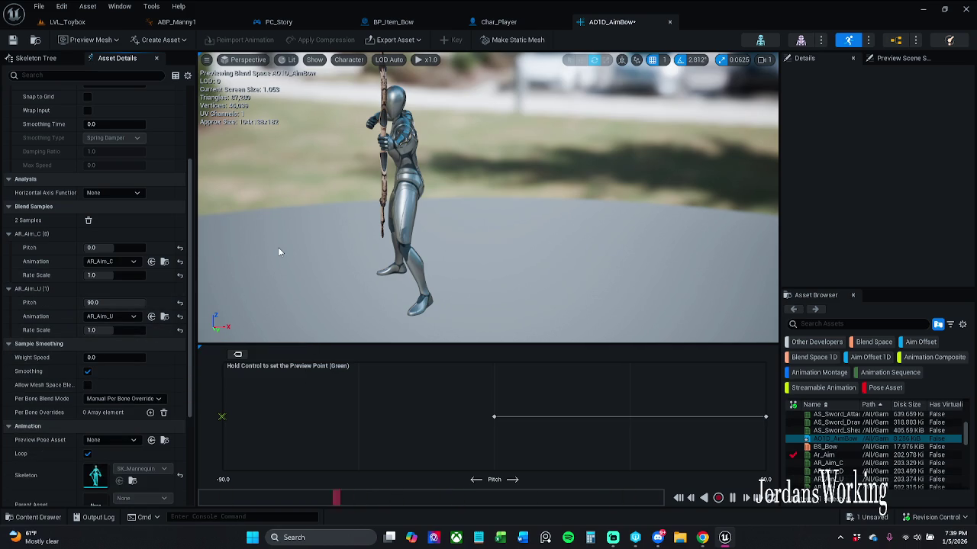
key(ctrl+z)
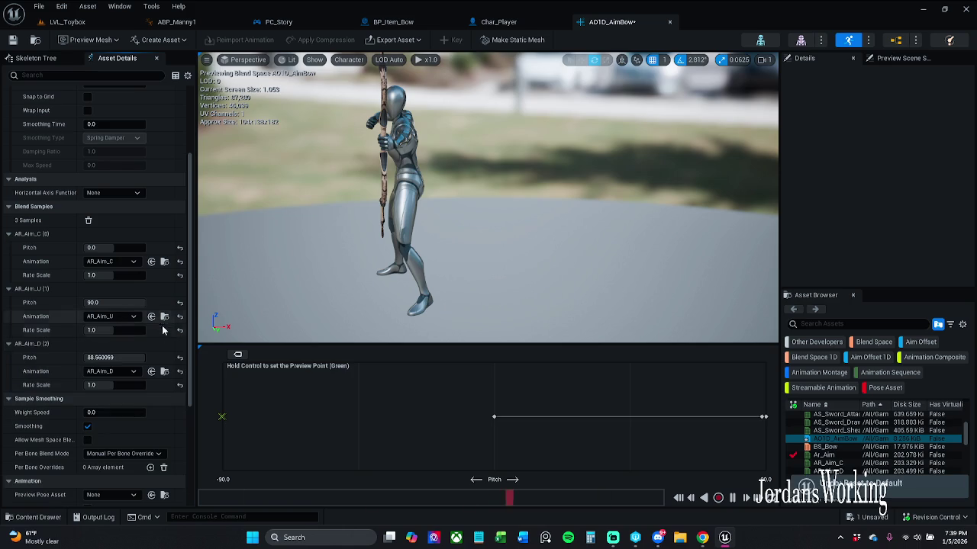
key(ctrl)
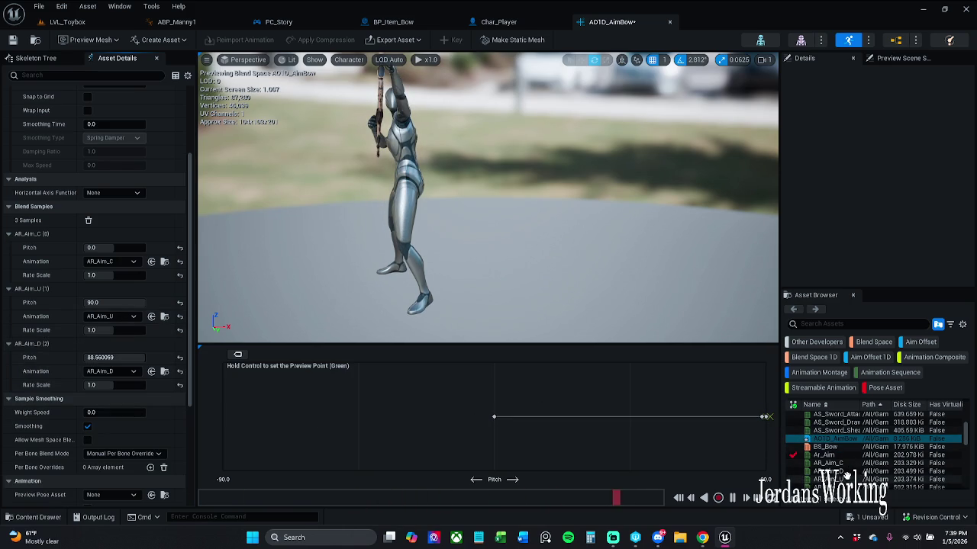
Add AR_Aim_D as a sample at pitch -90, delete the stray 88.56 sample, and preview the blend
mouse_move(863, 472)
mouse_down()
mouse_move(763, 475)
mouse_move(232, 414)
mouse_up()
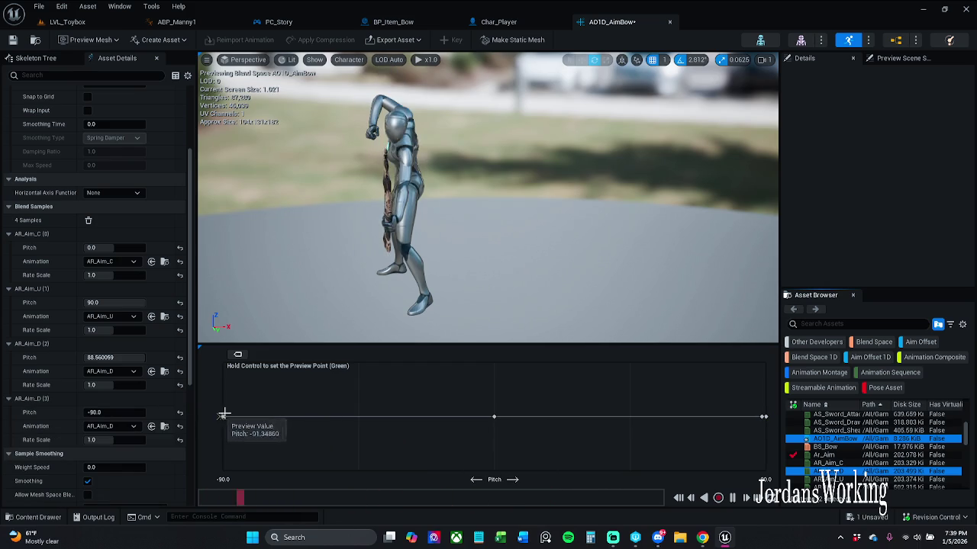
click(764, 416)
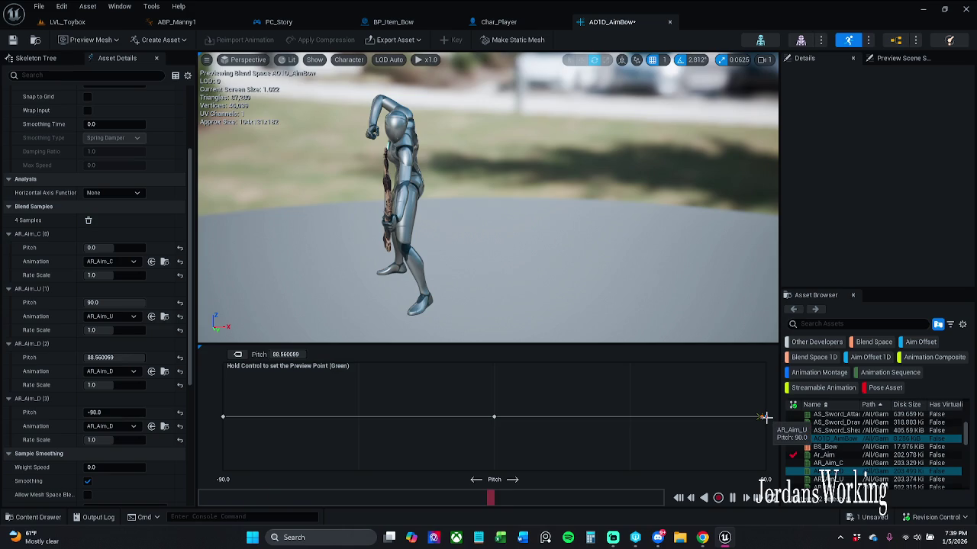
key(Delete)
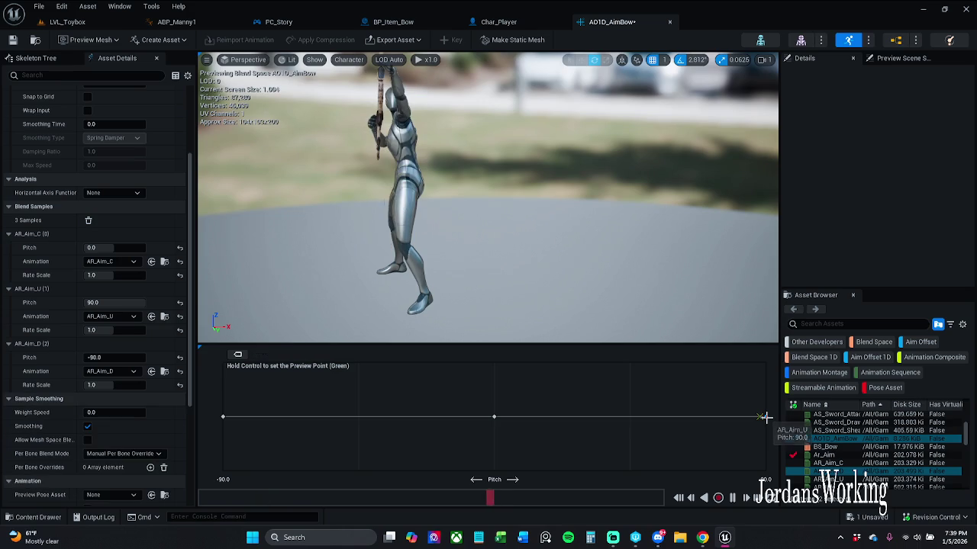
click(765, 417)
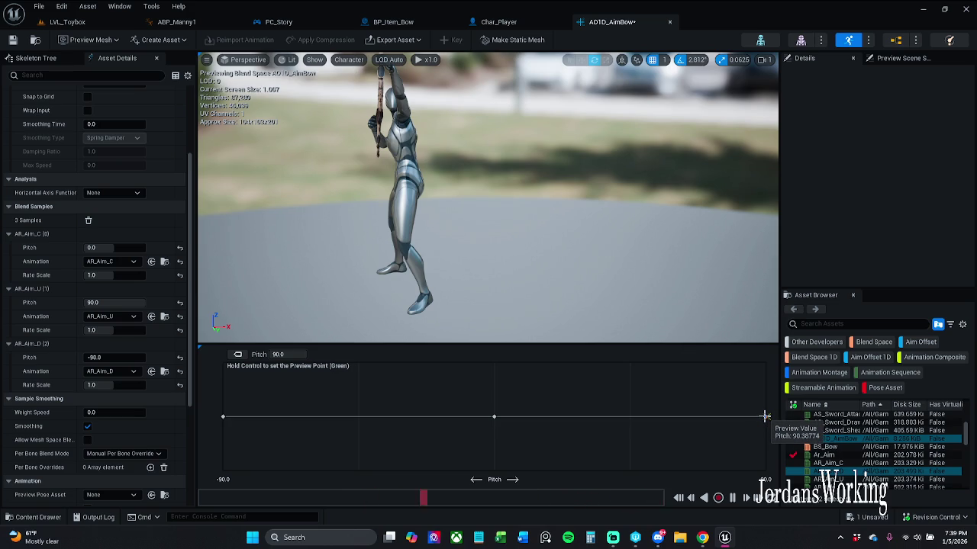
click(765, 416)
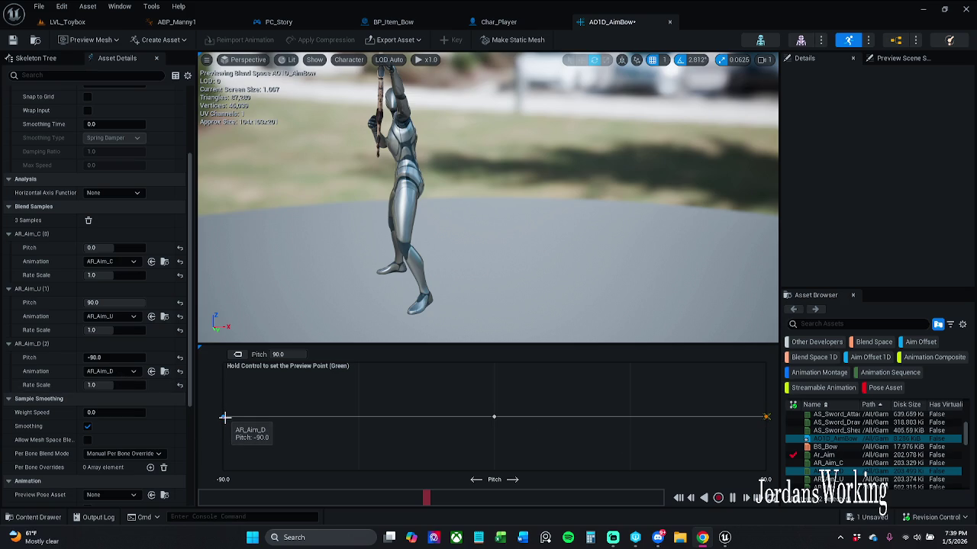
drag(225, 418, 318, 424)
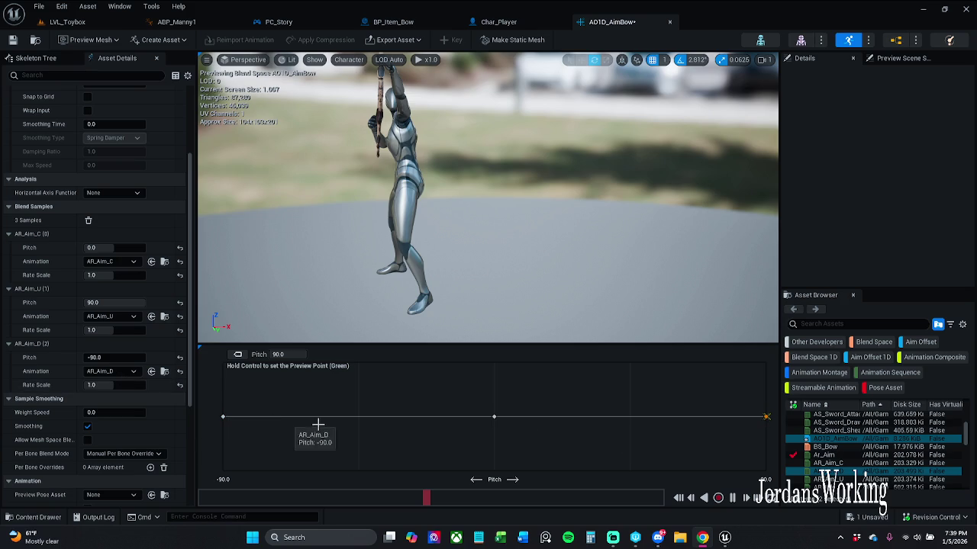
right_click(494, 417)
Save the AO1D_AimBow aim offset with Ctrl+S, checking the asset out when prompted
click(500, 425)
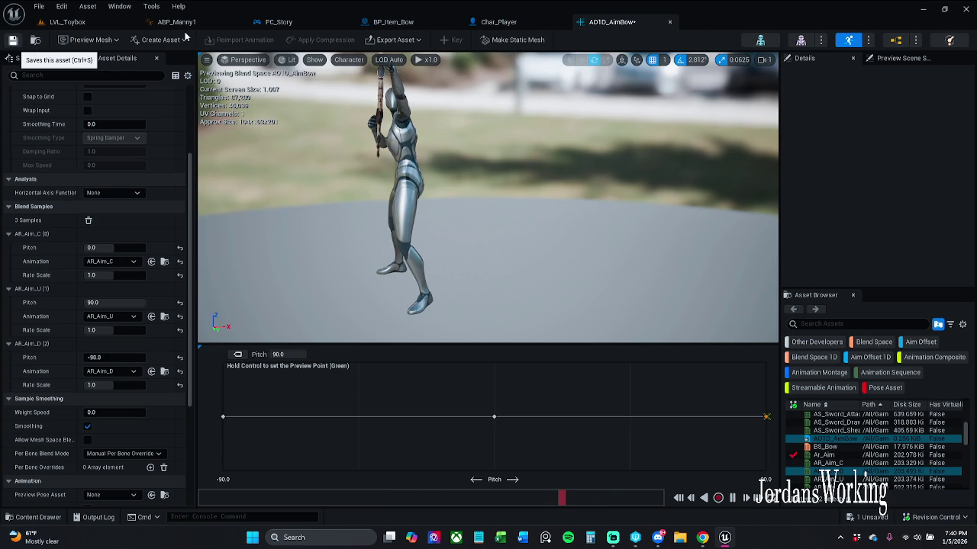
key(ctrl+s)
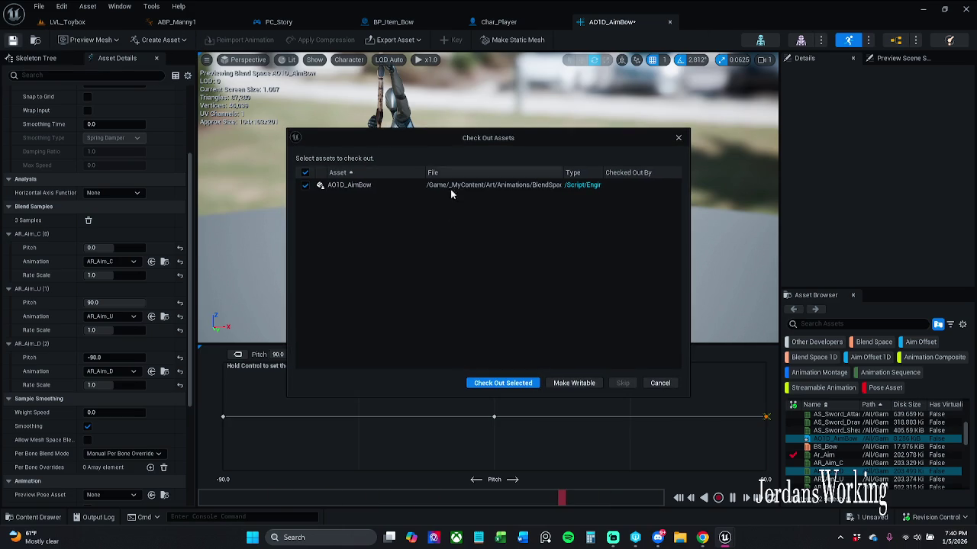
click(490, 383)
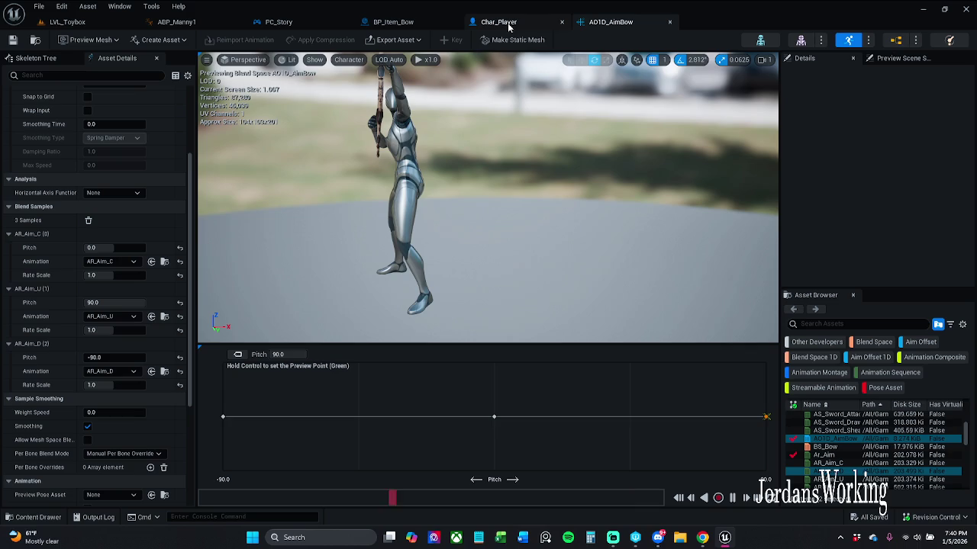
click(760, 39)
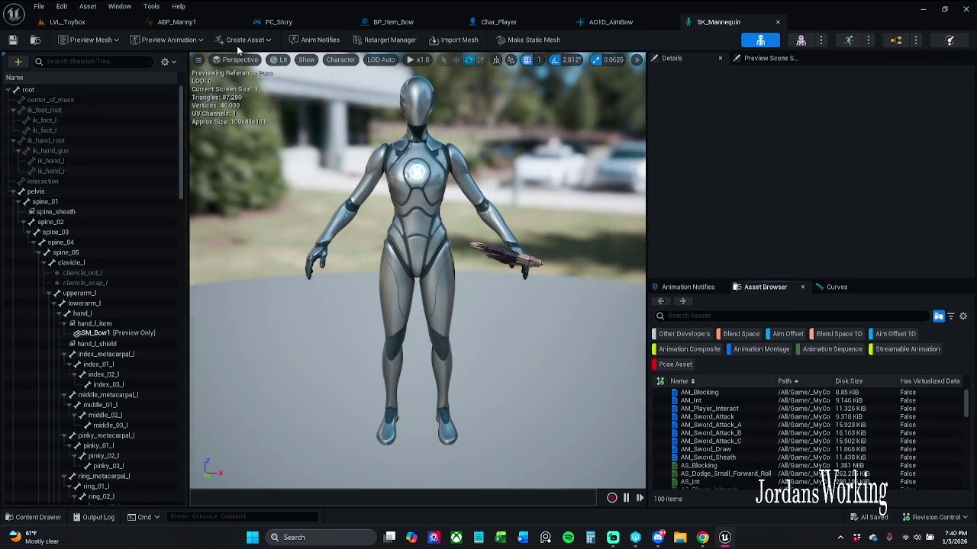
Set SK_Mannequin's preview animation to AO1D_AimBow and orbit around the bow-holding mannequin
click(168, 40)
text(ar aim)
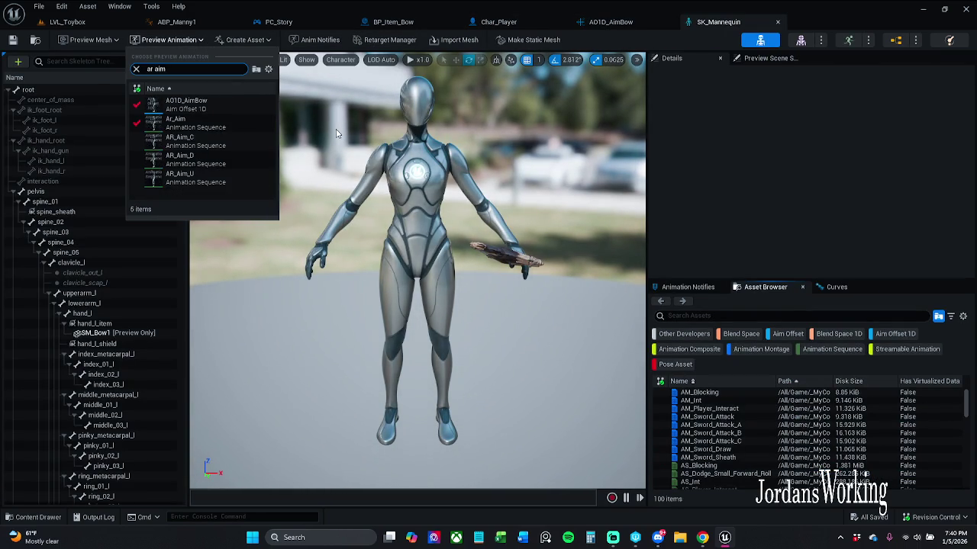
click(228, 128)
key(ctrl+a)
text(ao1)
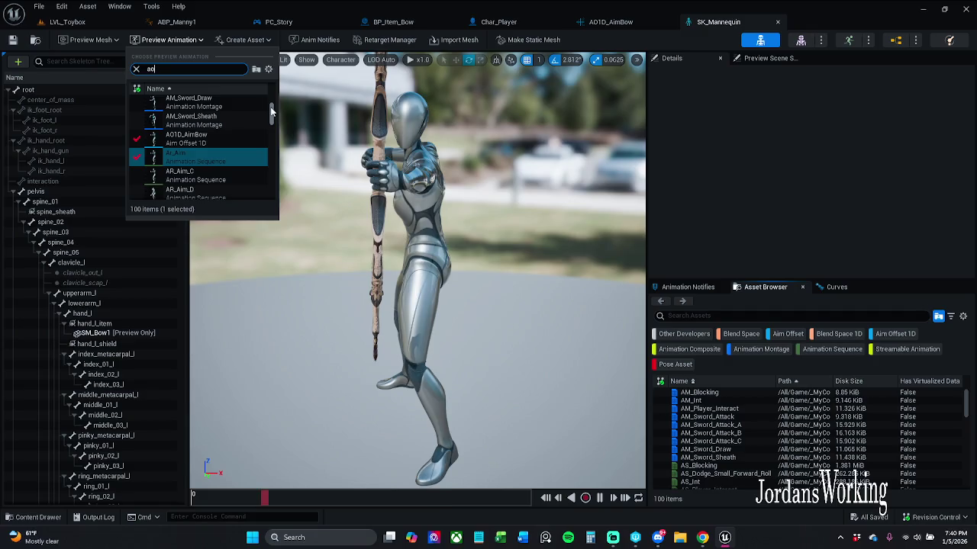
click(270, 107)
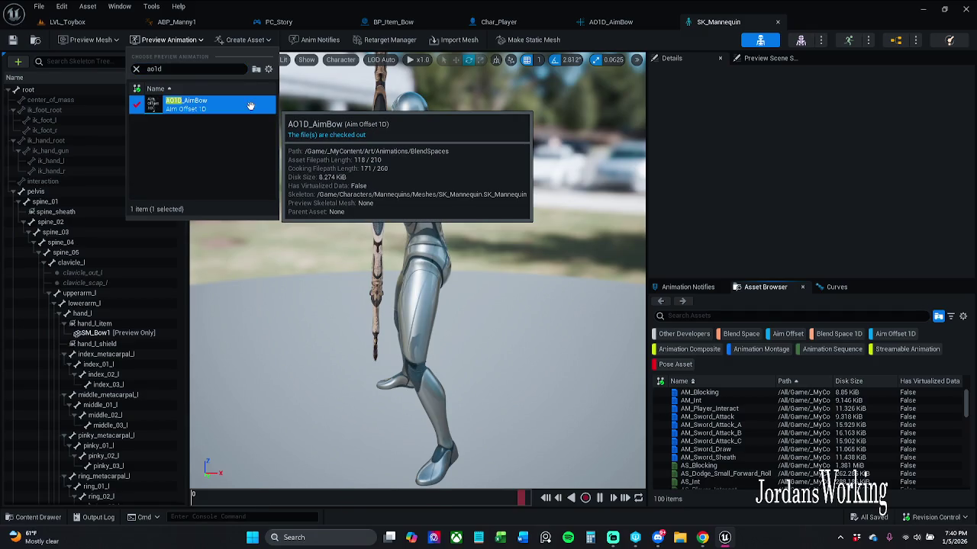
mouse_move(273, 140)
mouse_down()
mouse_move(199, 142)
mouse_move(252, 153)
mouse_move(229, 149)
mouse_move(275, 145)
mouse_up()
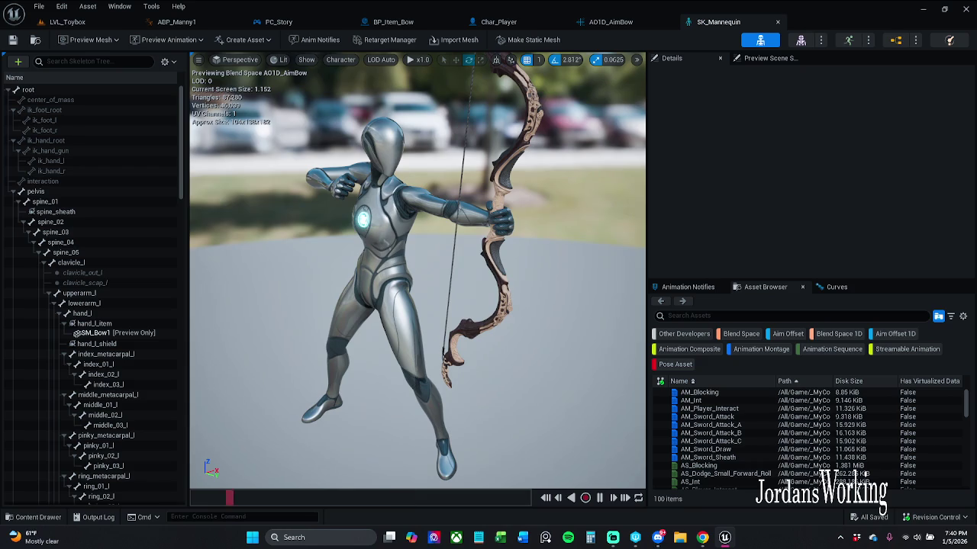
Glance through the recent assets list, then go back to the LVL_Toybox level
click(39, 6)
mouse_move(69, 46)
click(65, 67)
click(67, 21)
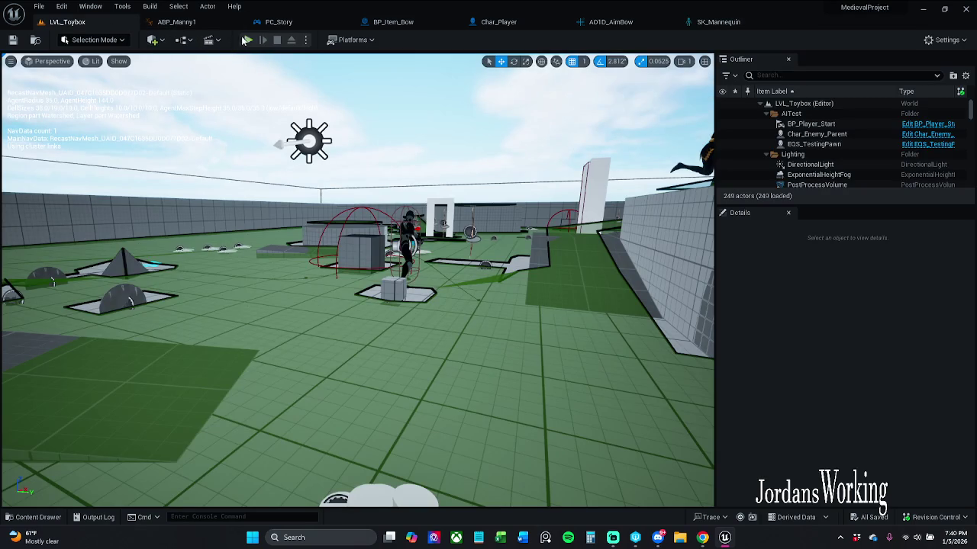
Run a short play session, picking up the bow with E, then stop
click(249, 40)
key(w)
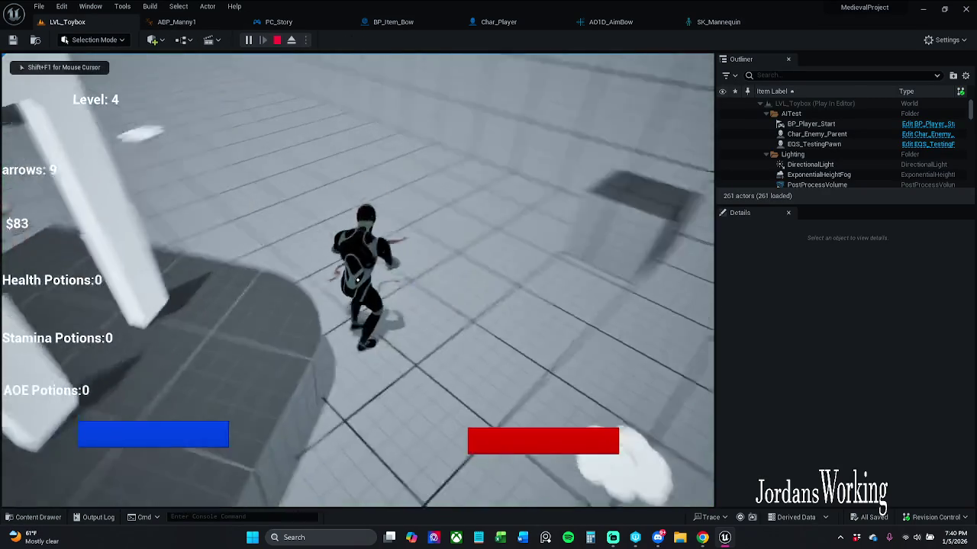
key(e)
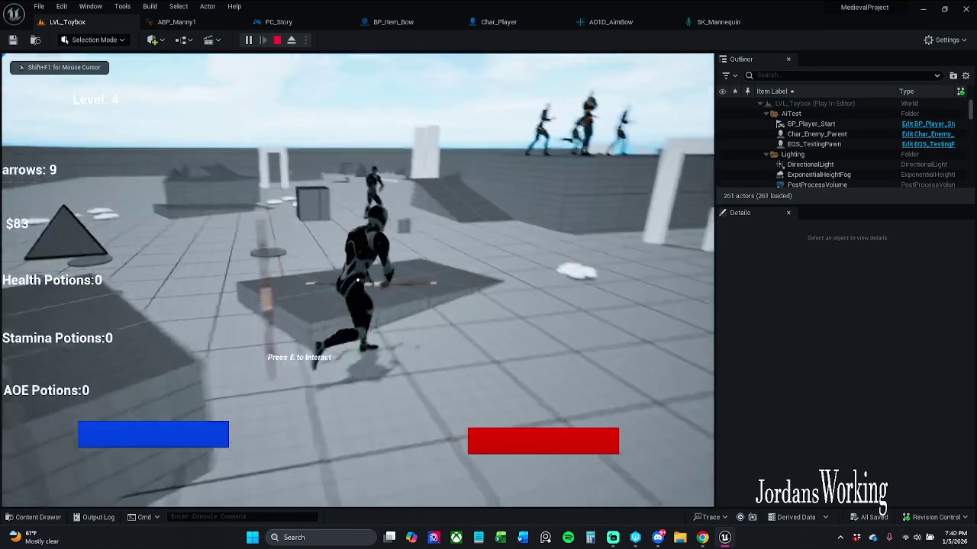
key(Escape)
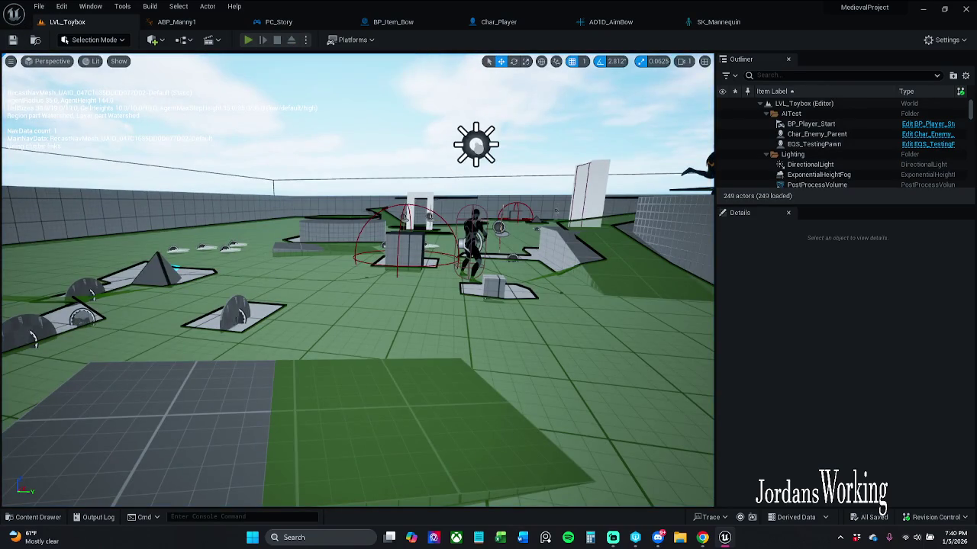
Play again, shooting an enemy and jumping across the level, then return to AO1D_AimBow
click(252, 43)
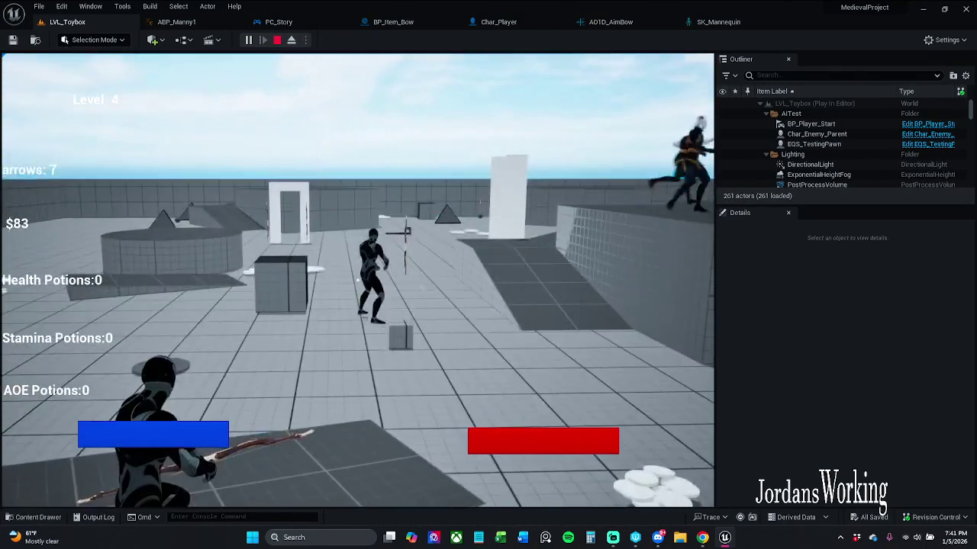
click(357, 280)
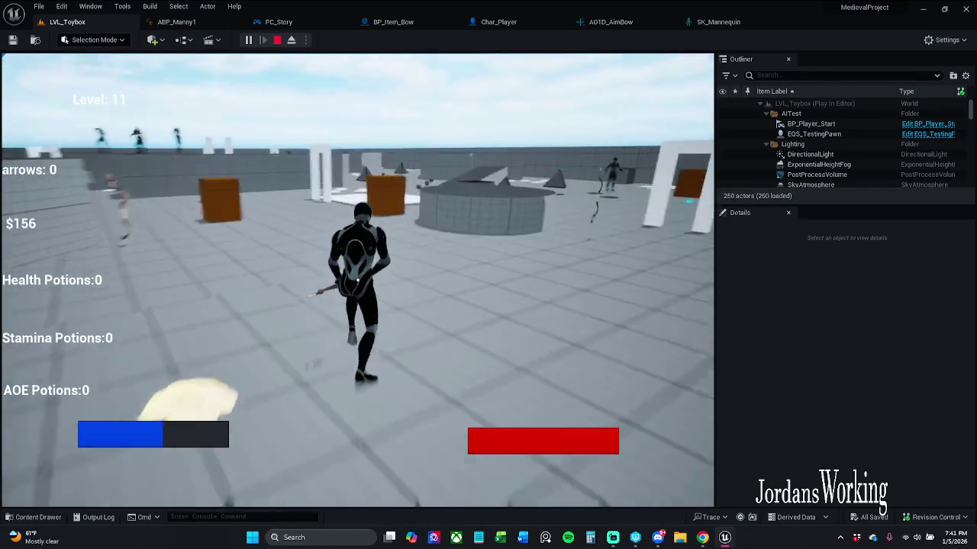
key(space)
key(space)
key(w)
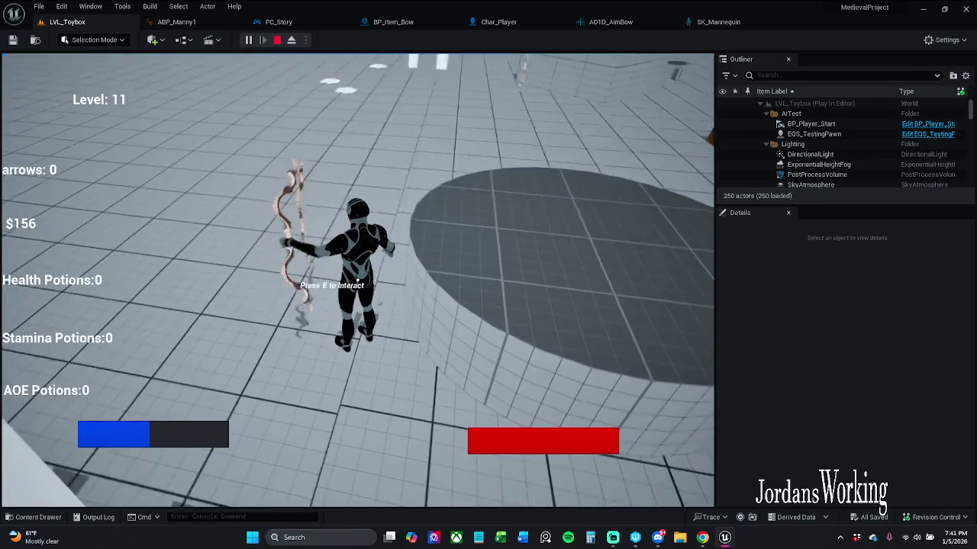
key(Escape)
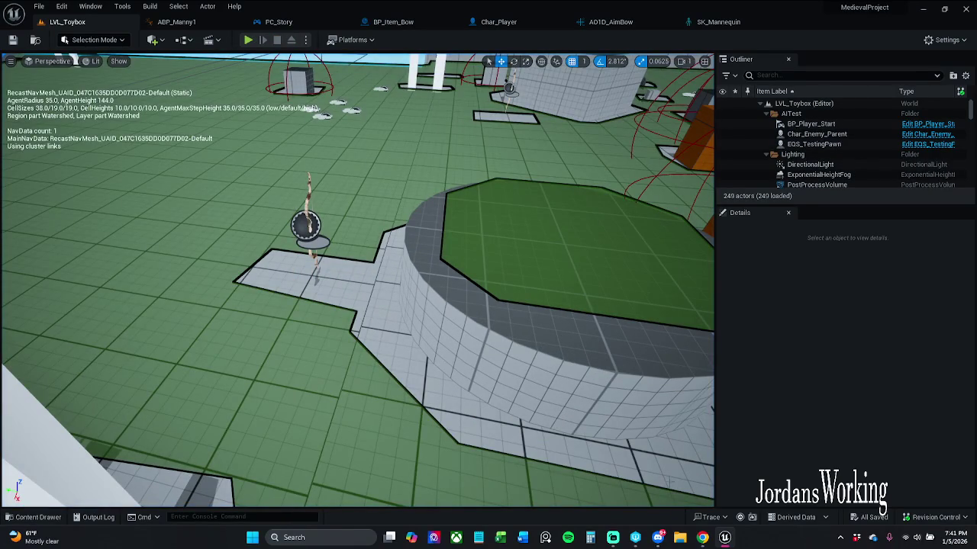
click(607, 21)
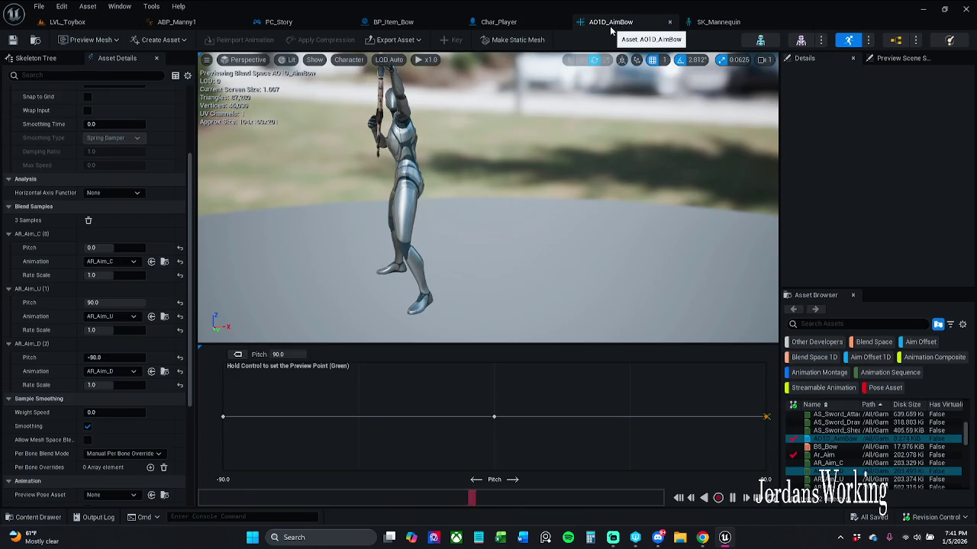
Look over SK_Mannequin and the ABP_Manny1 animation blueprint's event graph
click(718, 22)
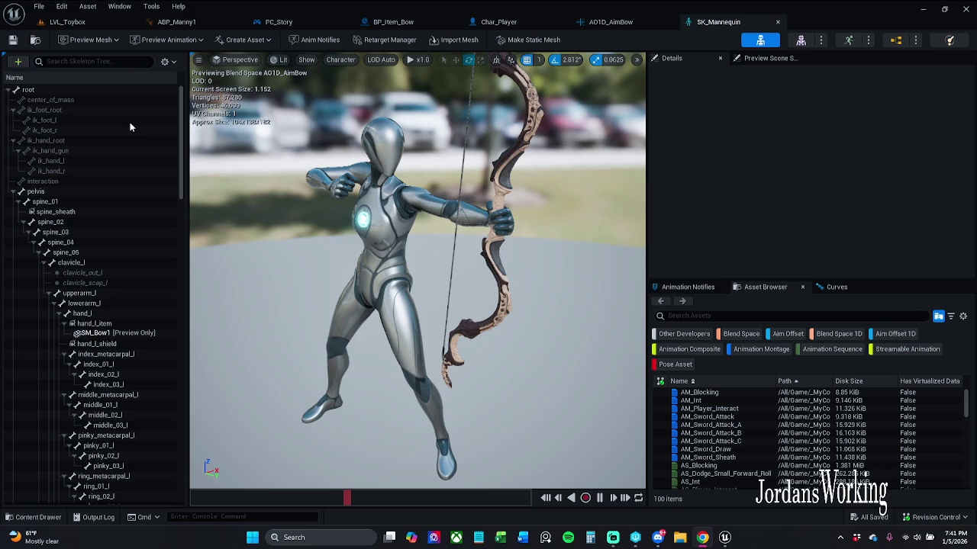
click(176, 21)
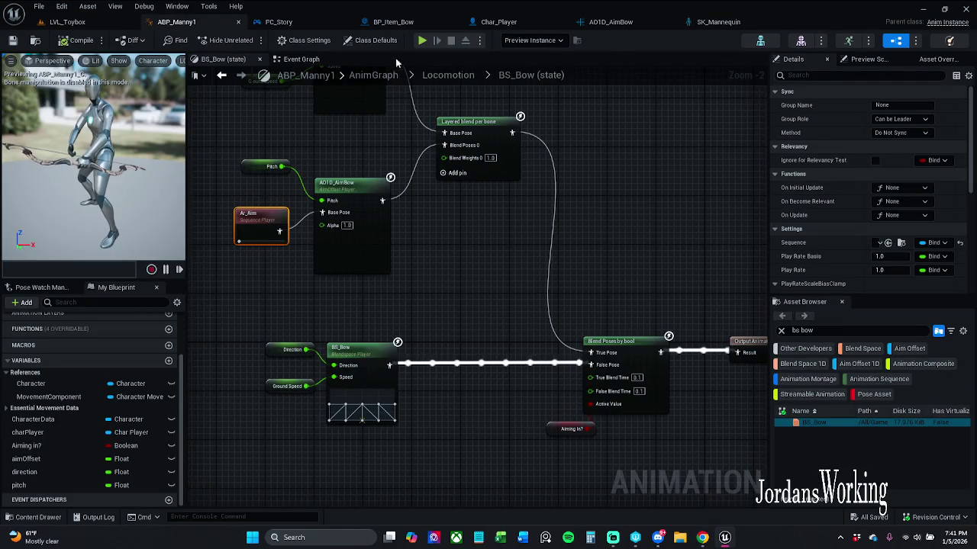
click(302, 59)
scroll(522, 208, down, 6)
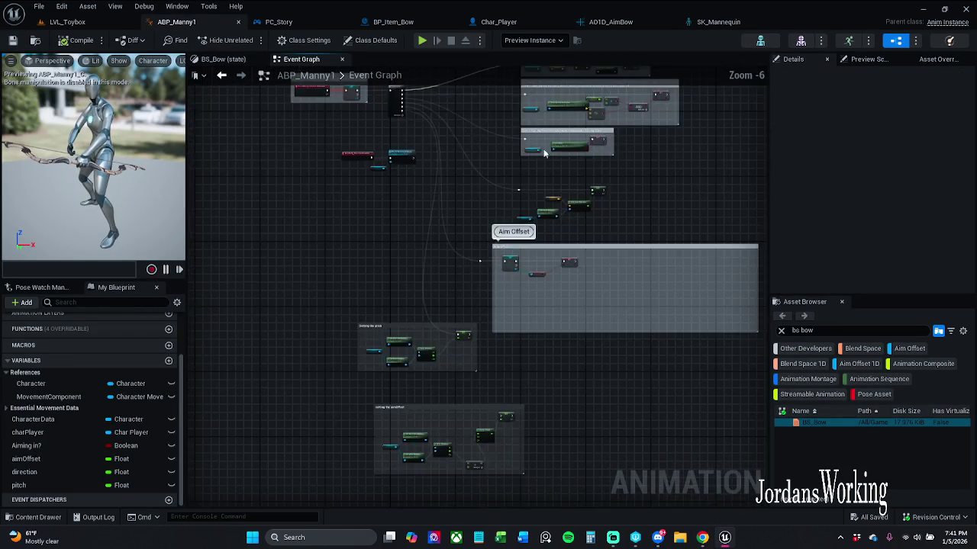
scroll(522, 209, up, 6)
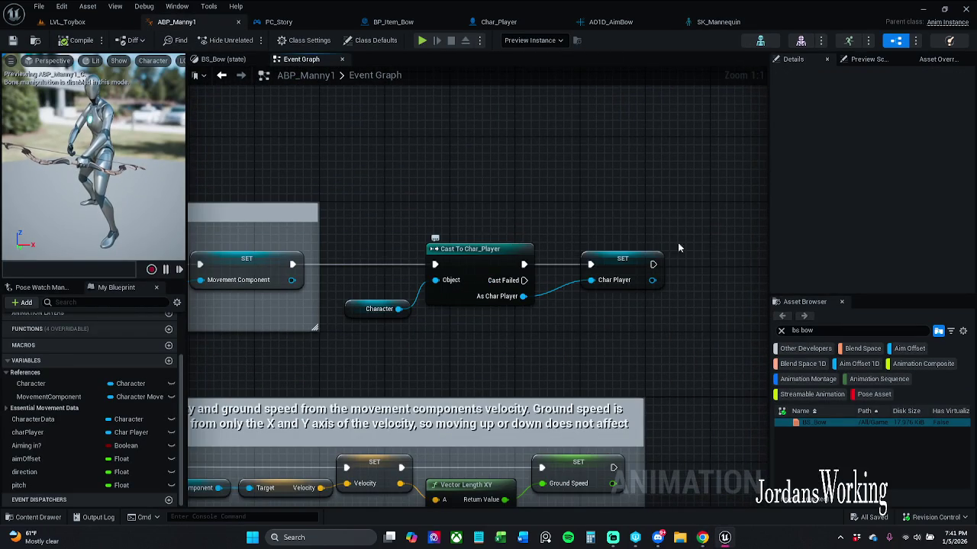
scroll(634, 342, down, 6)
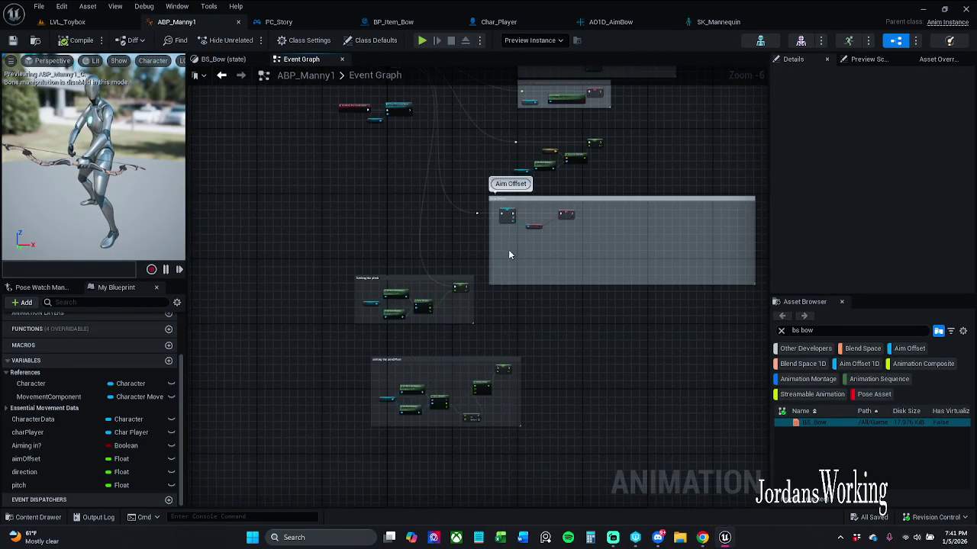
scroll(586, 283, up, 5)
scroll(575, 286, down, 1)
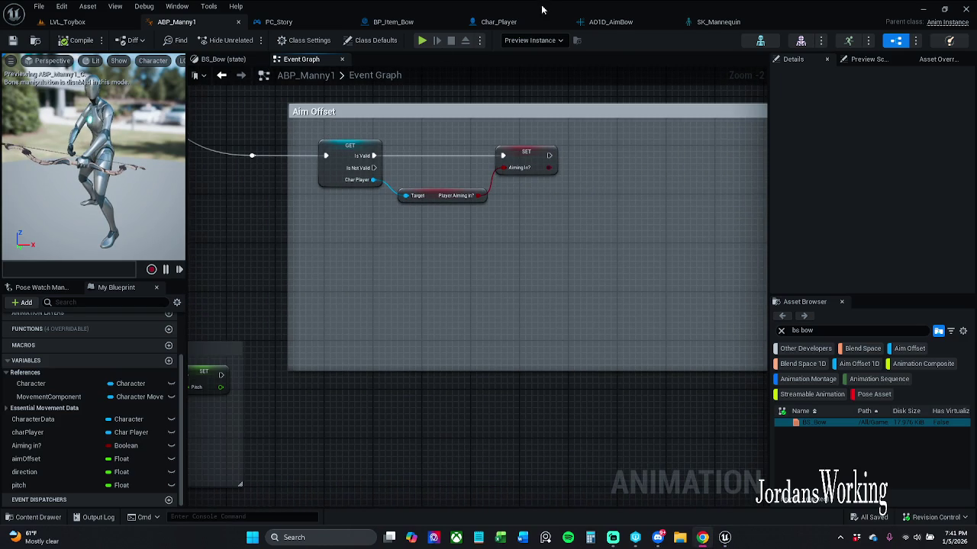
Close the SK_Mannequin, ABP_Manny1 and AO1D_AimBow tabs
click(777, 23)
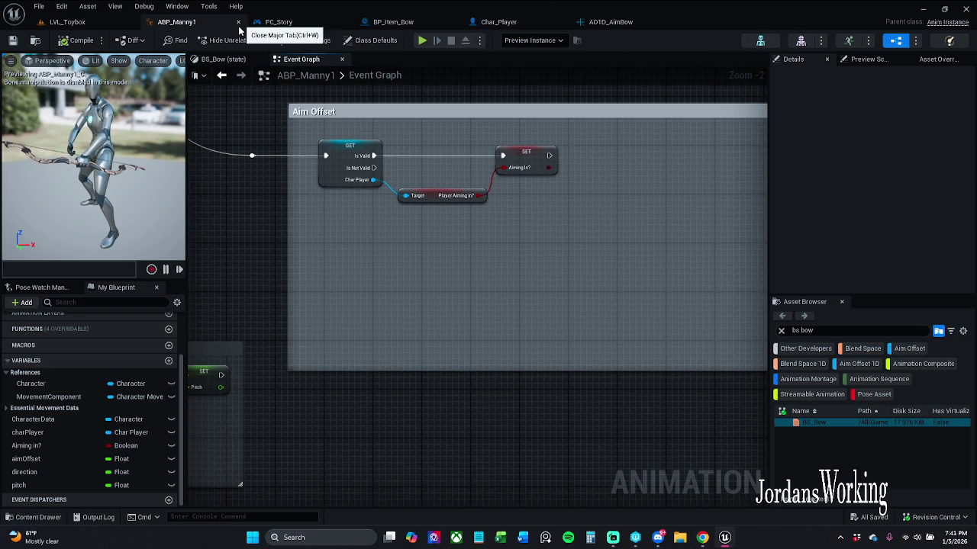
click(239, 24)
click(534, 21)
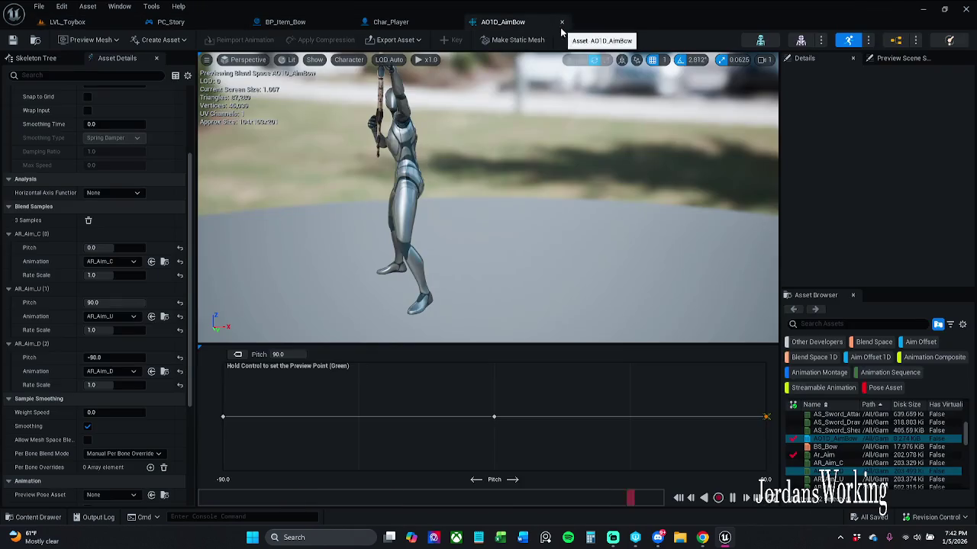
click(562, 22)
Wire BP_Item_Bow's Spawn Weapon exec straight into Attach Weapon to Hand, then compile and save
click(309, 24)
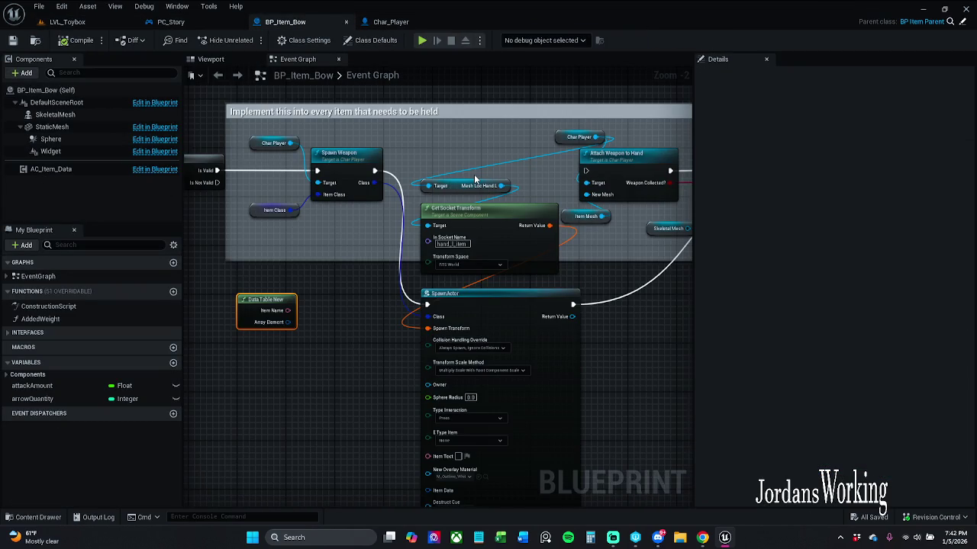
mouse_move(475, 178)
mouse_down()
mouse_move(360, 168)
mouse_move(494, 160)
mouse_move(446, 160)
mouse_up()
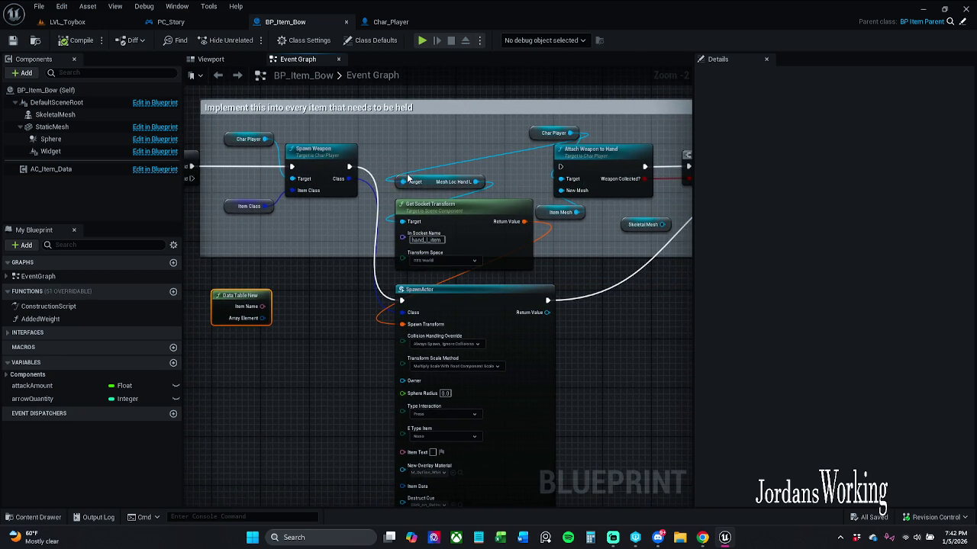
double_click(327, 158)
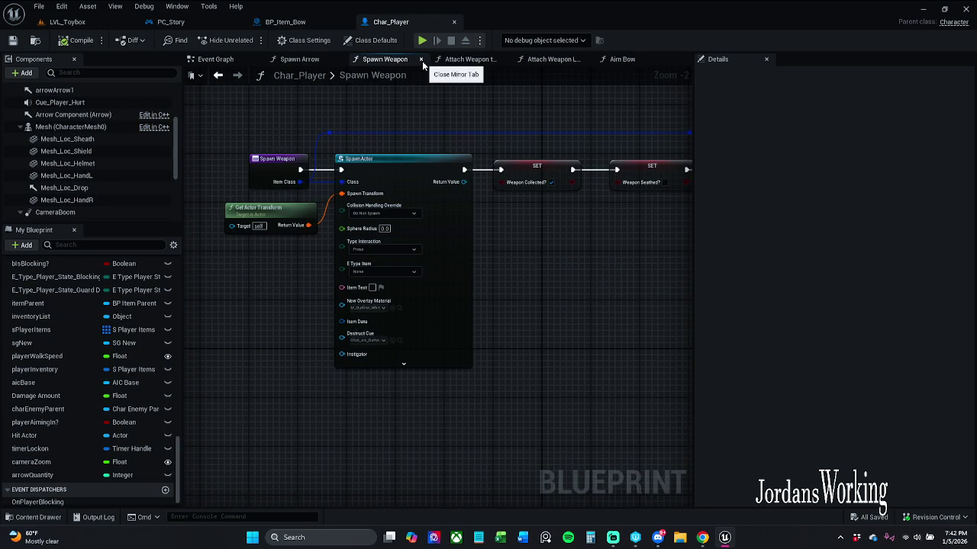
click(230, 60)
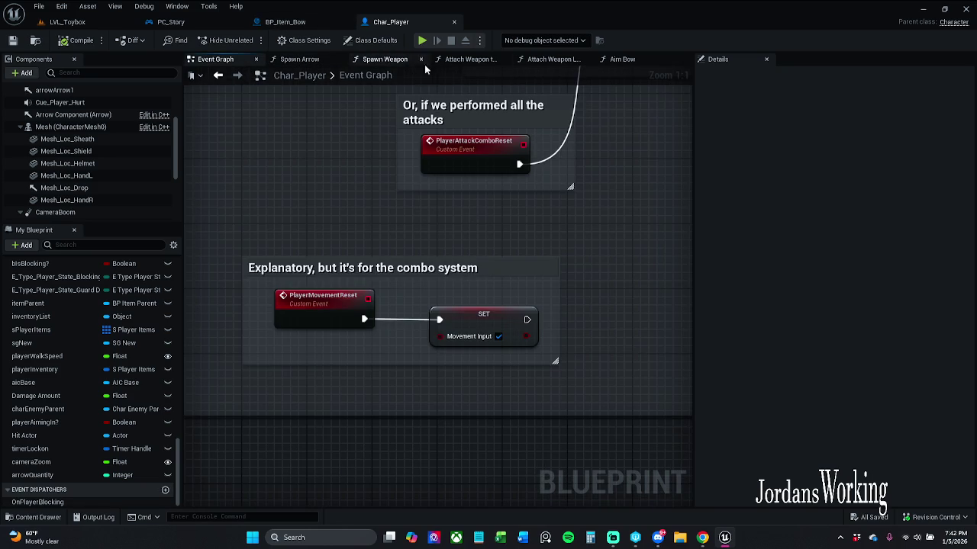
click(297, 25)
mouse_move(350, 167)
mouse_down()
mouse_move(373, 187)
mouse_move(563, 167)
mouse_up()
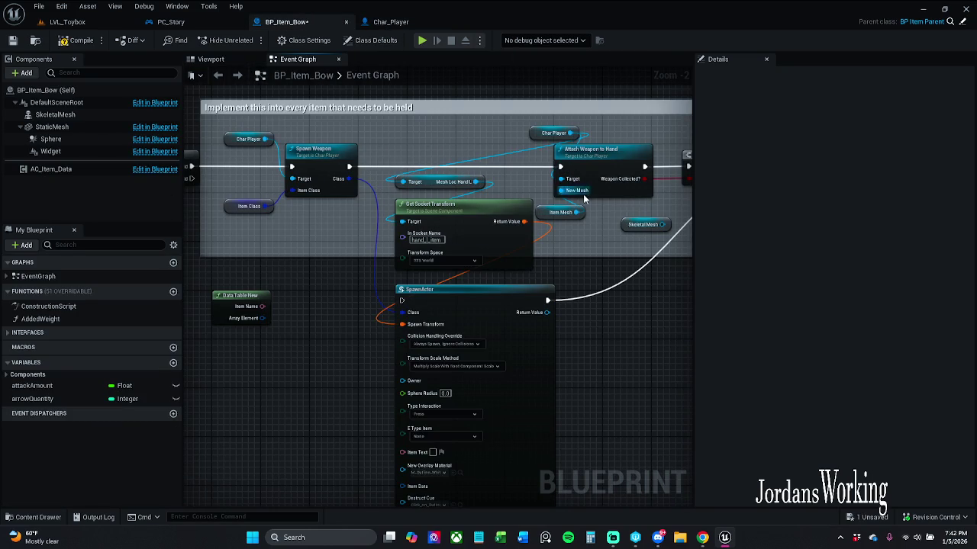
mouse_move(603, 285)
mouse_down()
mouse_move(389, 282)
mouse_move(345, 292)
mouse_move(405, 288)
mouse_up()
click(81, 42)
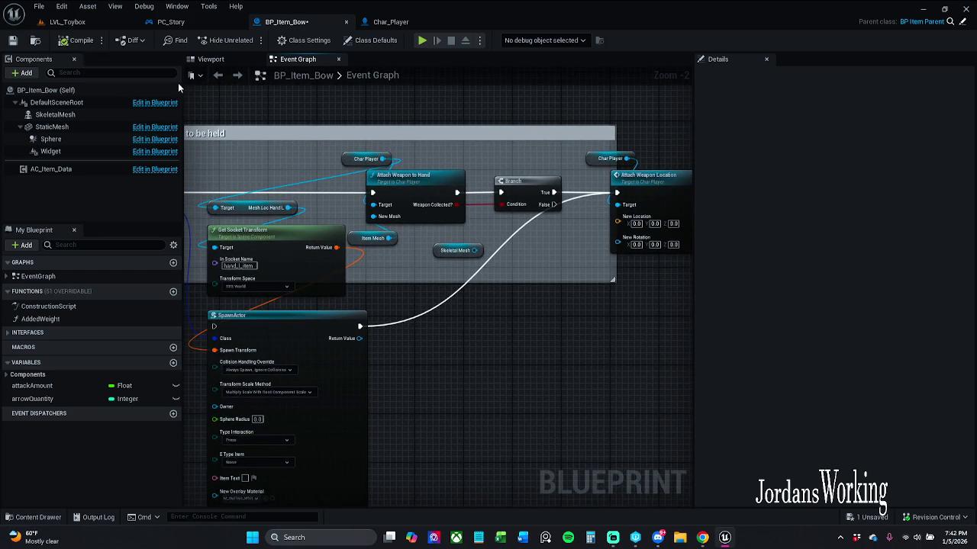
click(12, 40)
Play-test LVL_Toybox, running forward and shooting two arrows, then stop
click(68, 22)
click(250, 39)
key(w)
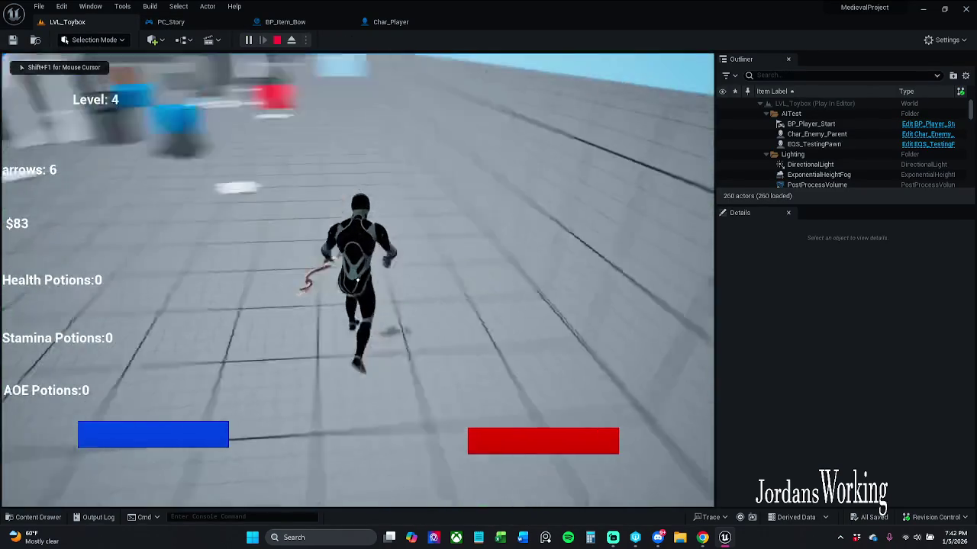
click(357, 280)
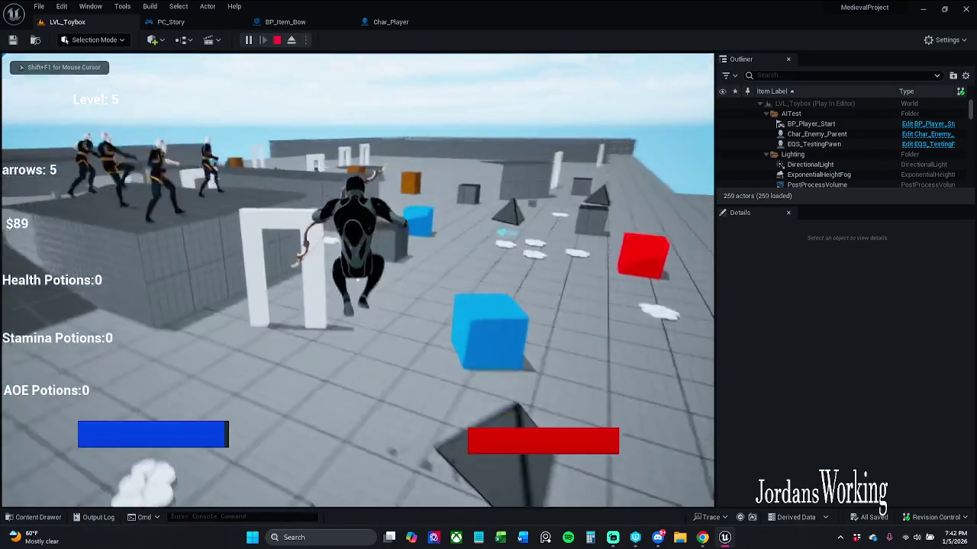
click(357, 280)
key(shift+F1)
key(Escape)
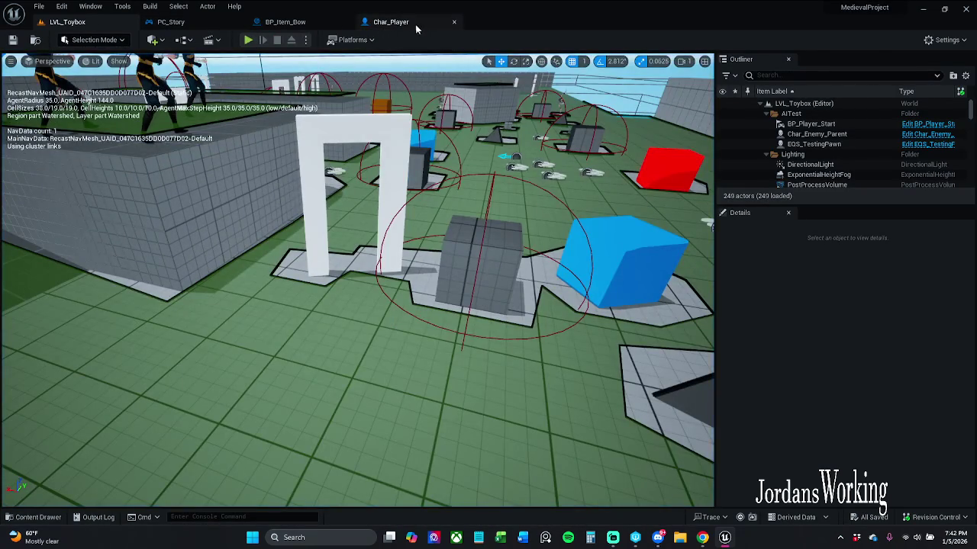
Open Char_Player's Spawn Weapon function from the BP_Item_Bow graph
click(413, 23)
click(297, 24)
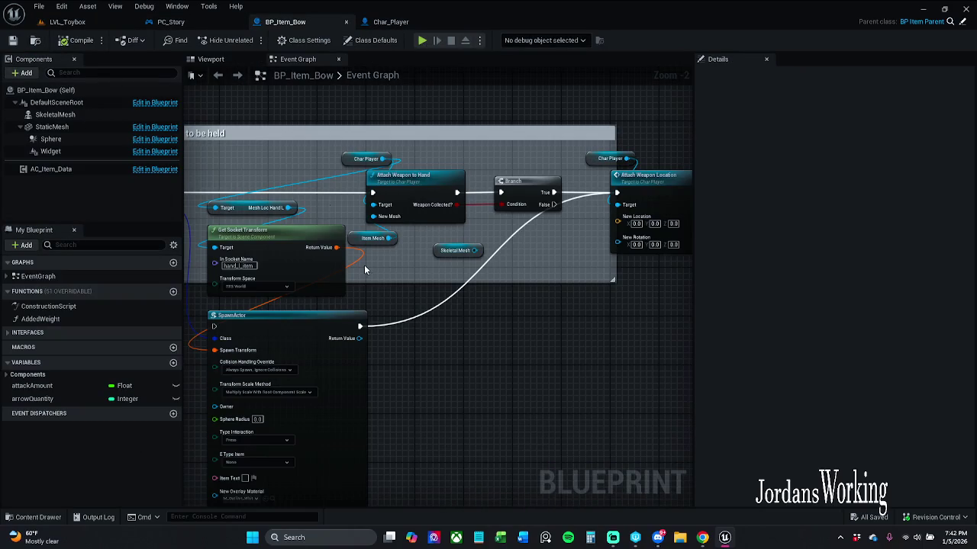
mouse_move(420, 241)
mouse_down()
mouse_move(457, 260)
mouse_move(532, 257)
mouse_up()
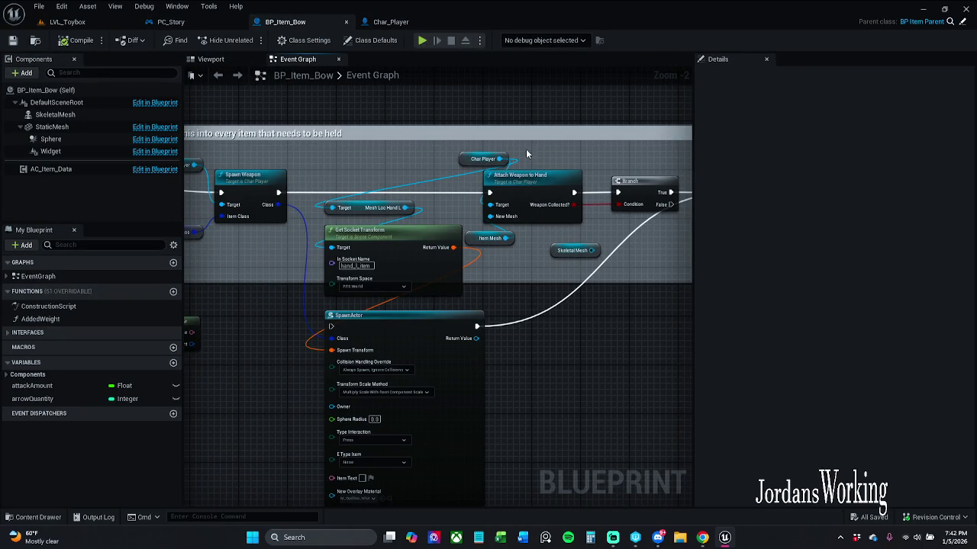
double_click(254, 177)
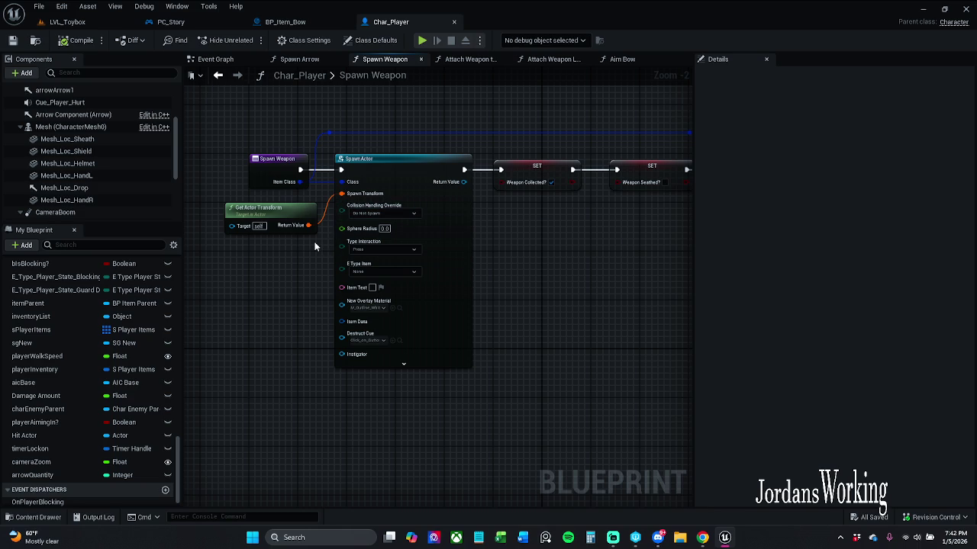
Add a Get Bone Transform node feeding SpawnActor's Spawn Transform, placing a Mesh getter beside it
scroll(321, 218, up, 2)
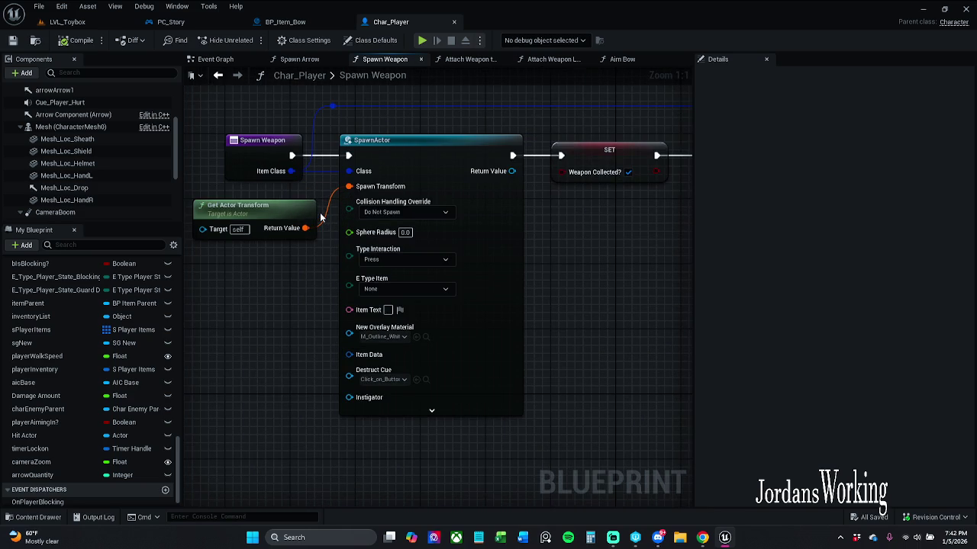
mouse_move(337, 197)
mouse_down()
mouse_move(454, 200)
mouse_move(364, 313)
mouse_up()
text(get bone)
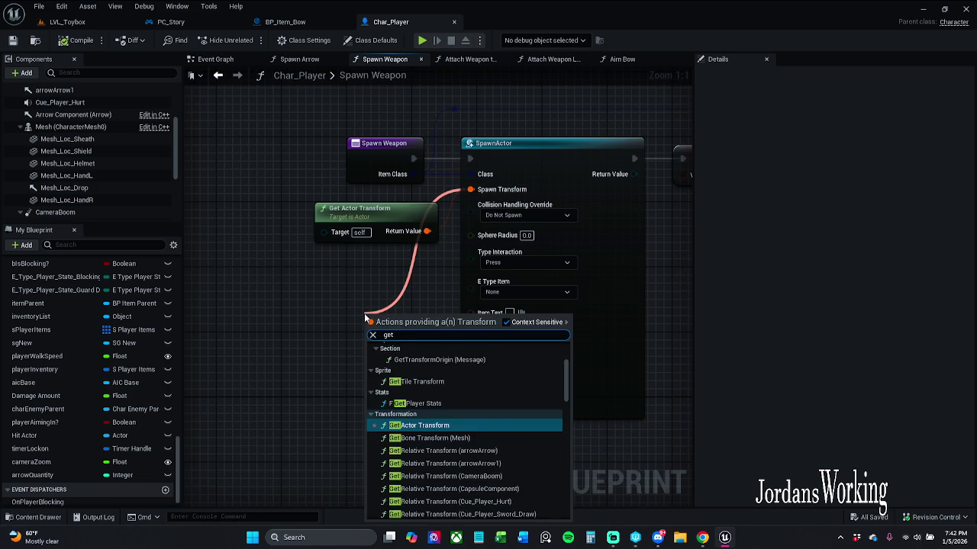
key(Return)
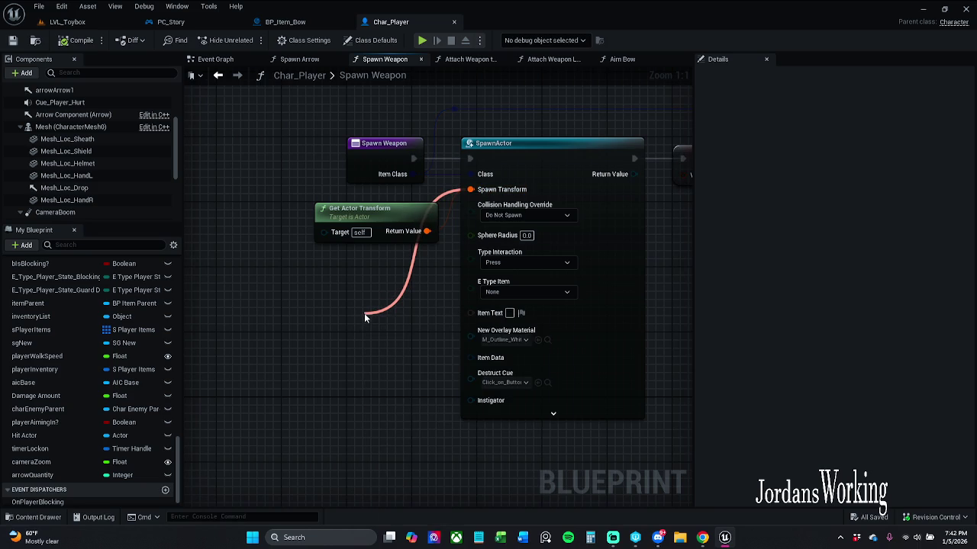
mouse_move(395, 335)
mouse_down()
mouse_move(252, 294)
mouse_move(262, 293)
mouse_up()
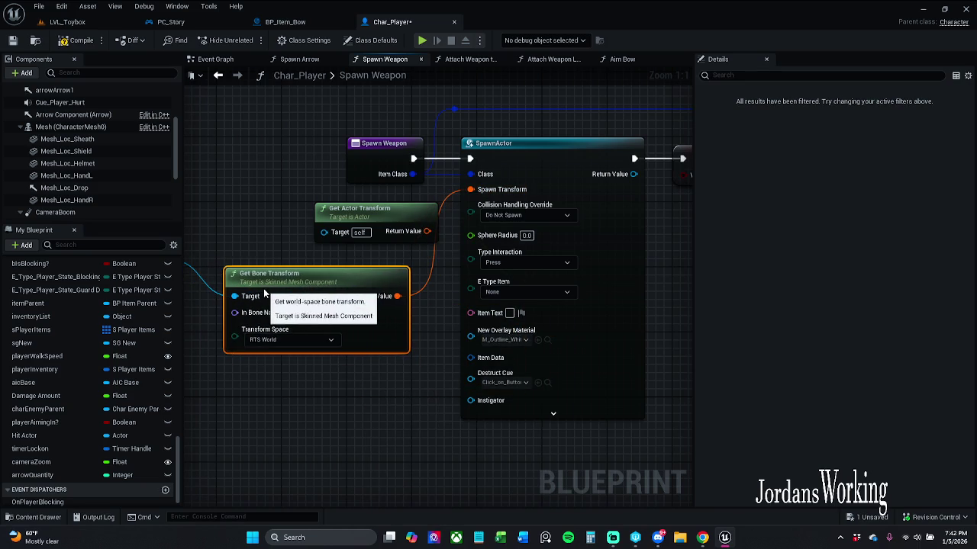
mouse_move(367, 208)
mouse_down()
mouse_move(269, 195)
mouse_move(242, 173)
mouse_up()
drag(301, 245, 369, 218)
mouse_move(208, 229)
mouse_down()
mouse_move(212, 242)
mouse_move(247, 239)
mouse_move(302, 270)
mouse_up()
Wire Mesh into Get Bone Transform's Target and set the bone to hand_l_item
key(Escape)
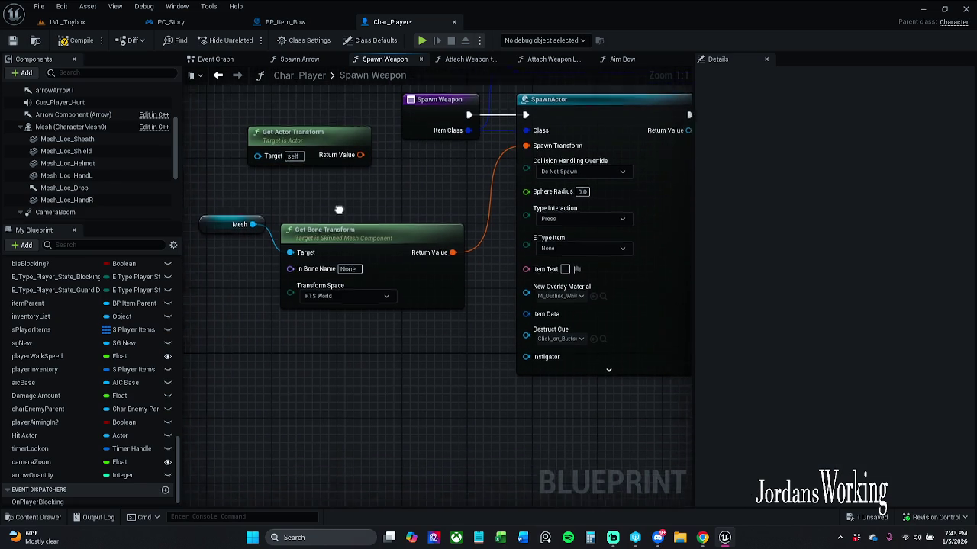
click(333, 251)
text(hand_l)
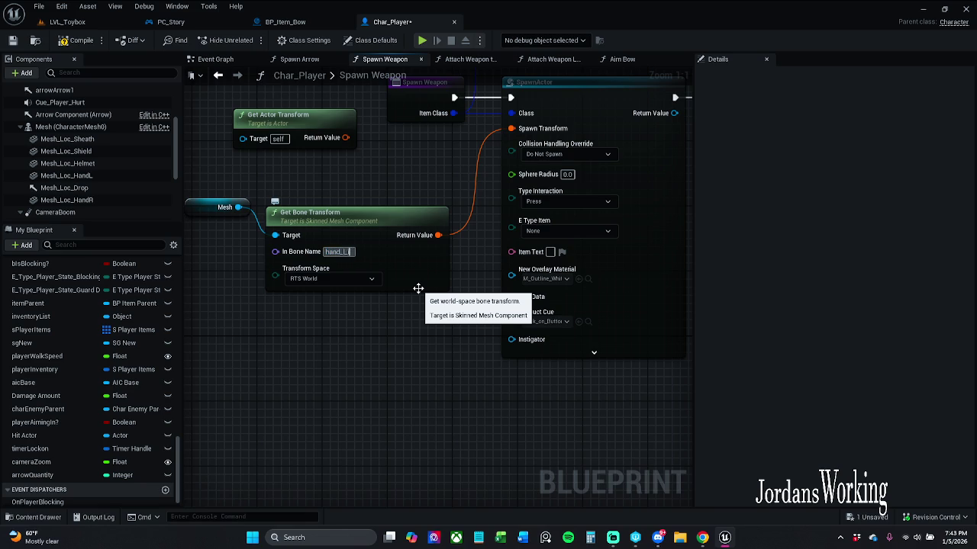
text(item)
key(Return)
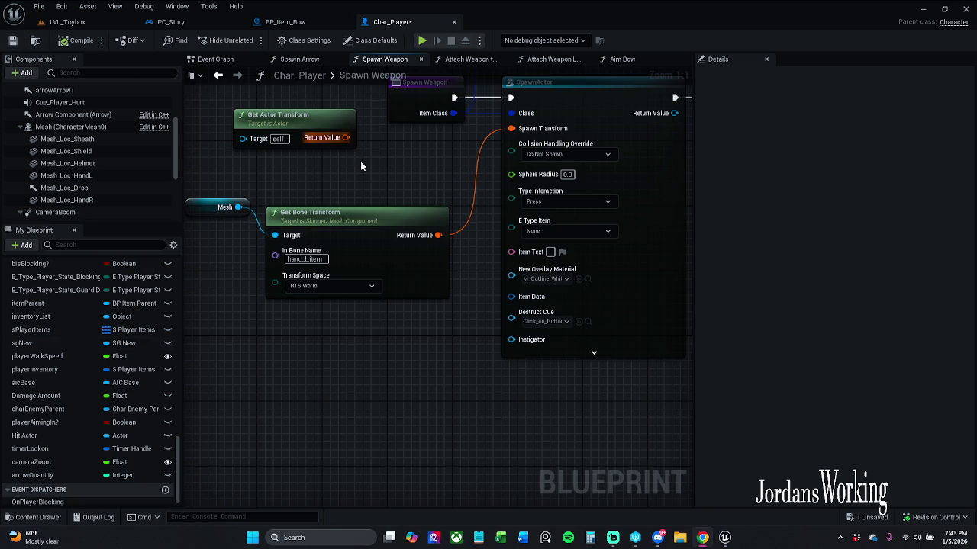
drag(369, 161, 406, 168)
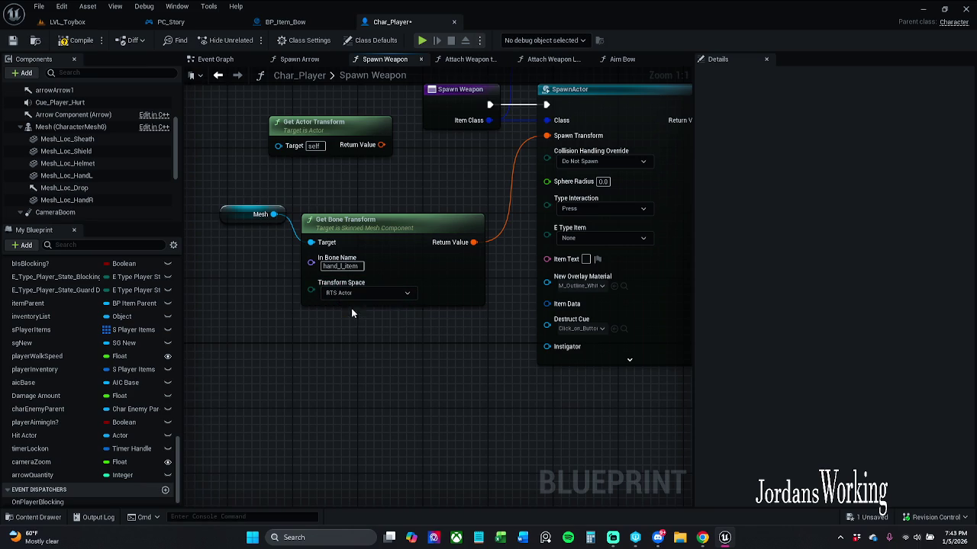
click(85, 21)
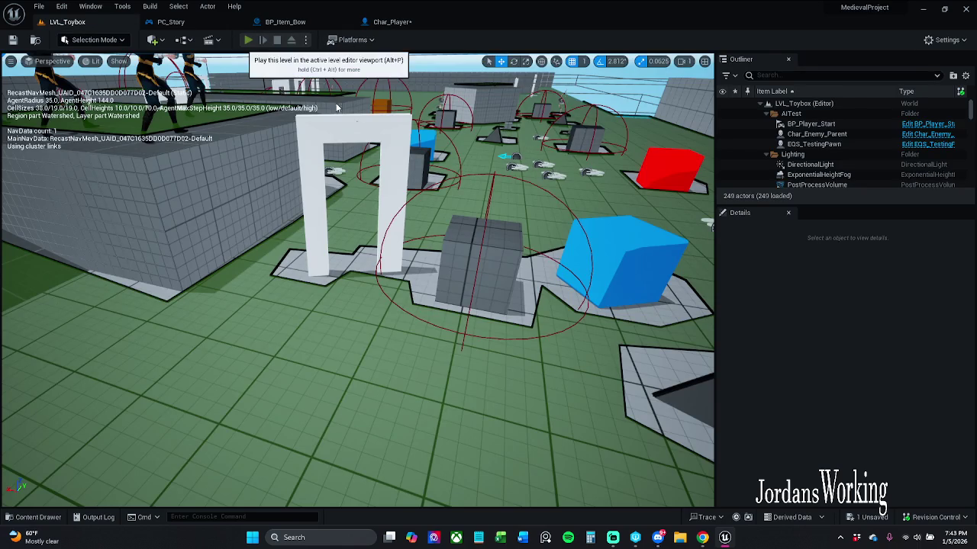
Play-test LVL_Toybox twice, running the character around before stopping each session with Esc
click(245, 40)
key(w)
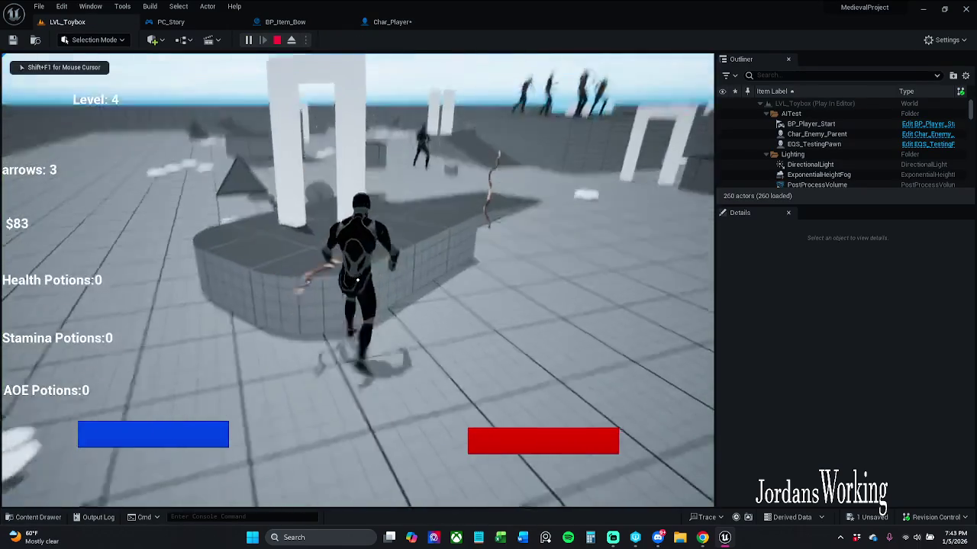
key(w)
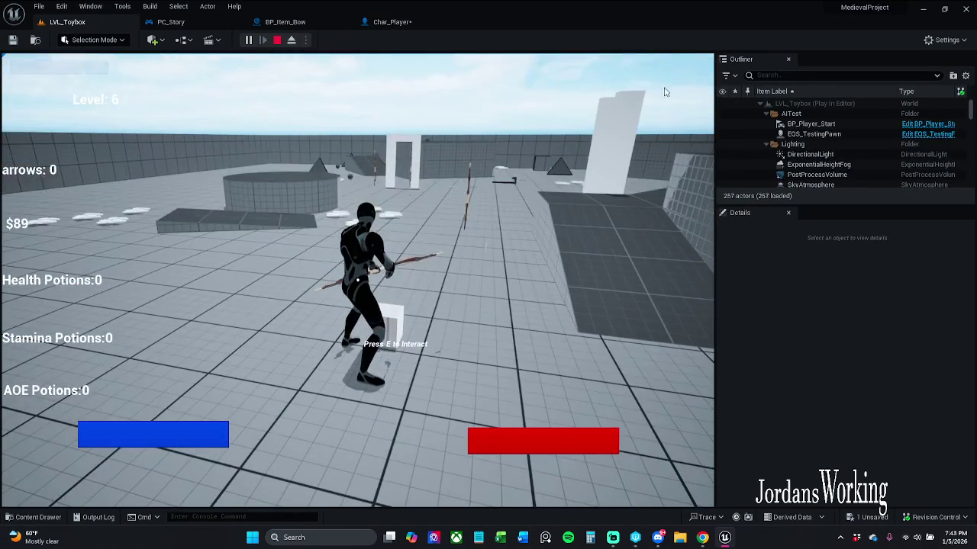
key(Escape)
click(248, 40)
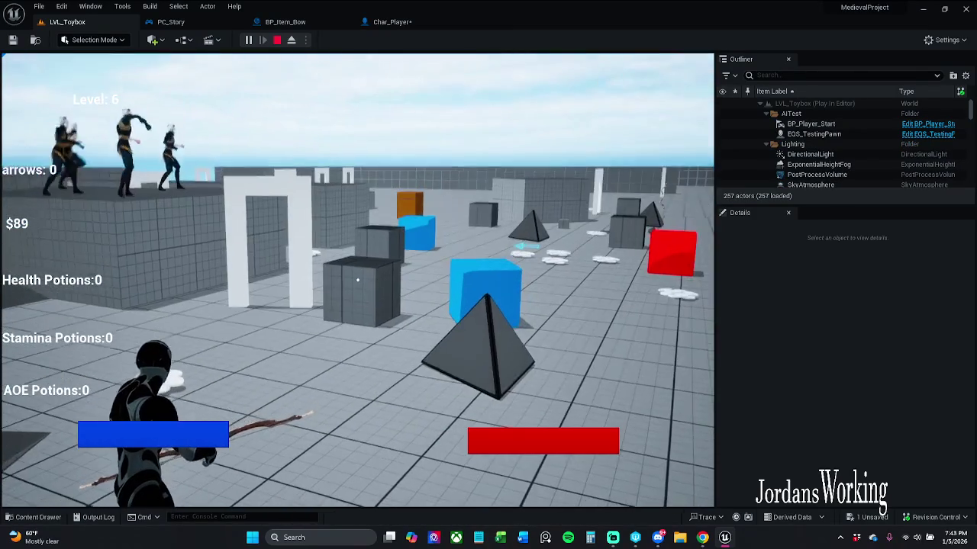
key(Escape)
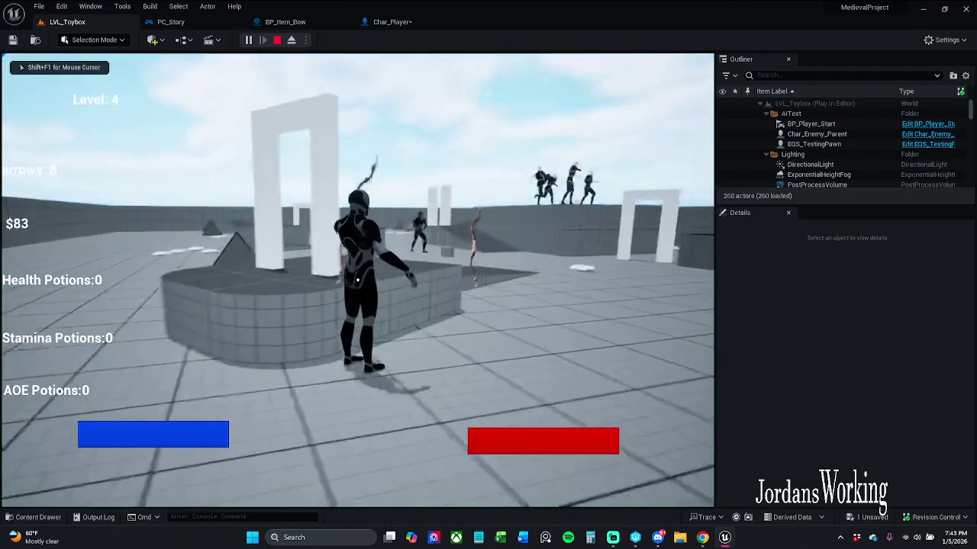
Shoot arrows at enemies, run toward the white doorway, stop, and select BP_Item_Bow3
click(357, 280)
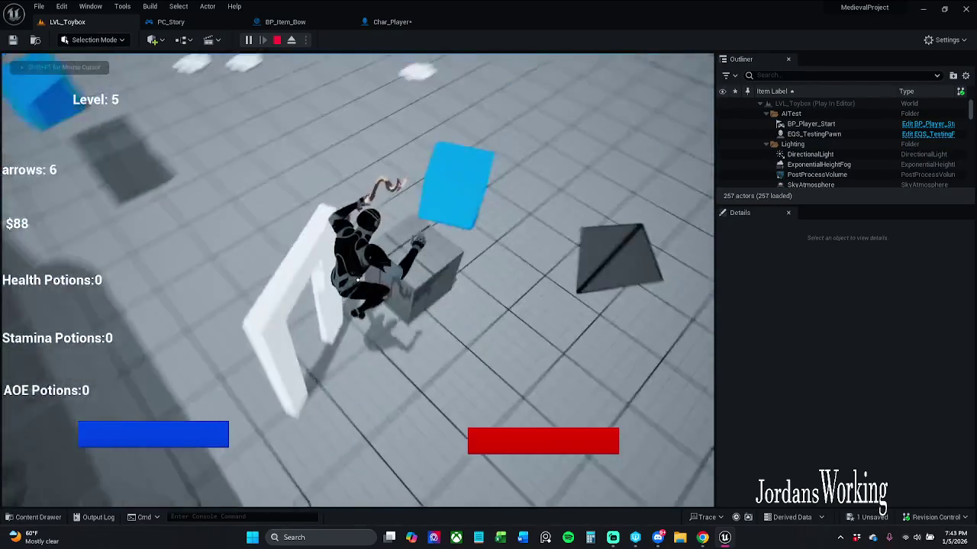
click(358, 280)
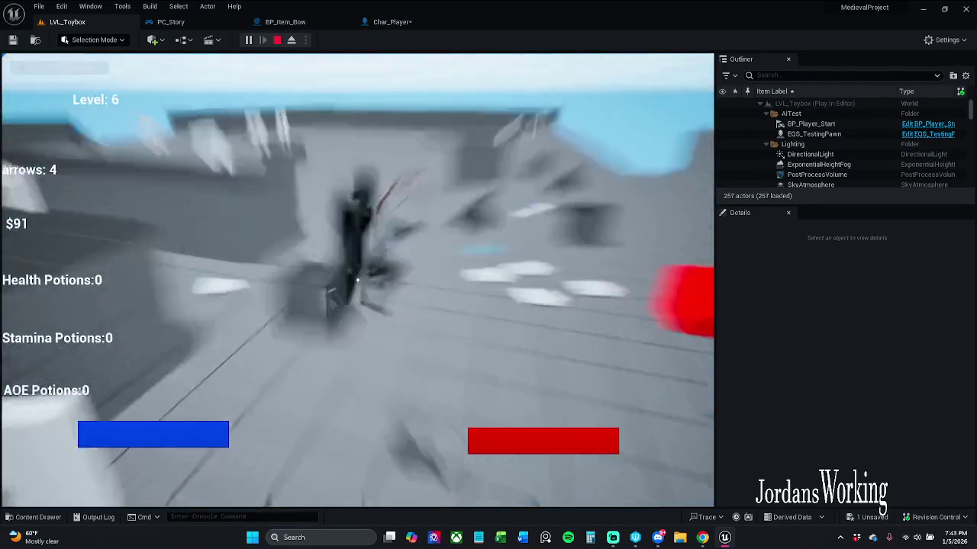
click(357, 280)
click(357, 280)
click(357, 280)
click(357, 280)
key(w)
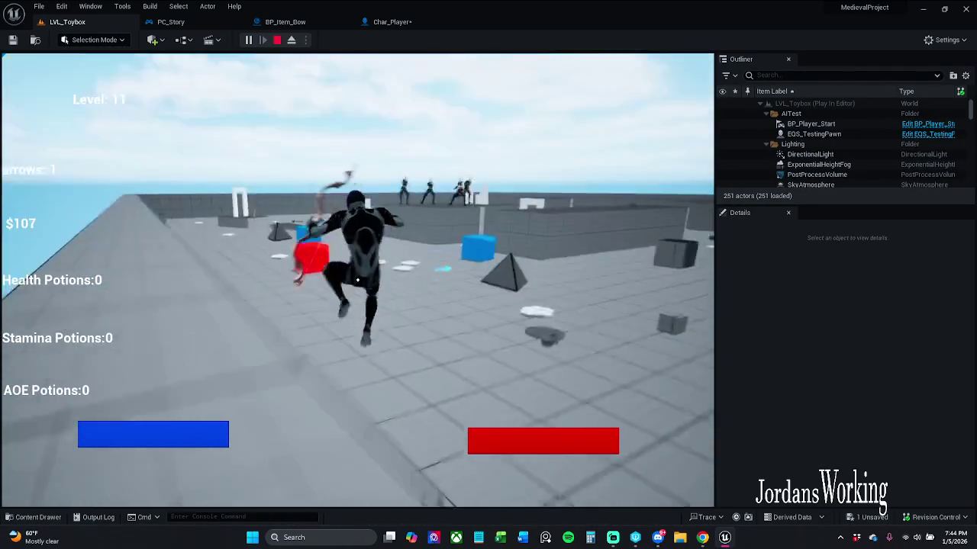
key(w)
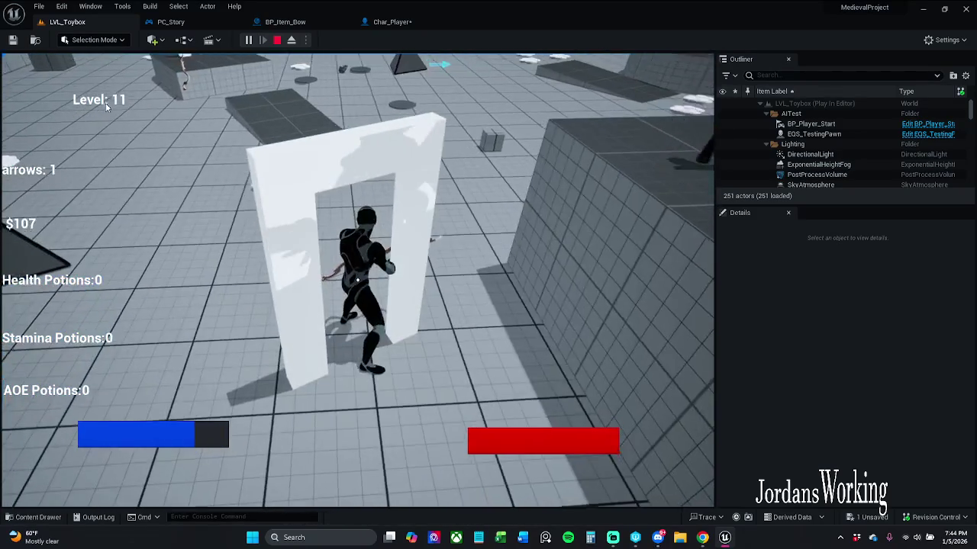
key(Escape)
click(217, 83)
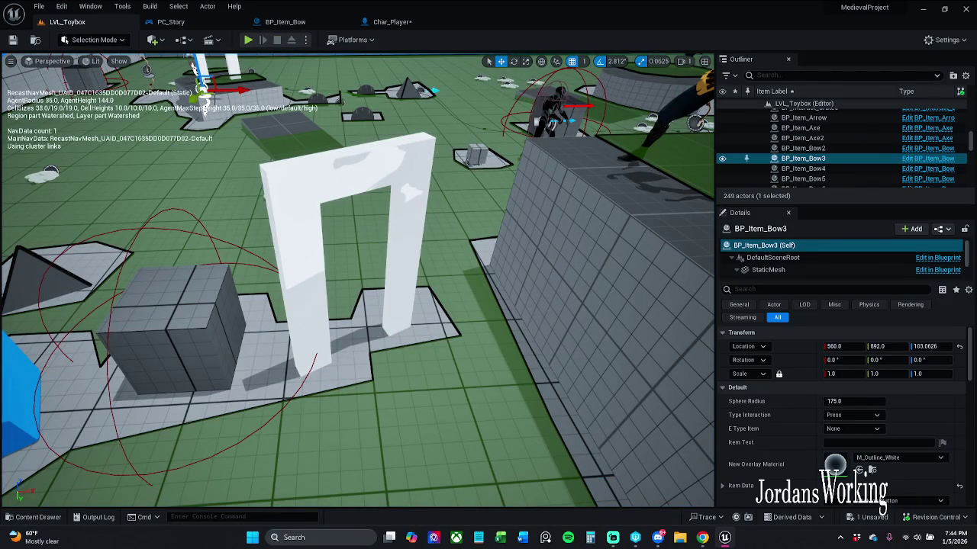
Move BP_Item_Bow3 onto the top of the white doorway and save the level, checking out its assets
drag(203, 95, 293, 166)
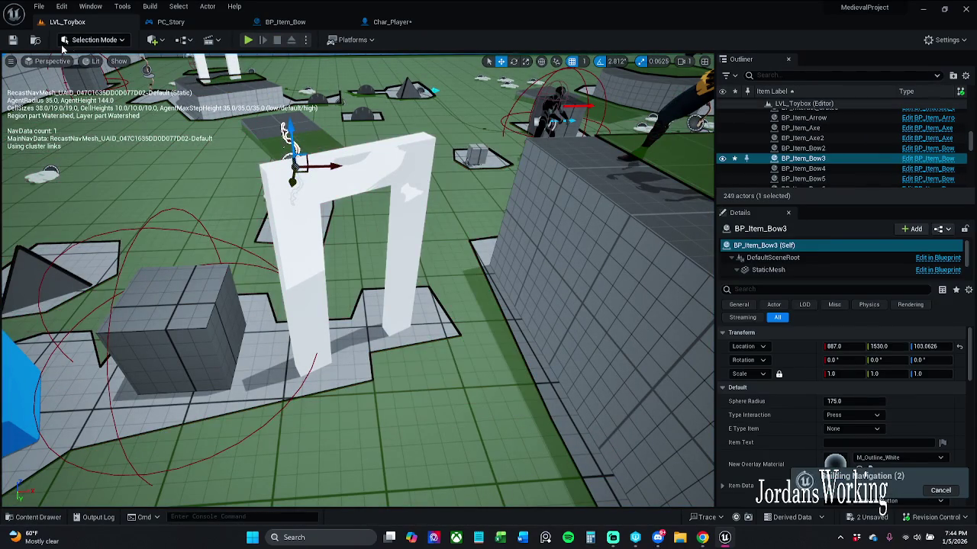
click(13, 43)
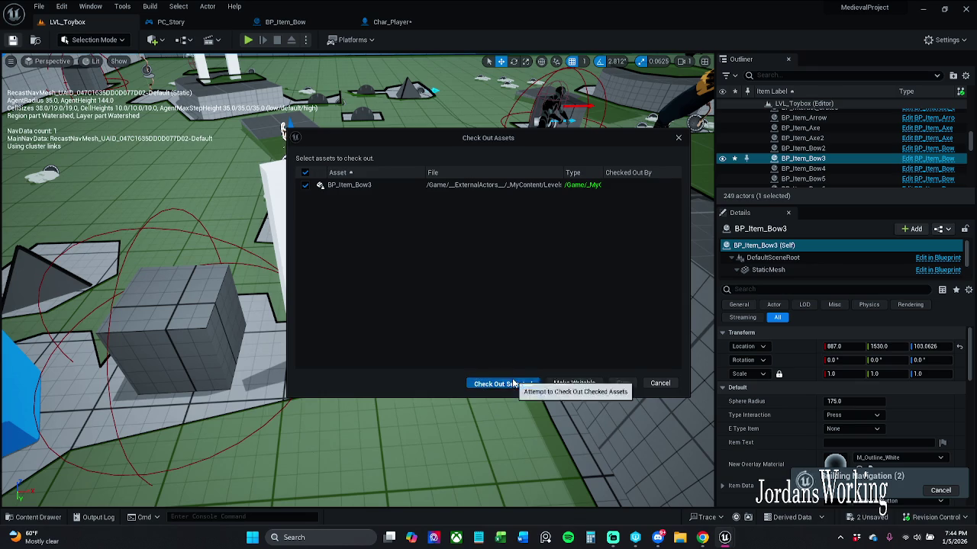
click(503, 384)
Play-test the level to pick up items, then stop and go to Char_Player
click(248, 39)
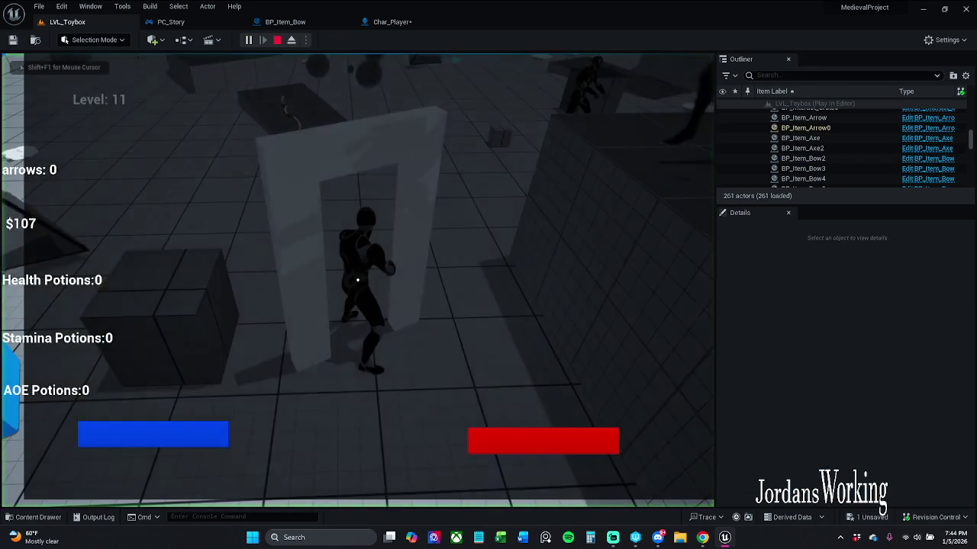
key(w)
key(space)
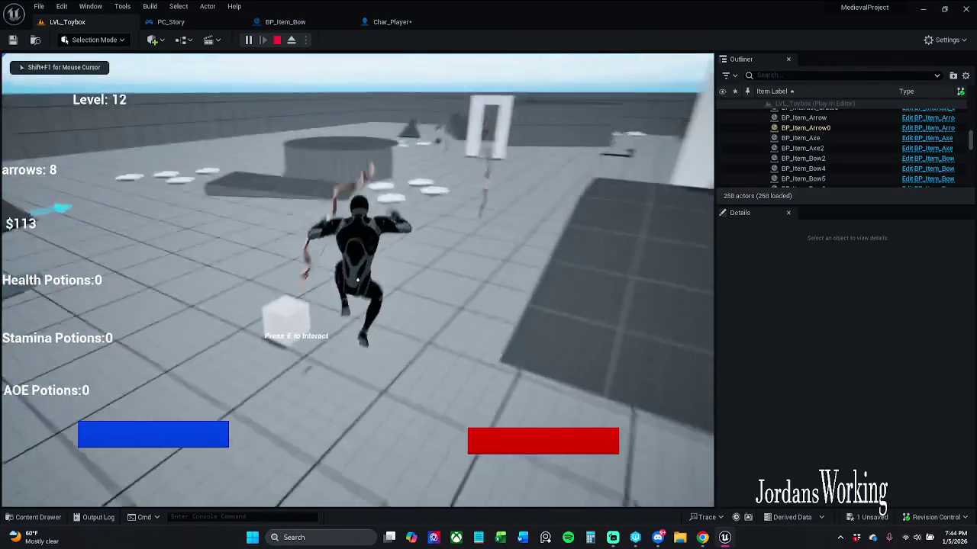
key(Escape)
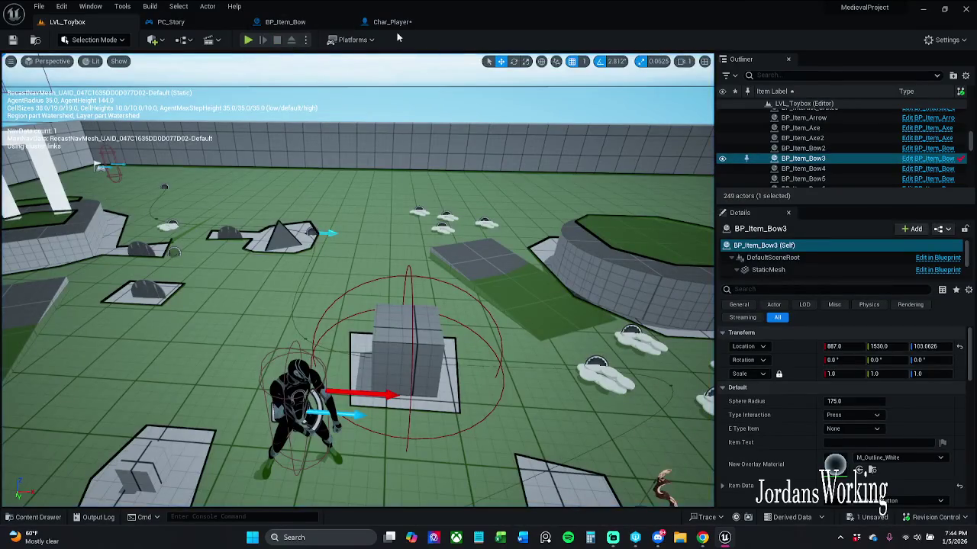
click(392, 22)
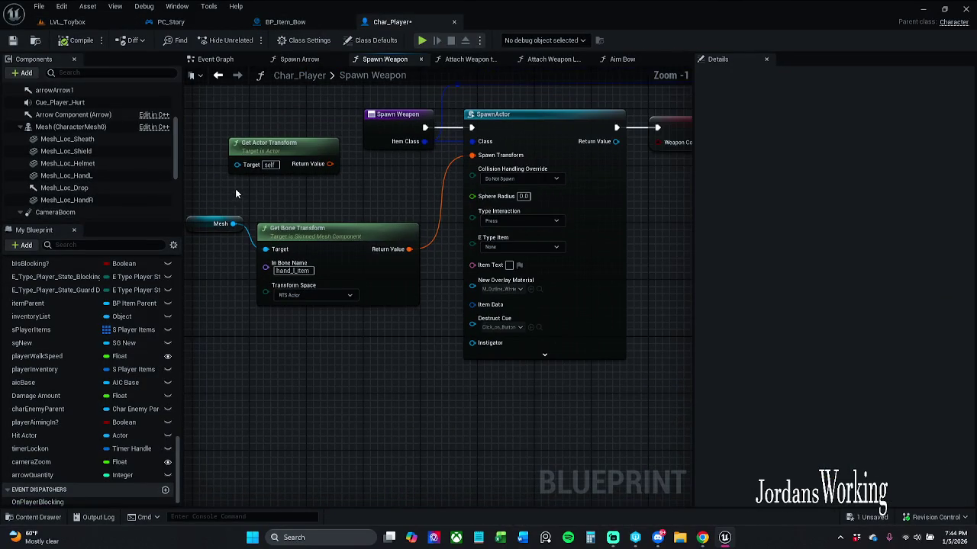
Clear space above the Spawn Weapon nodes and add an Equal (Class) == node from Item Class
mouse_move(285, 191)
mouse_down()
mouse_move(359, 252)
mouse_move(358, 229)
mouse_up()
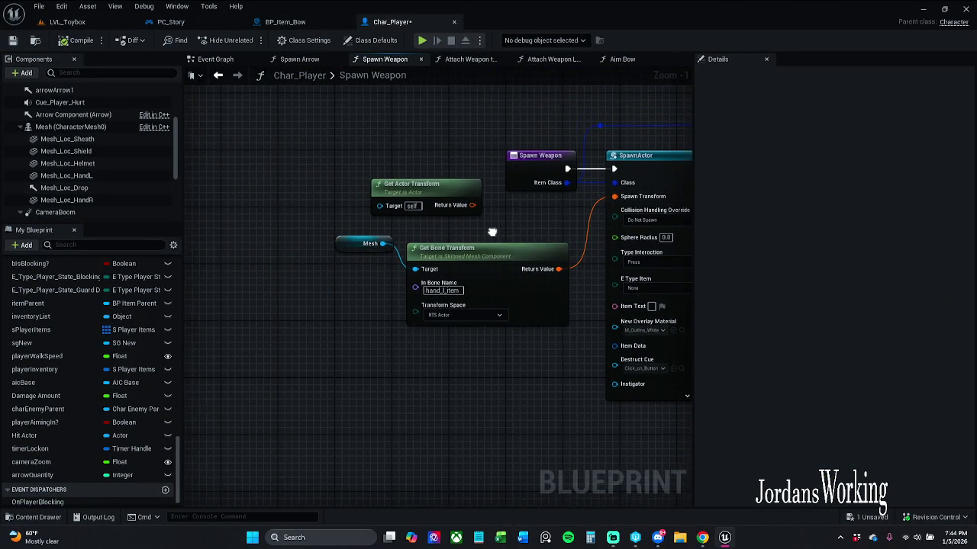
drag(428, 186, 243, 158)
drag(383, 149, 293, 245)
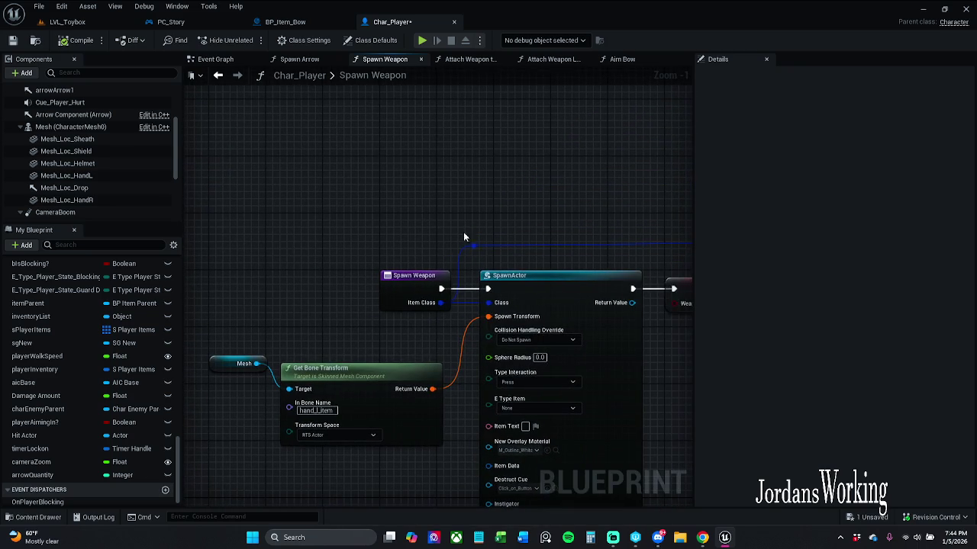
drag(479, 250, 519, 198)
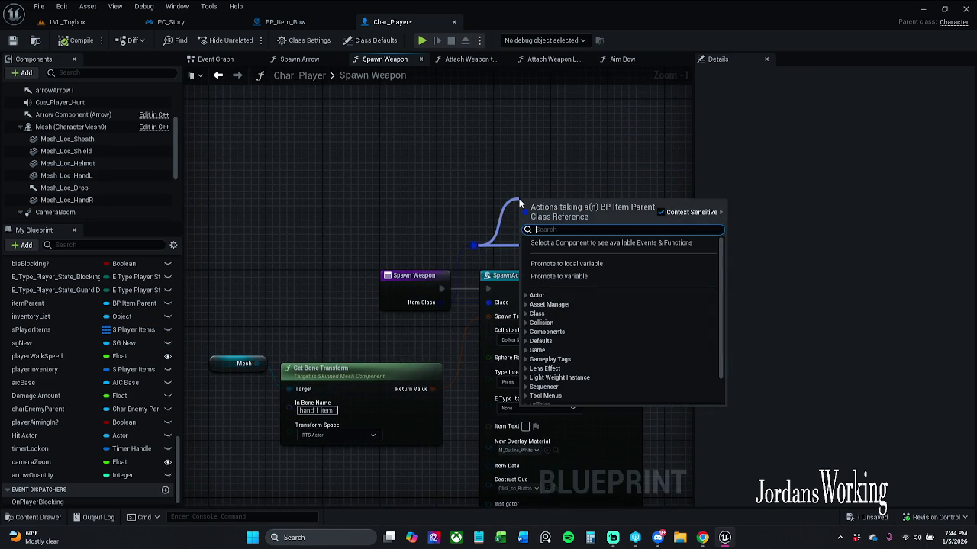
text(==)
key(Return)
Survey the graph around the new == node, then start playing LVL_Toybox
drag(549, 252, 316, 253)
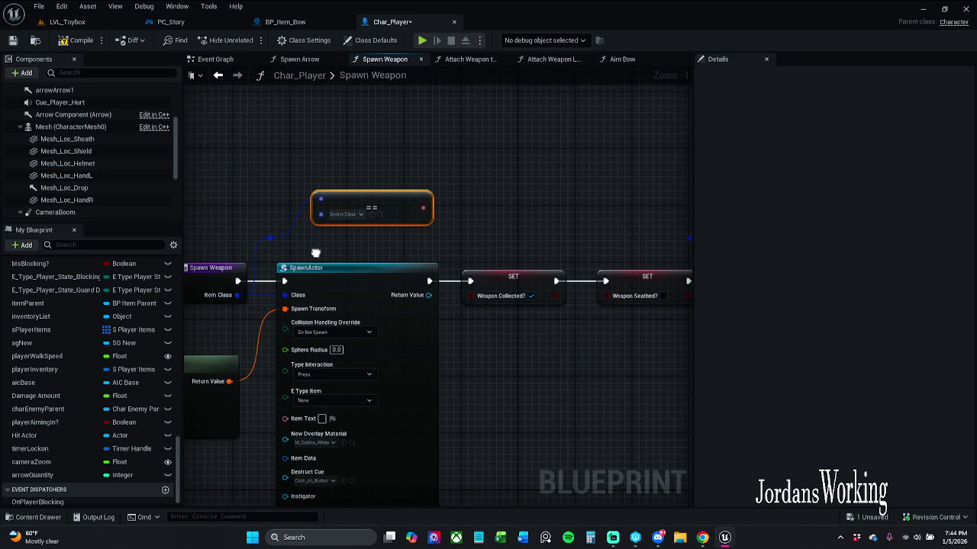
scroll(547, 235, down, 2)
drag(547, 235, 375, 220)
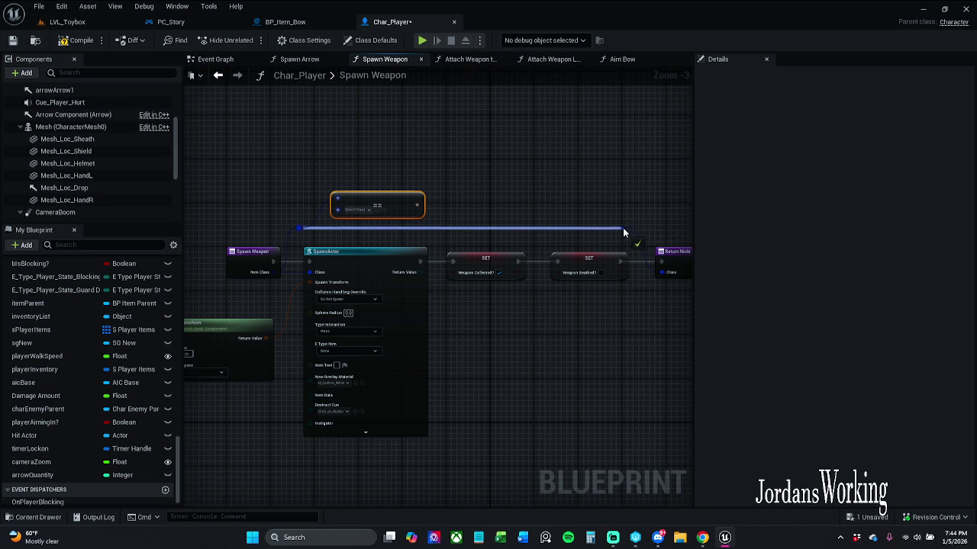
drag(407, 223, 452, 216)
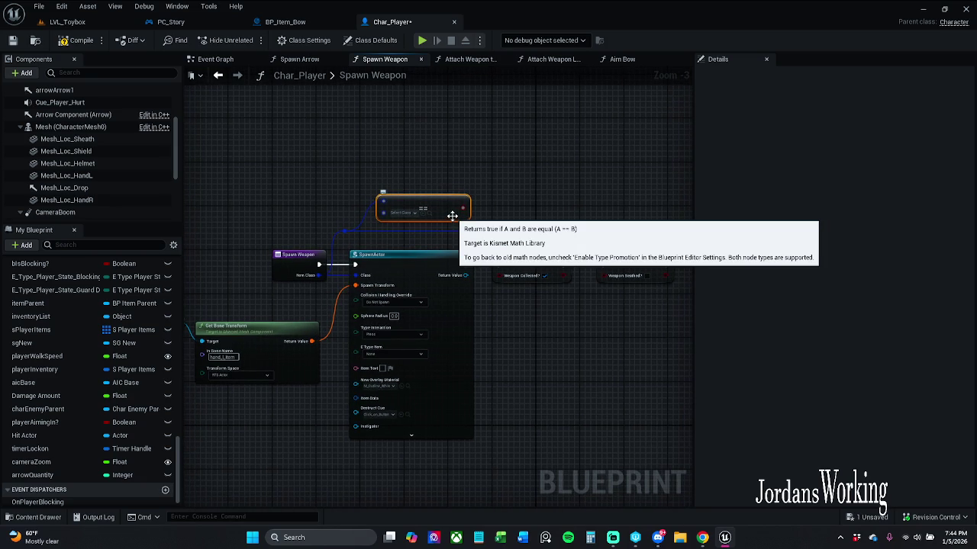
drag(322, 290, 360, 293)
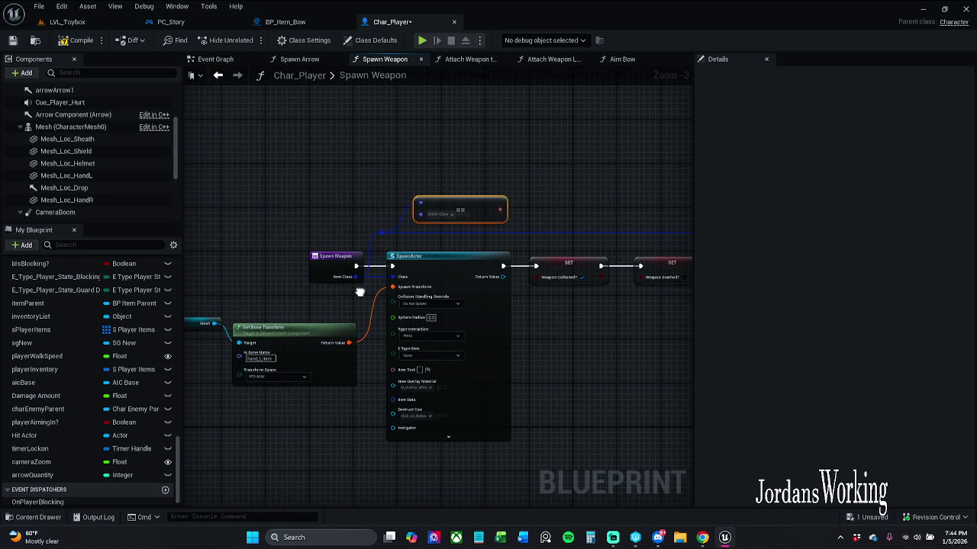
drag(287, 290, 367, 287)
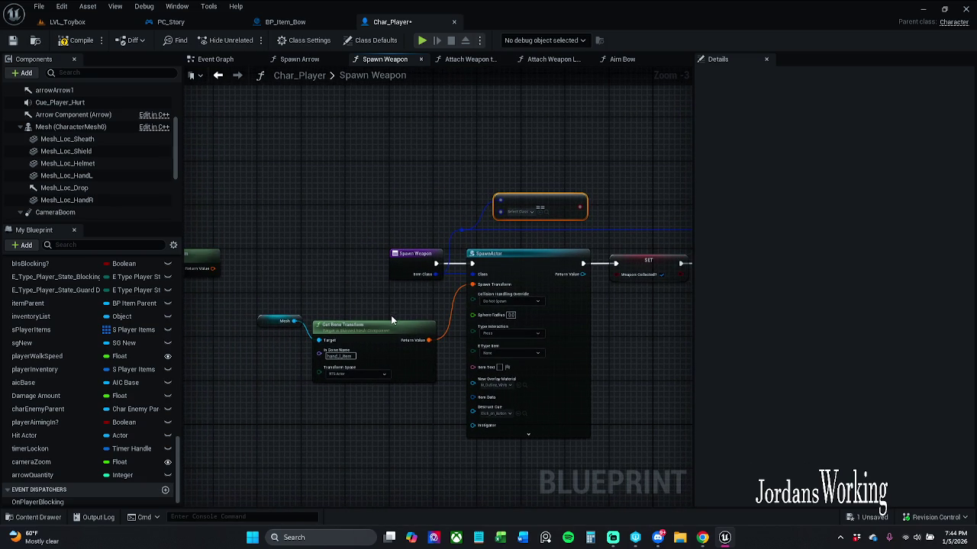
scroll(353, 318, up, 3)
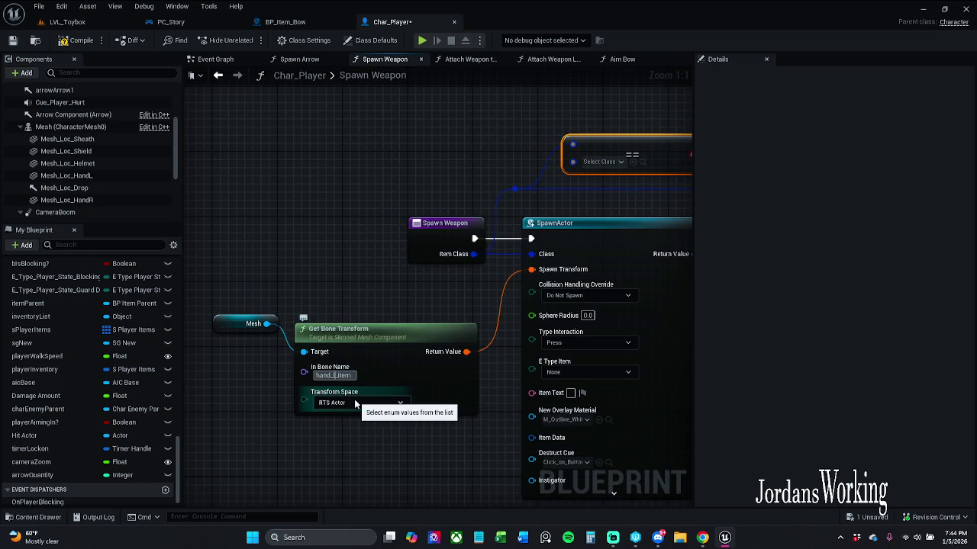
click(67, 21)
click(249, 40)
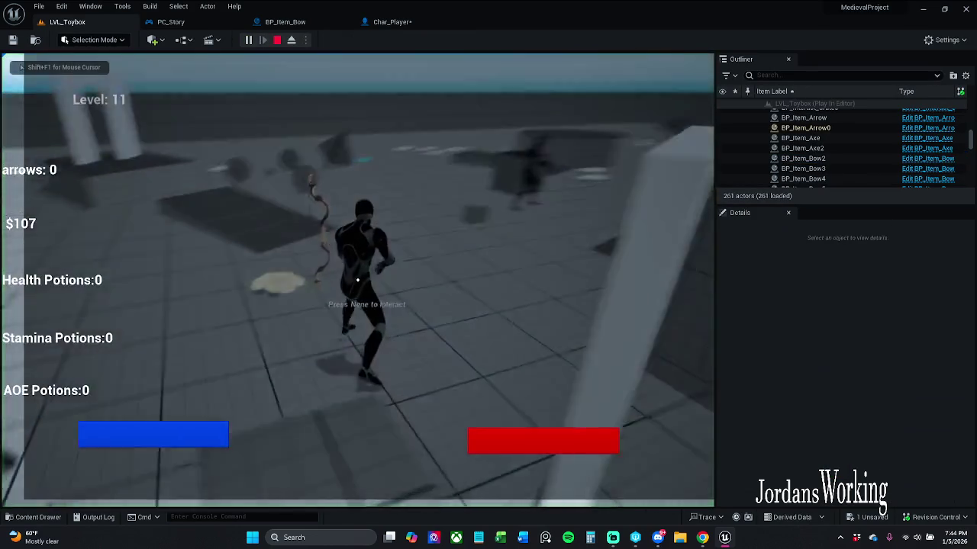
Run and jump to the sword, pick it up with E, swing it at enemies, then stop
key(space)
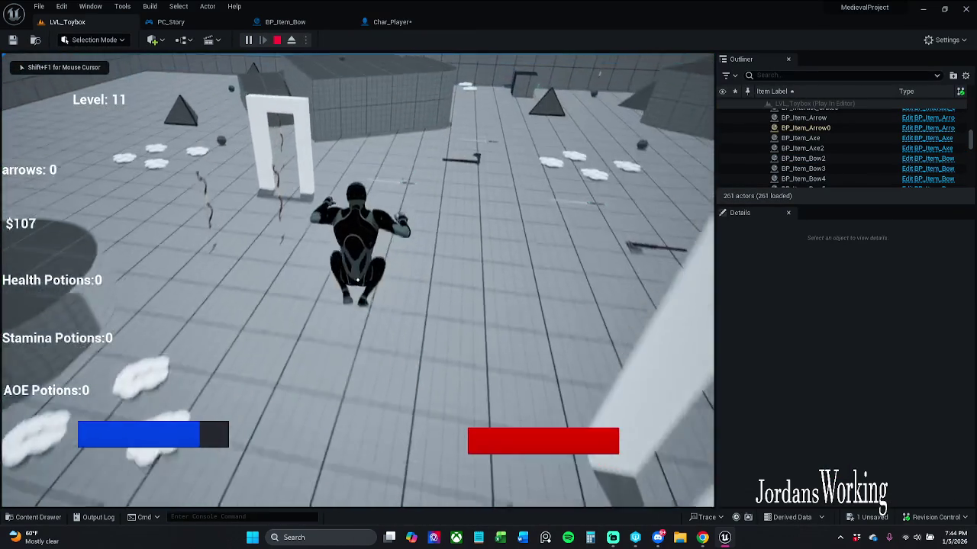
key(e)
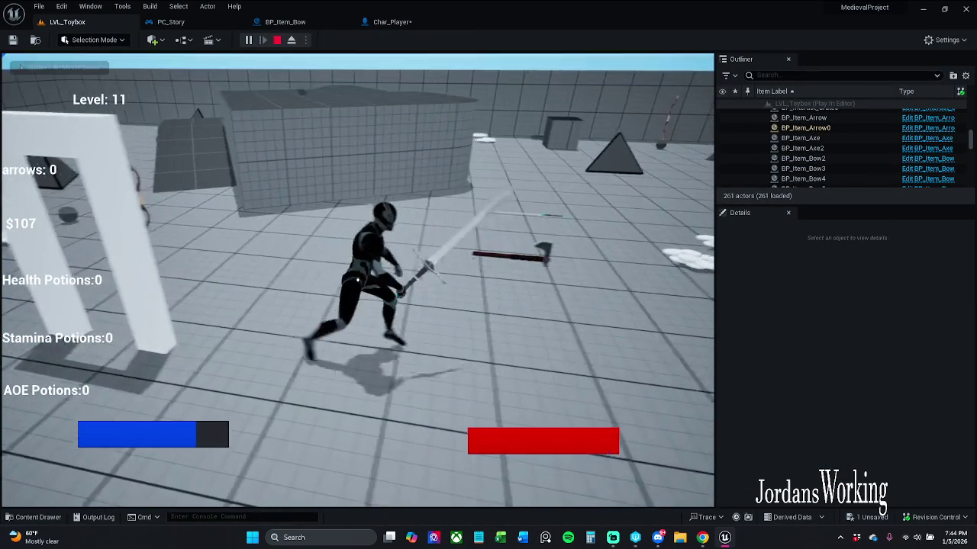
key(w)
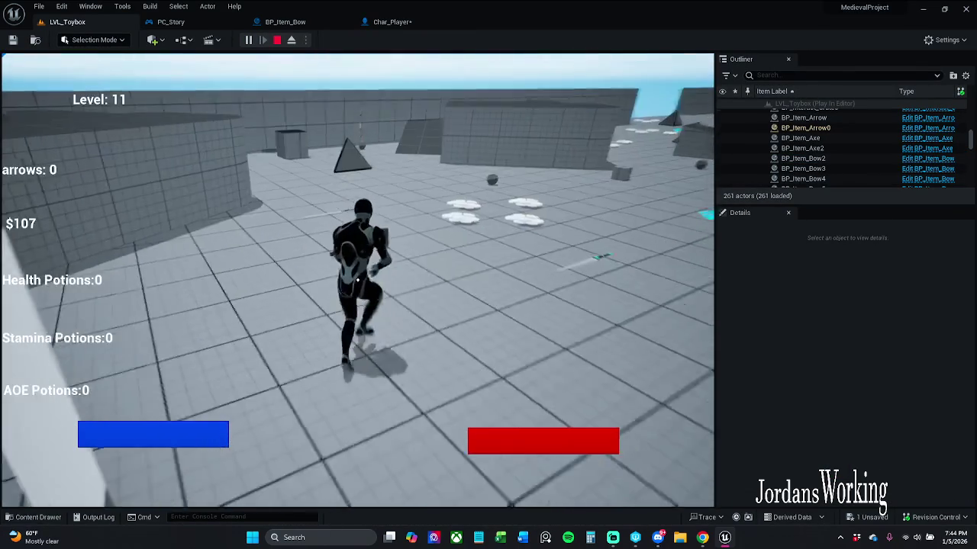
key(w)
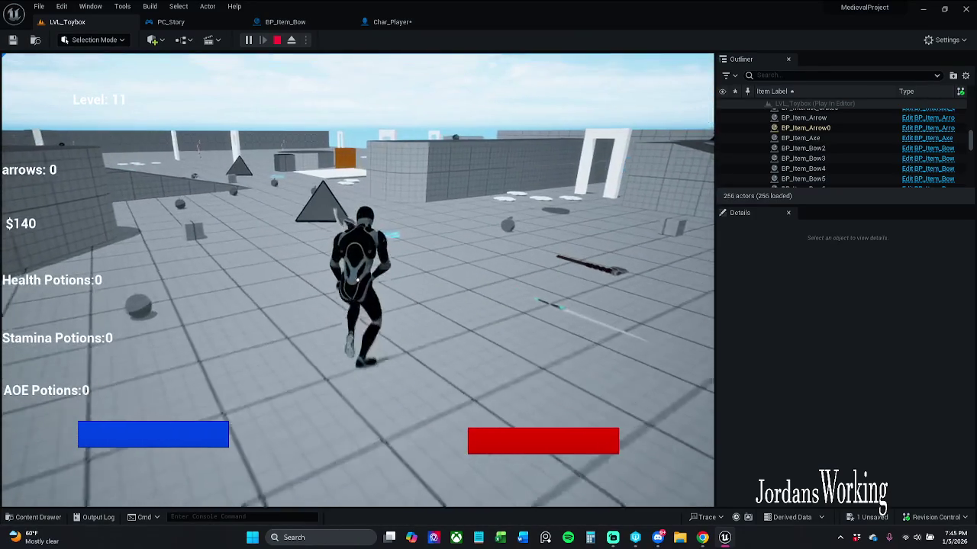
key(w)
key(Escape)
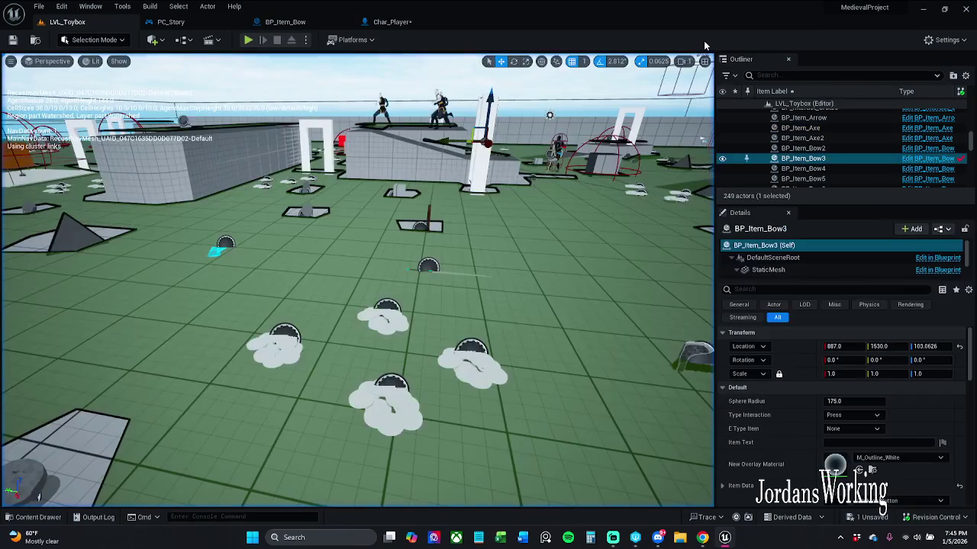
Select the sword pickup, open BP_Item_Sword and inspect its Item Mesh variable
drag(358, 282, 427, 286)
click(362, 264)
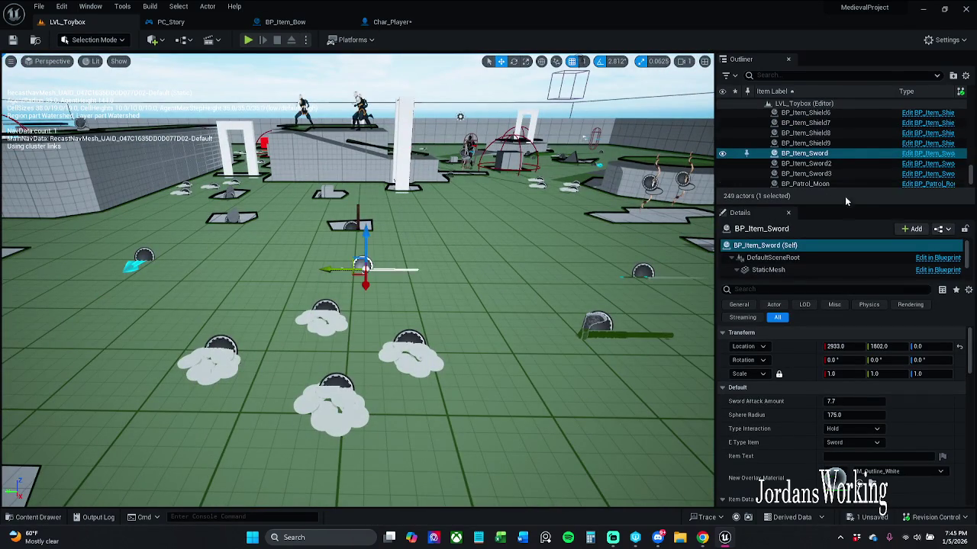
click(878, 163)
click(944, 156)
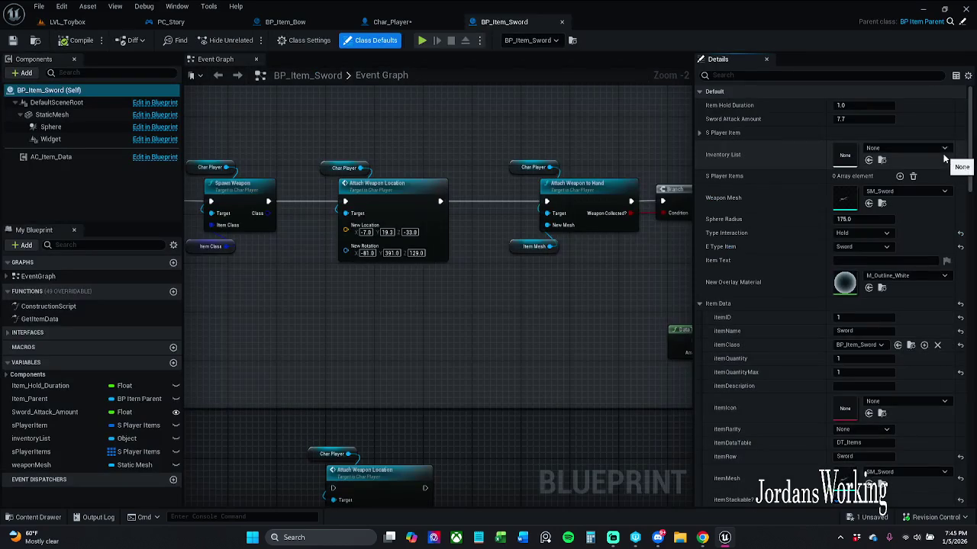
scroll(507, 233, up, 1)
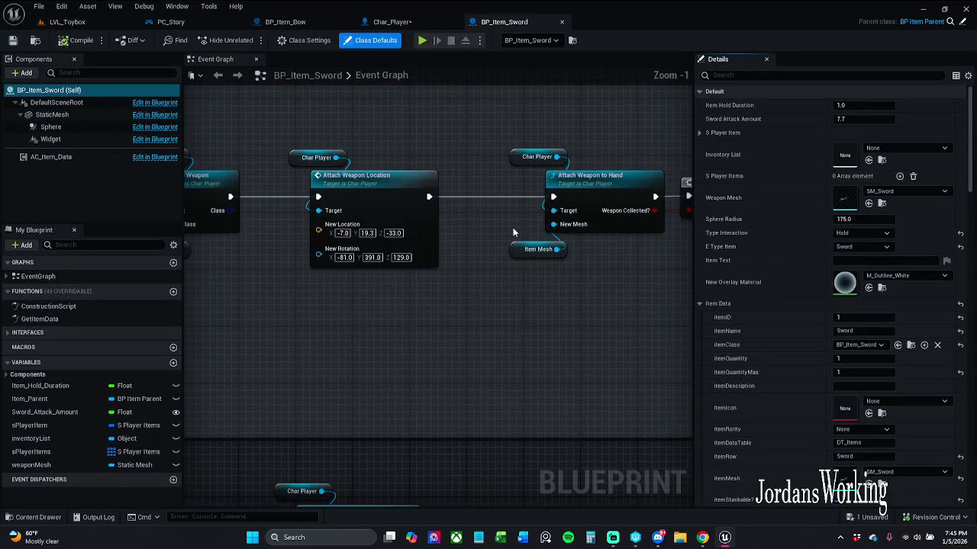
click(534, 249)
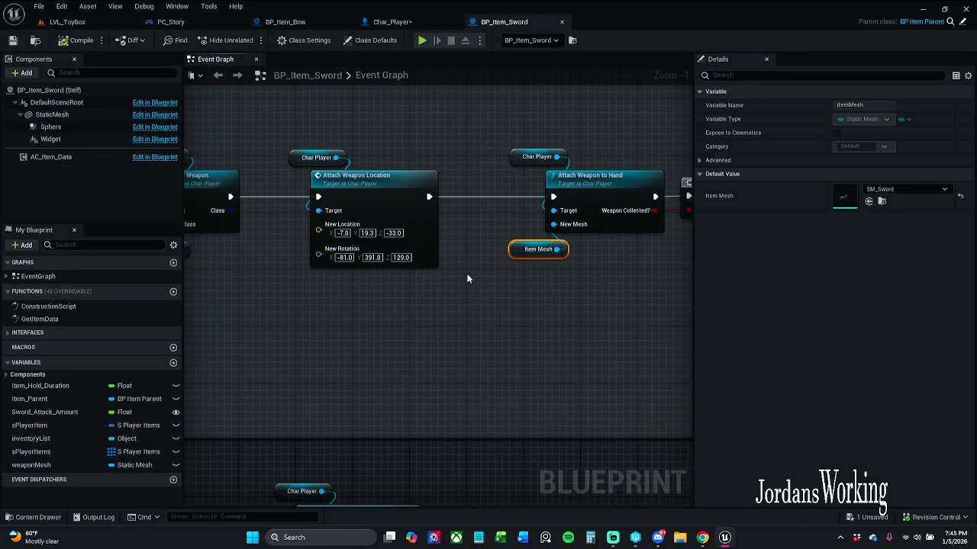
Delete the stray == node from Char_Player's Spawn Weapon graph and Save All
click(391, 21)
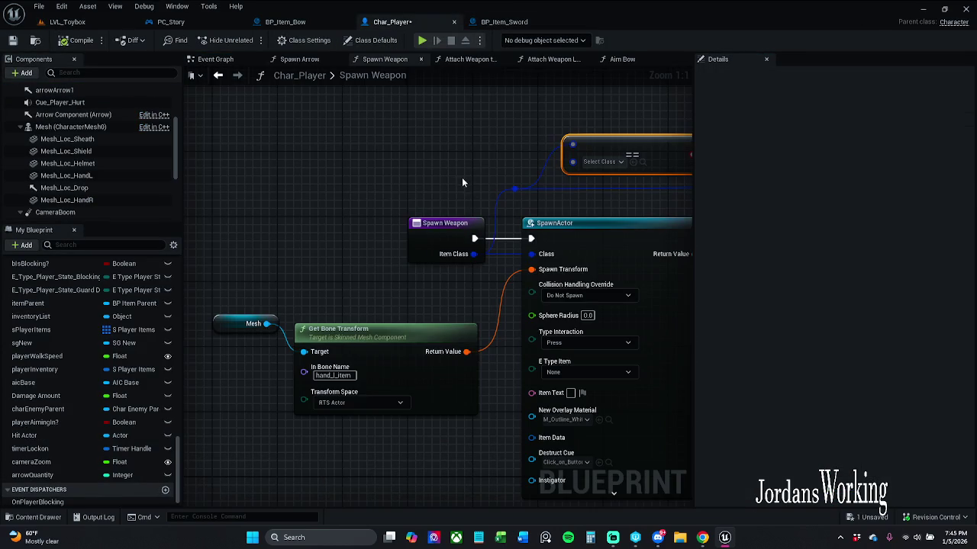
scroll(462, 184, down, 1)
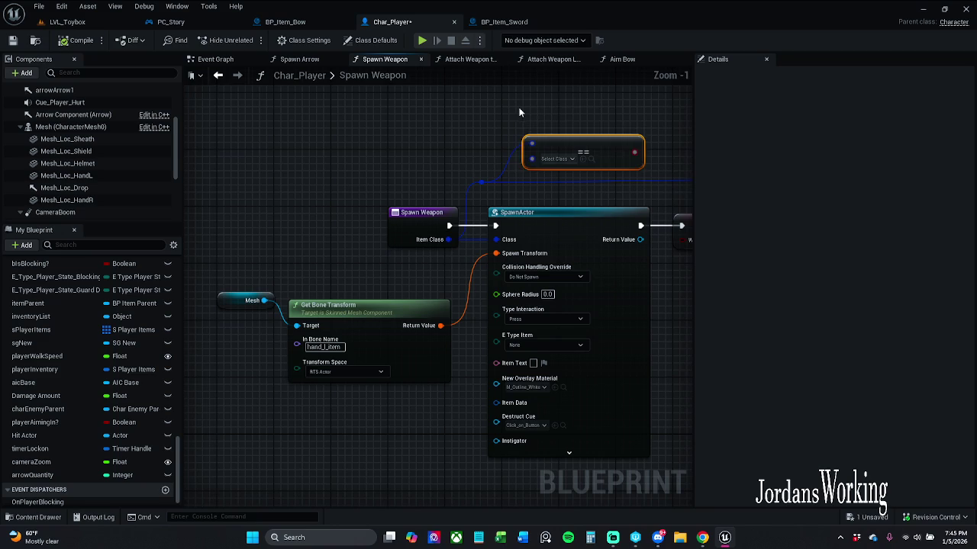
key(Delete)
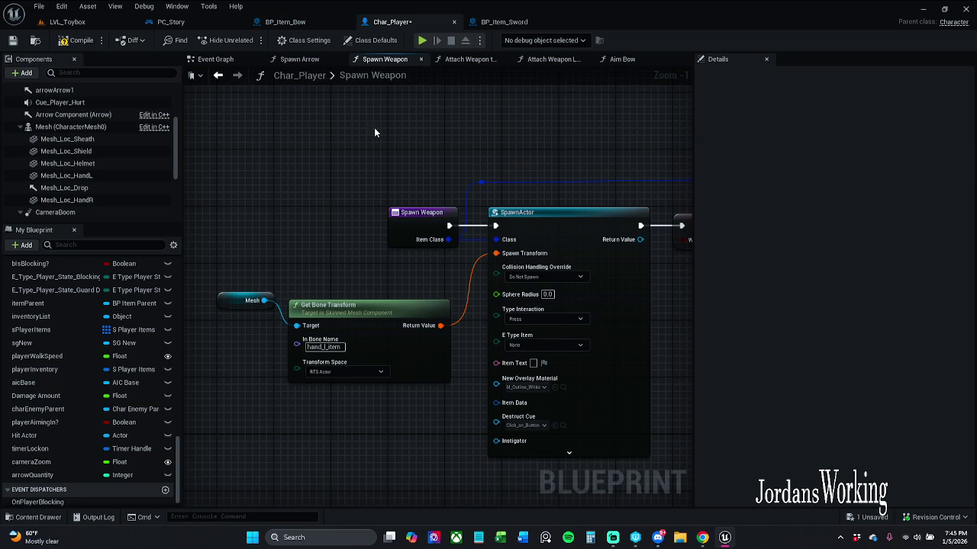
click(38, 6)
click(64, 67)
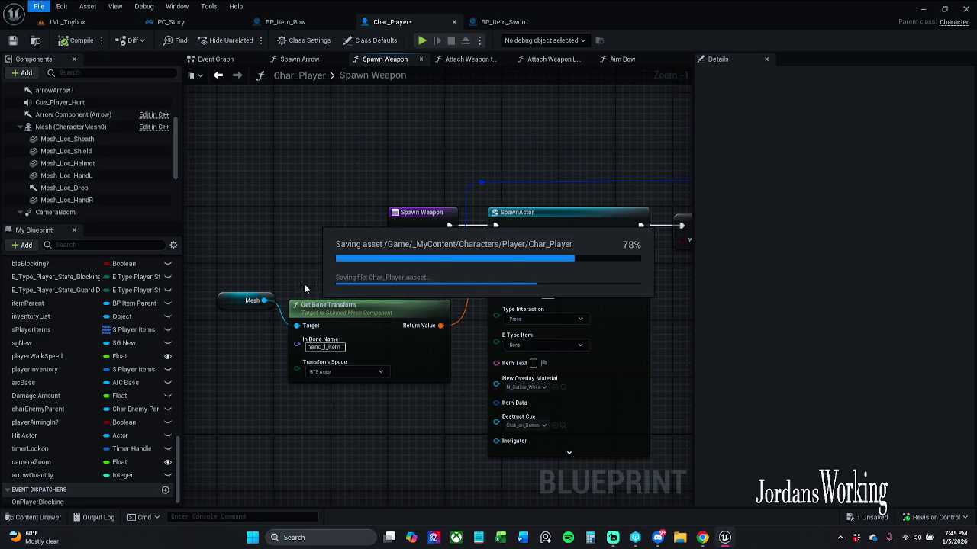
Review the Spawn Weapon chains in Char_Player and BP_Item_Sword, then go to BP_Item_Bow
mouse_move(331, 273)
mouse_down()
mouse_move(199, 251)
mouse_move(544, 251)
mouse_move(457, 248)
mouse_move(288, 270)
mouse_move(637, 290)
mouse_up()
scroll(548, 305, down, 1)
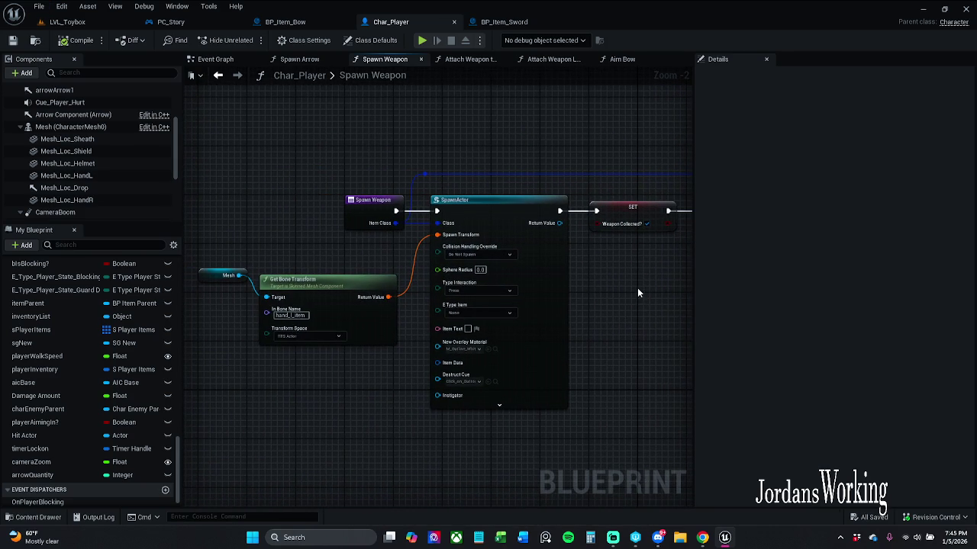
mouse_move(664, 170)
mouse_down()
mouse_move(261, 170)
mouse_move(602, 173)
mouse_up()
click(503, 22)
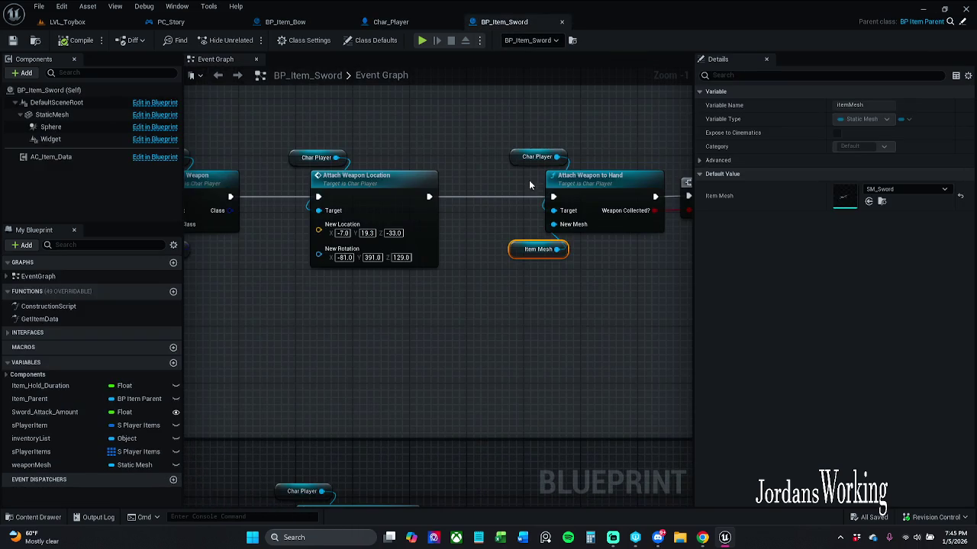
drag(615, 134, 691, 141)
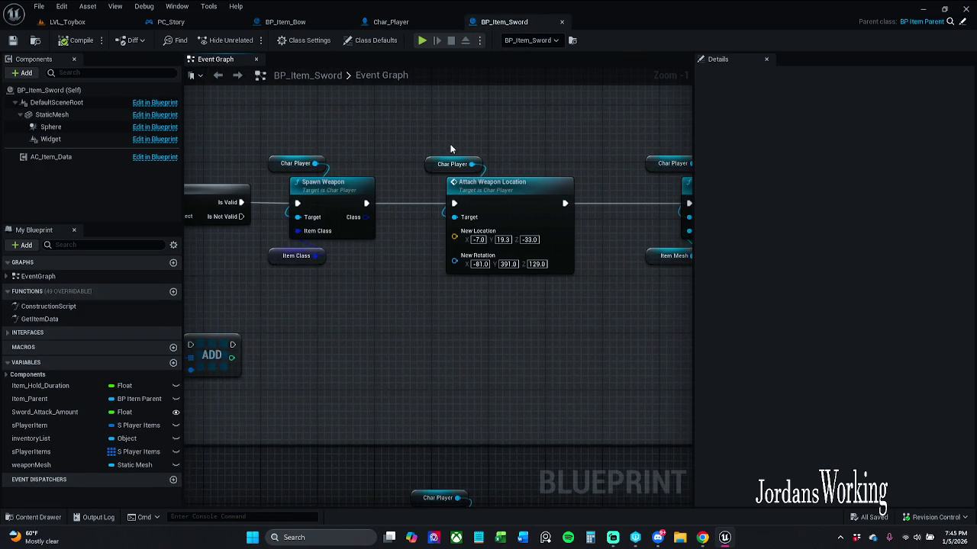
scroll(450, 150, down, 1)
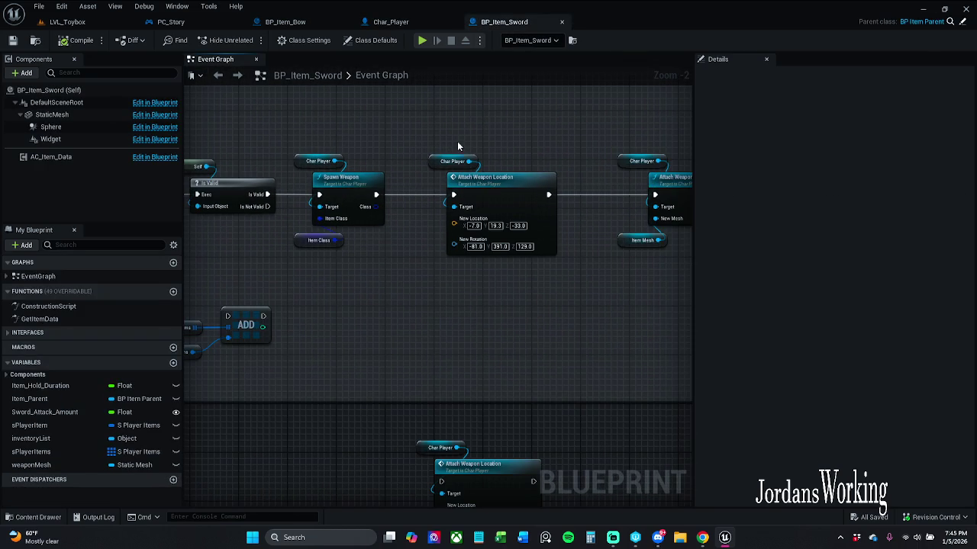
click(285, 22)
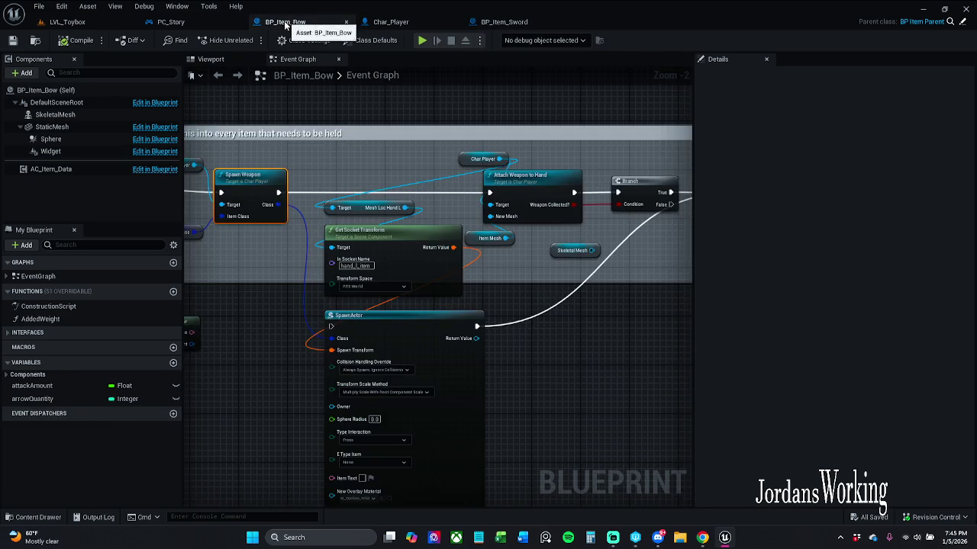
Delete the SpawnActor, Get Socket Transform and Mesh Loc Hand L nodes from BP_Item_Bow
drag(345, 158, 476, 160)
drag(671, 434, 512, 345)
mouse_move(348, 218)
mouse_down()
mouse_move(508, 248)
mouse_move(465, 156)
mouse_up()
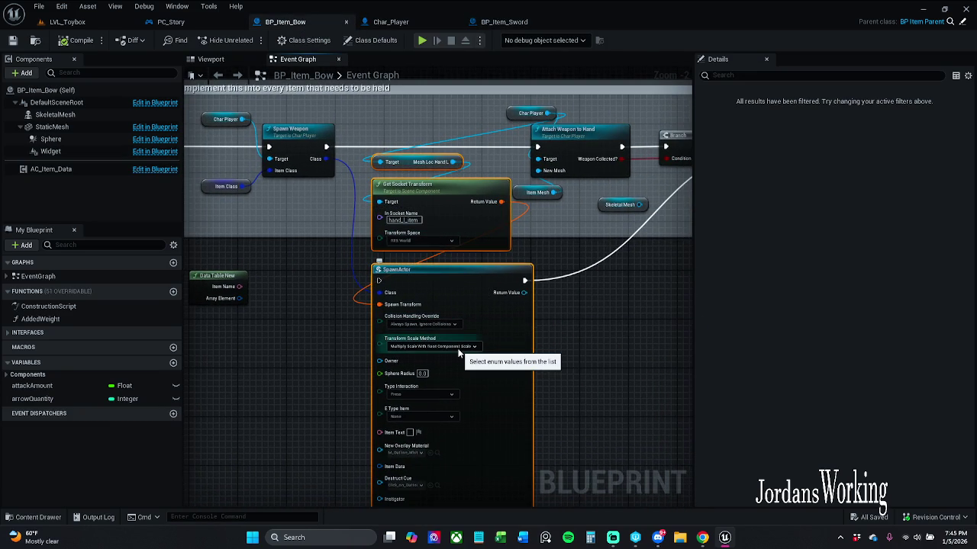
key(Delete)
scroll(325, 229, down, 2)
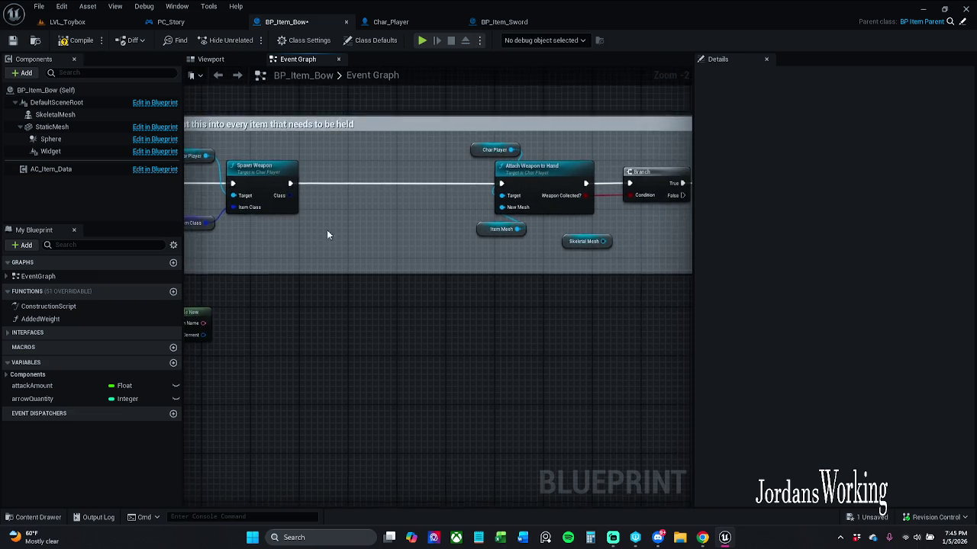
mouse_move(392, 174)
mouse_down()
mouse_move(628, 284)
mouse_move(750, 298)
mouse_move(612, 296)
mouse_move(503, 229)
mouse_move(406, 197)
mouse_up()
click(507, 280)
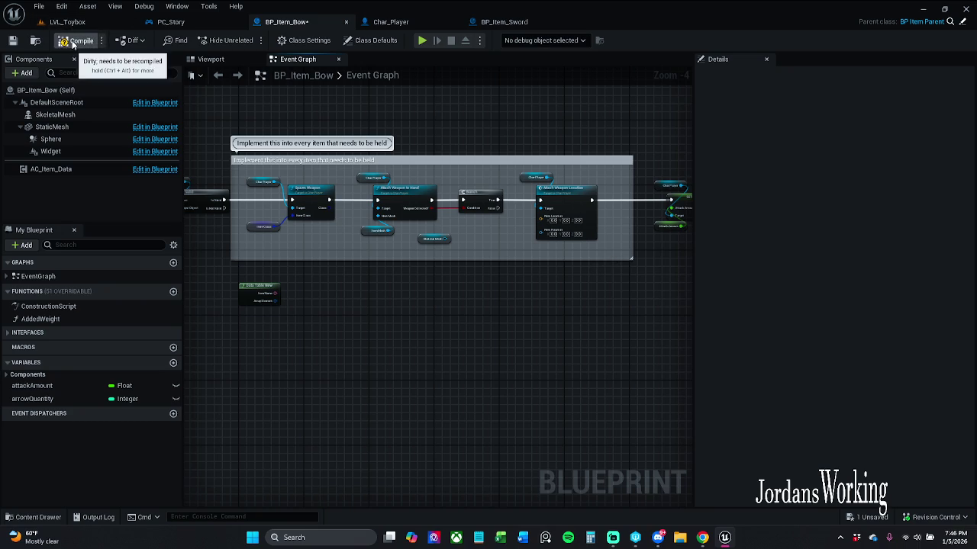
Save BP_Item_Bow, briefly preview the bow in 3D, then return to LVL_Toybox
click(12, 40)
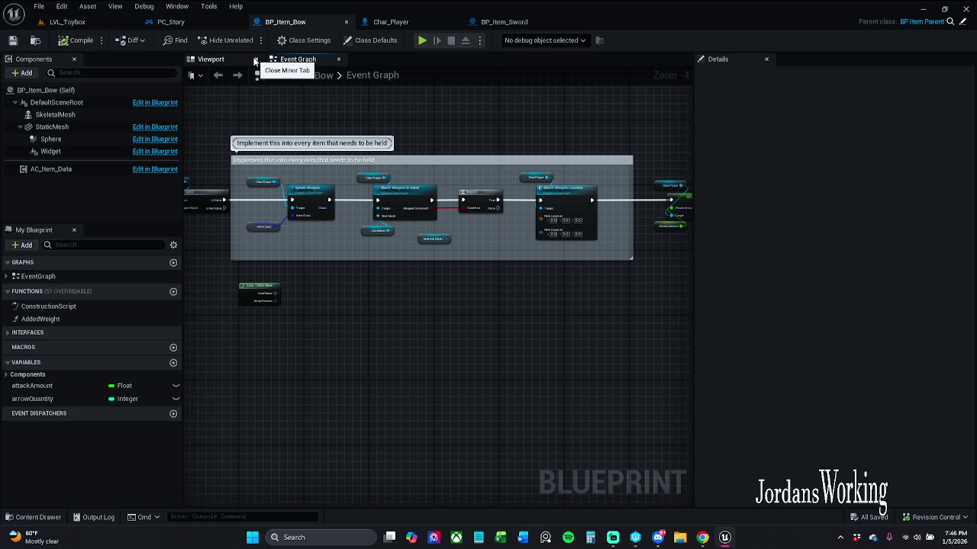
click(240, 60)
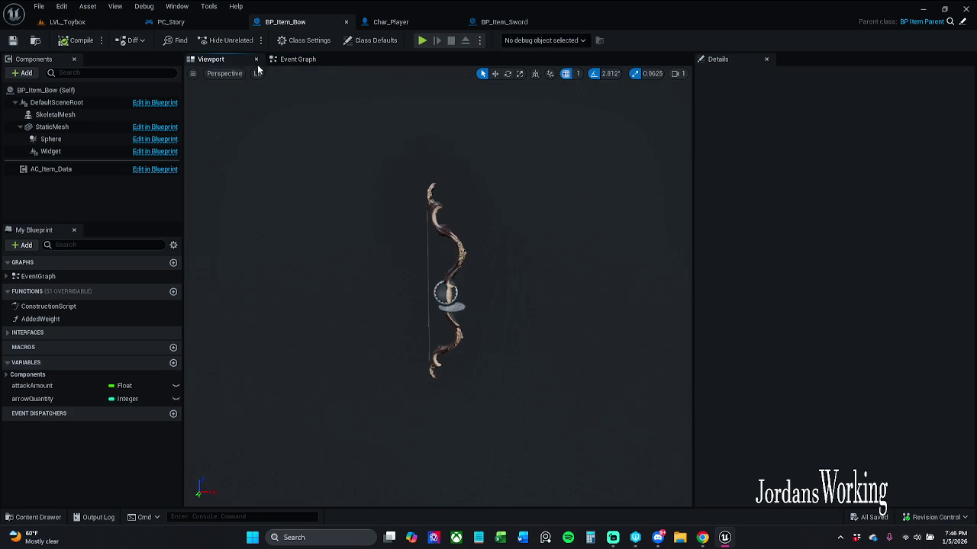
click(256, 61)
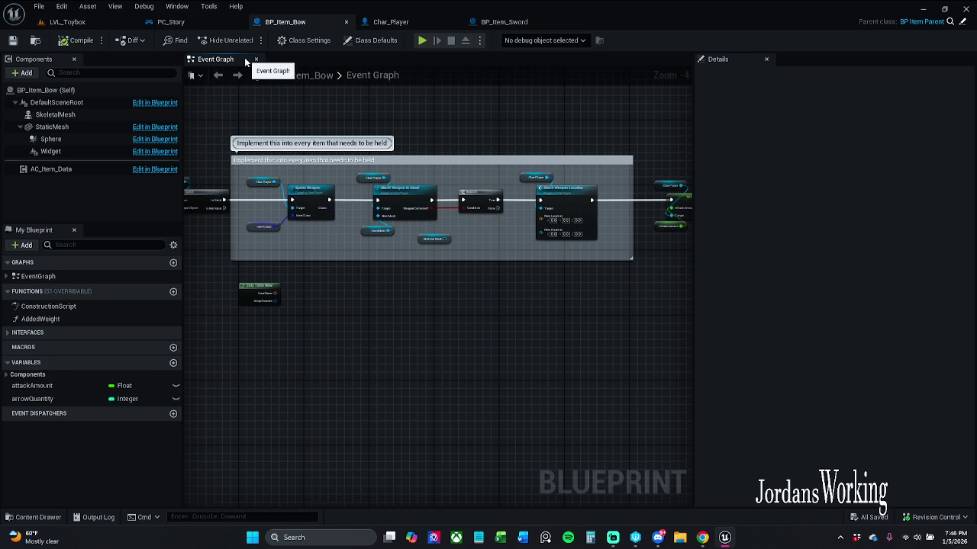
mouse_move(511, 187)
mouse_down()
mouse_move(700, 168)
mouse_move(815, 187)
mouse_up()
drag(741, 183, 353, 183)
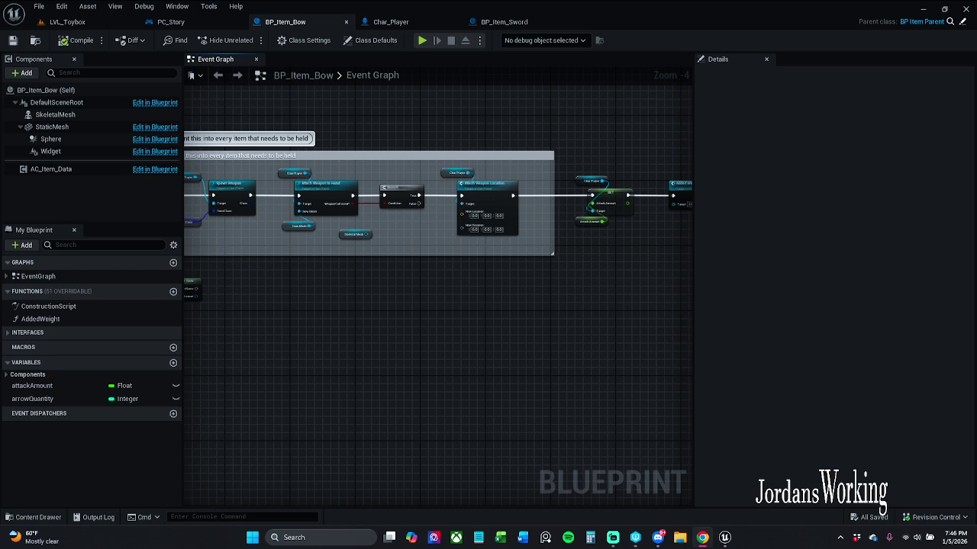
drag(322, 296, 395, 296)
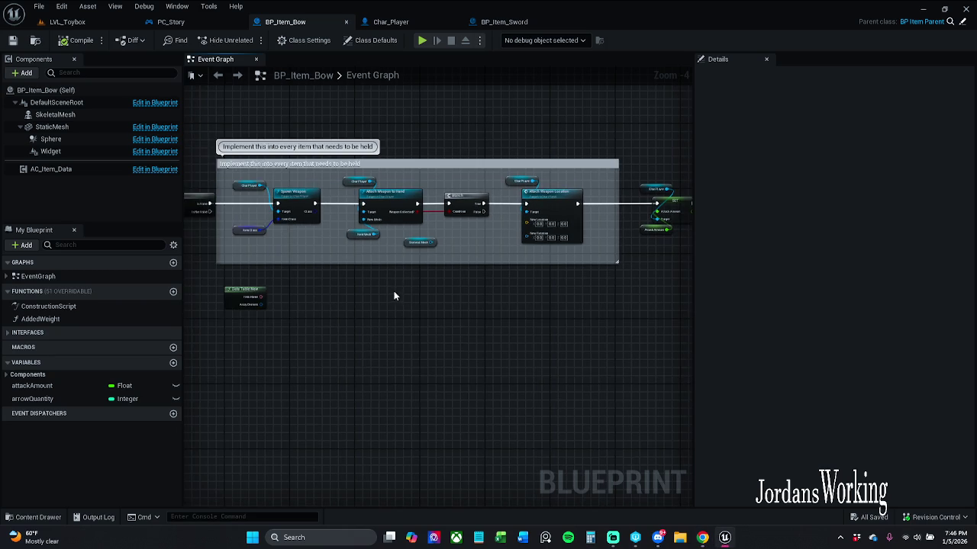
scroll(403, 267, up, 1)
click(123, 23)
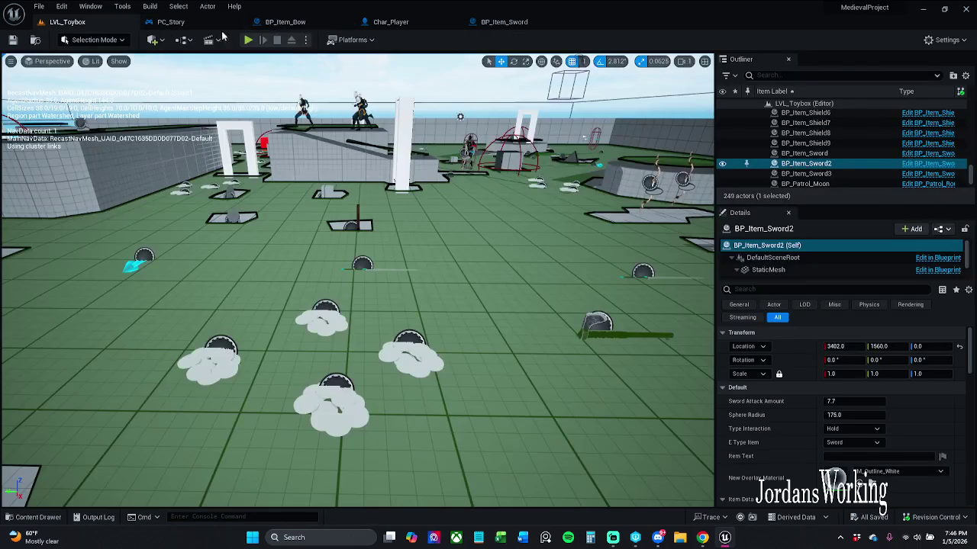
Play-test the level, running to the white arch and jumping to collect the arrows and bow
click(249, 39)
key(w)
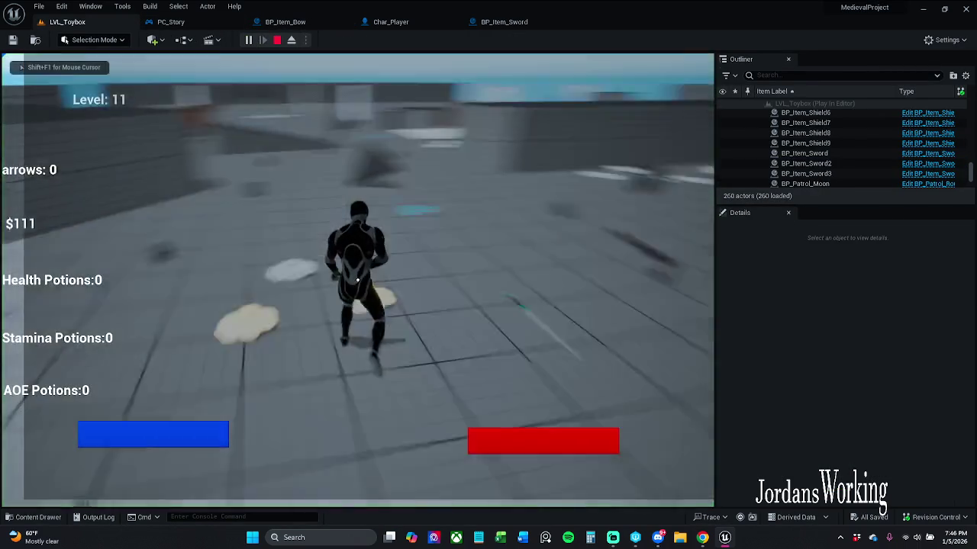
key(w)
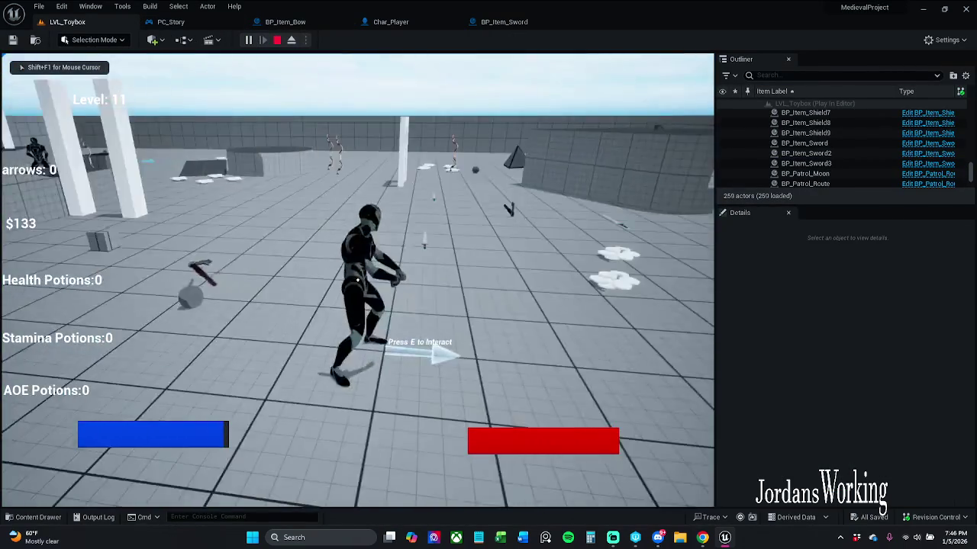
key(w)
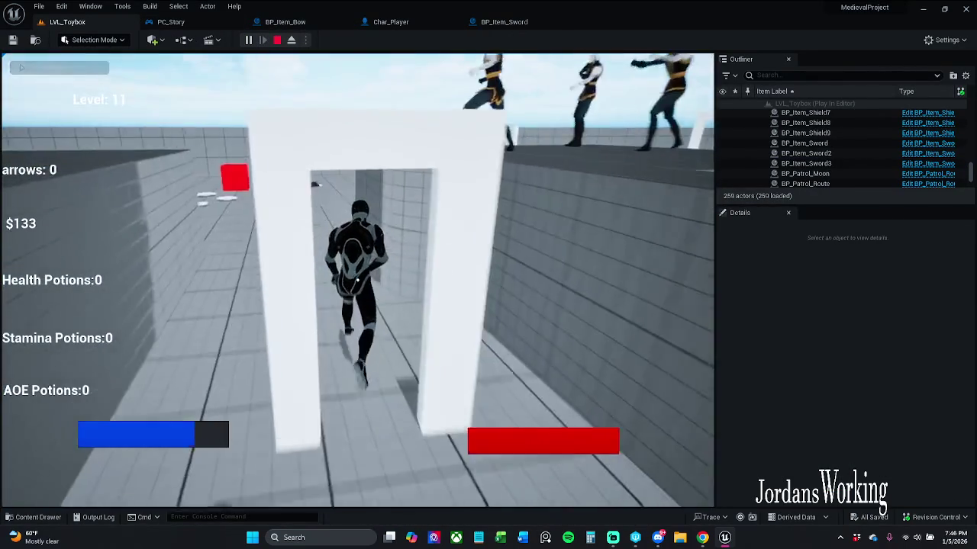
key(w)
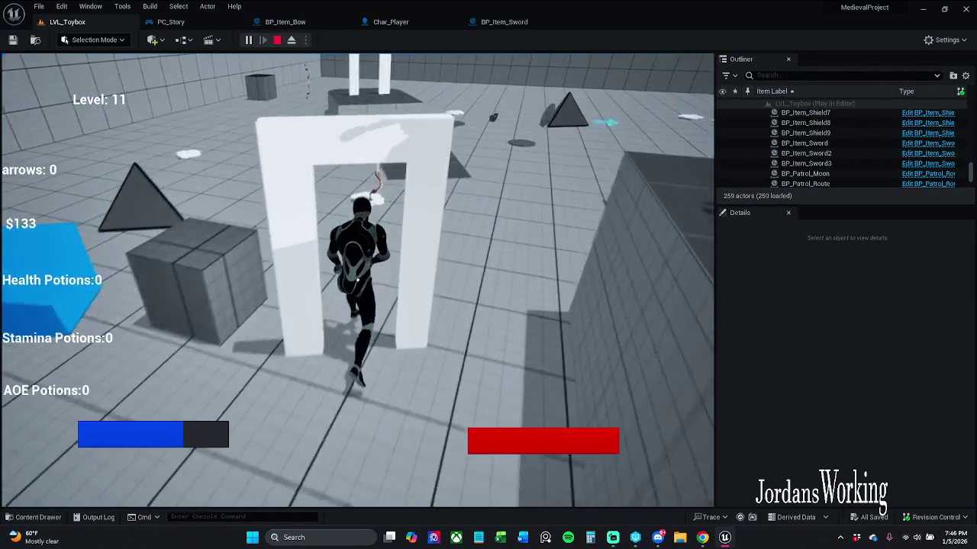
key(space)
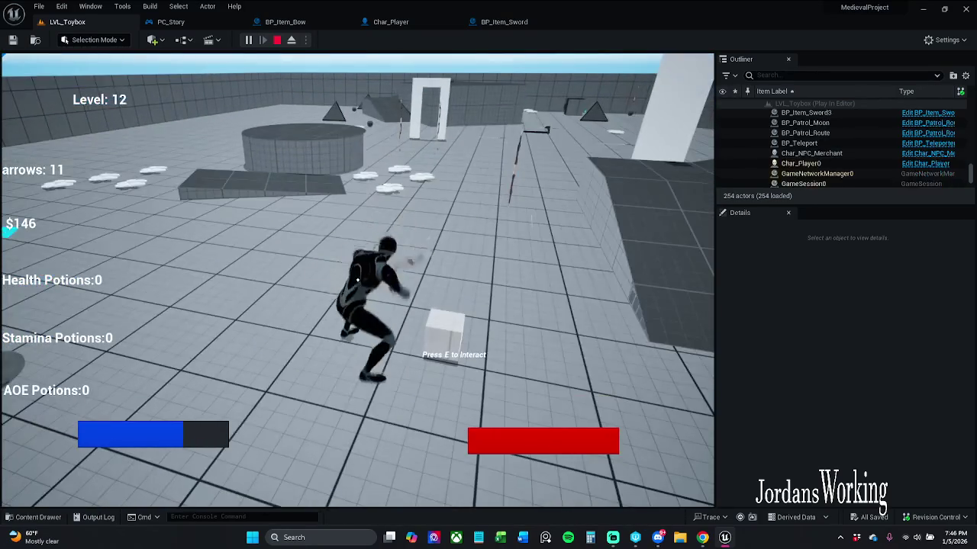
key(Escape)
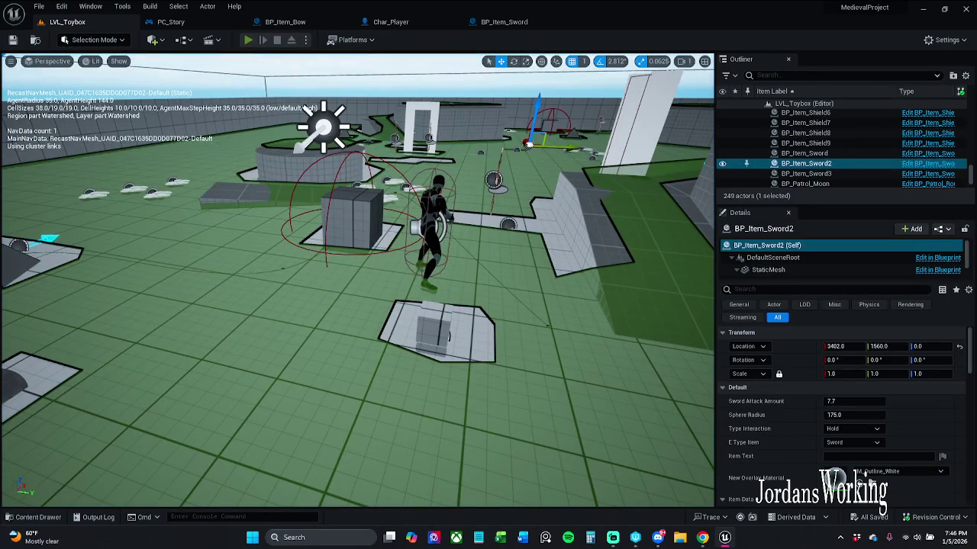
Run a second play-test with Alt+P, stop it, and return to BP_Item_Sword
key(alt+p)
key(w)
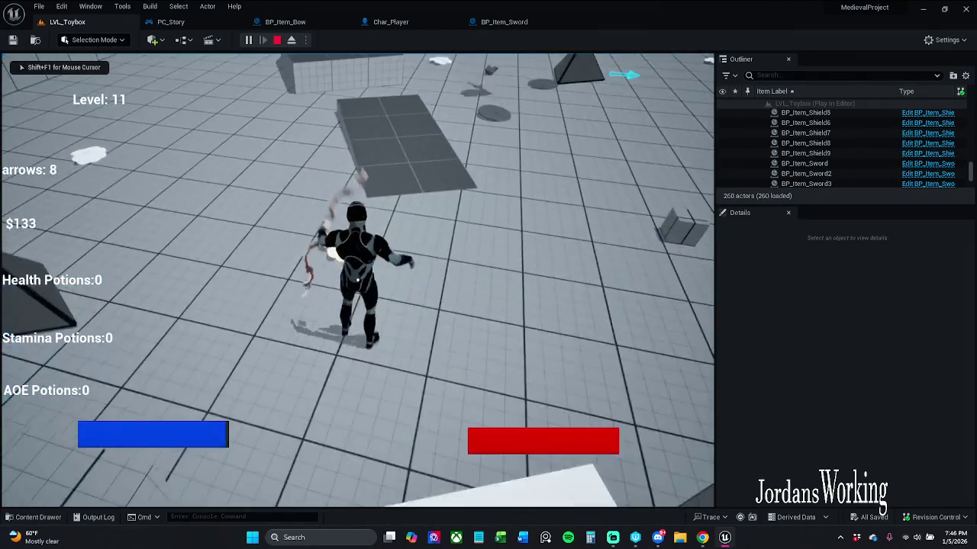
key(w)
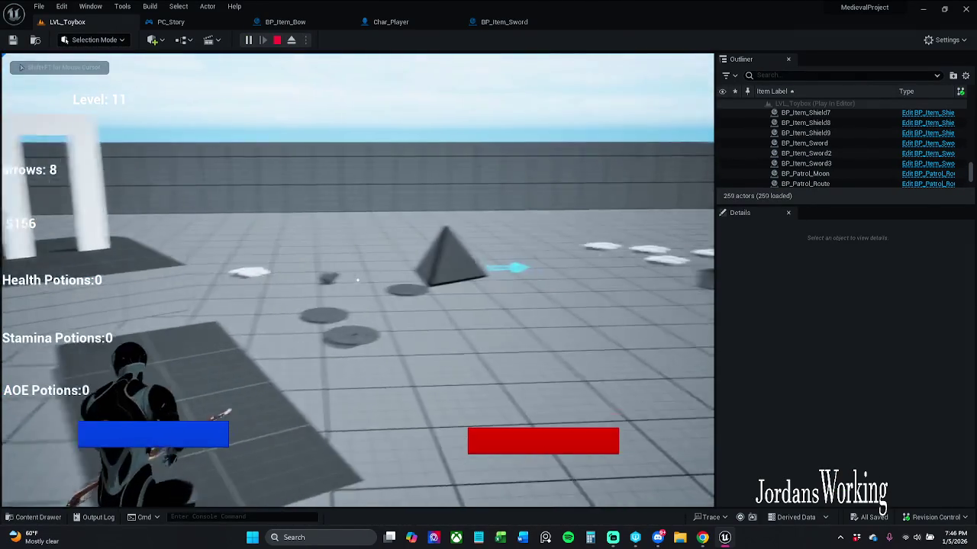
key(Escape)
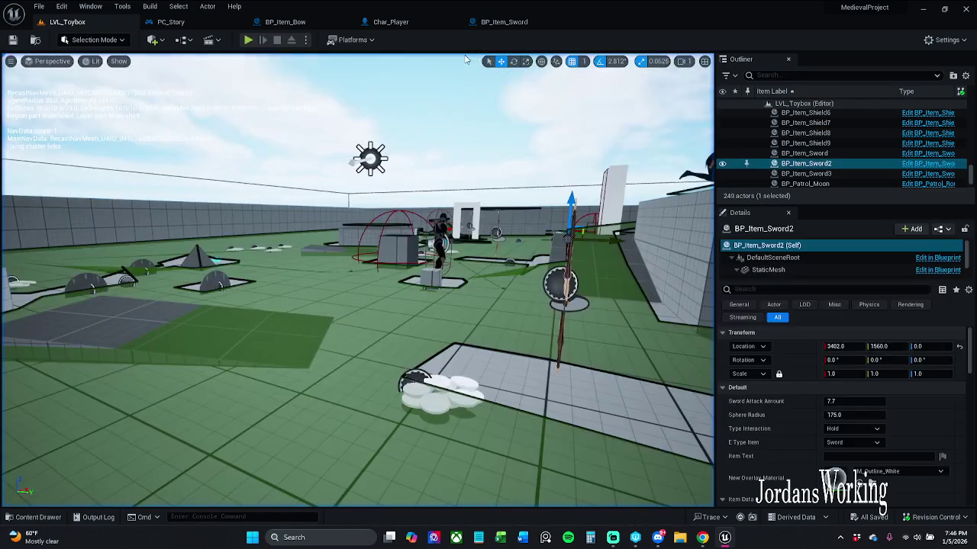
click(499, 21)
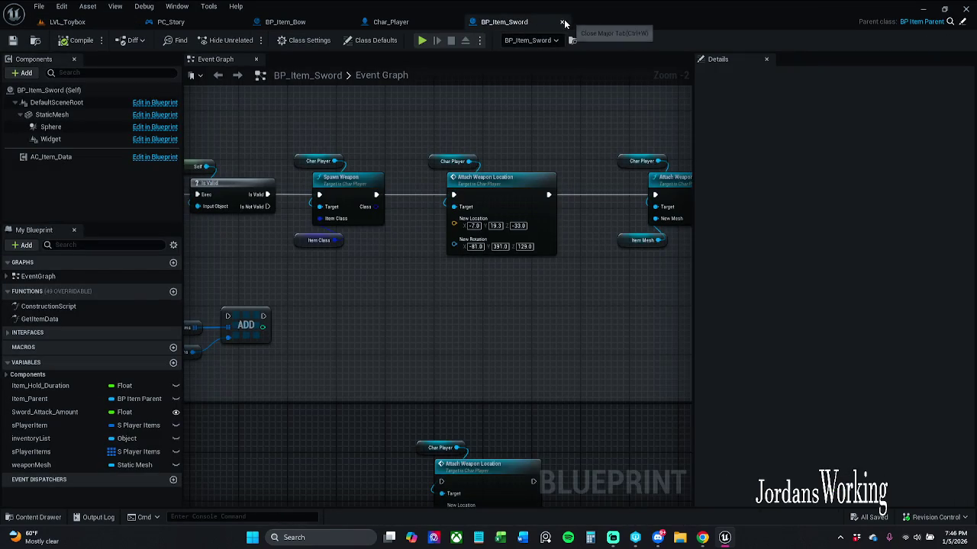
Close BP_Item_Sword and open Attach Weapon to Hand from BP_Item_Bow to view its bow branch
click(562, 21)
click(307, 27)
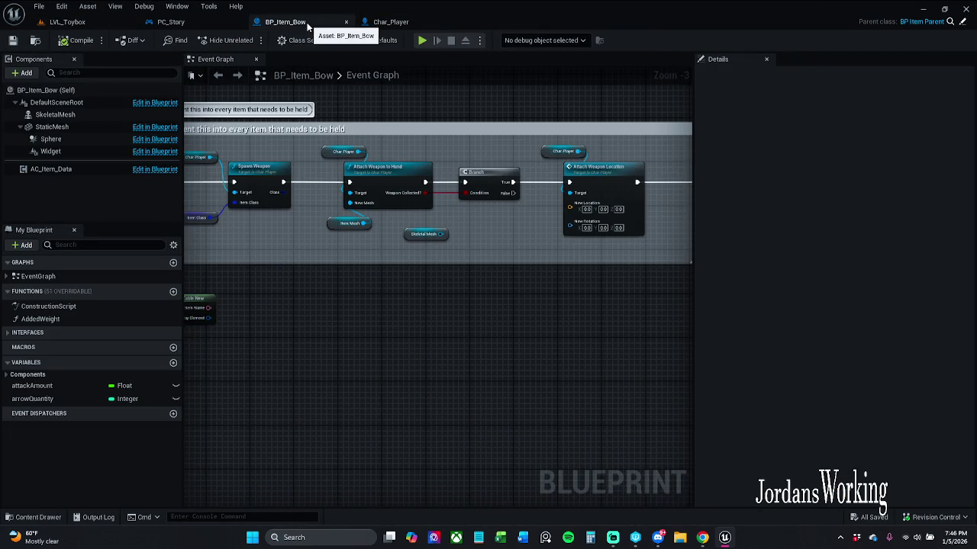
scroll(379, 183, up, 1)
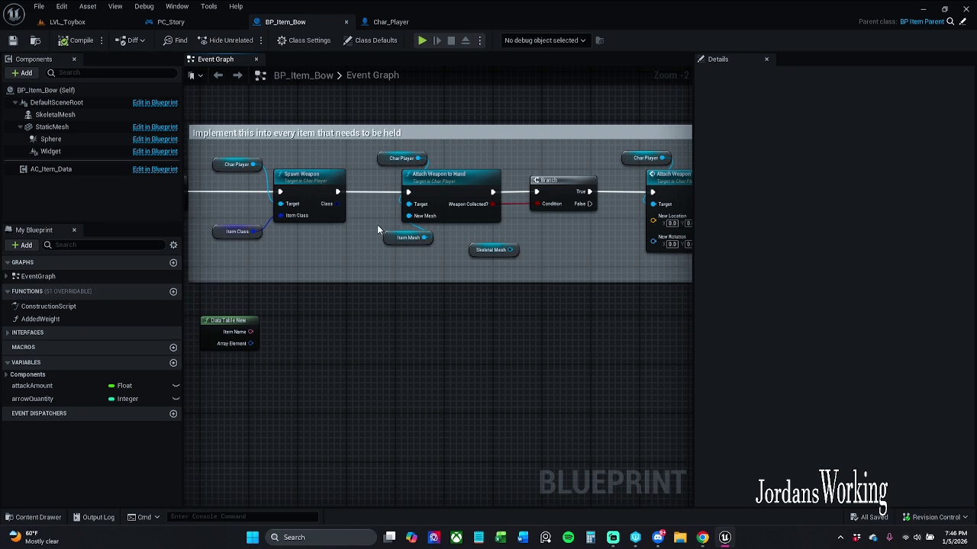
drag(378, 217, 268, 219)
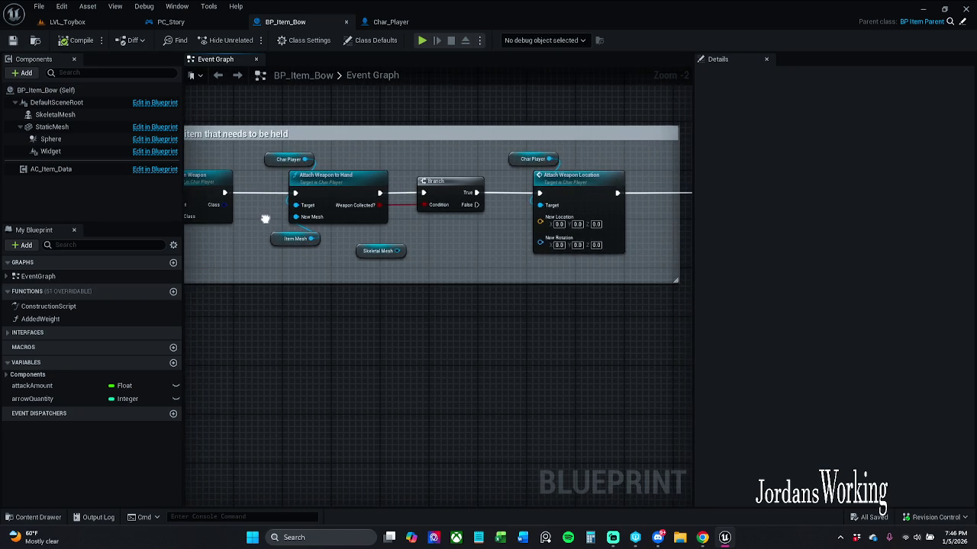
double_click(358, 204)
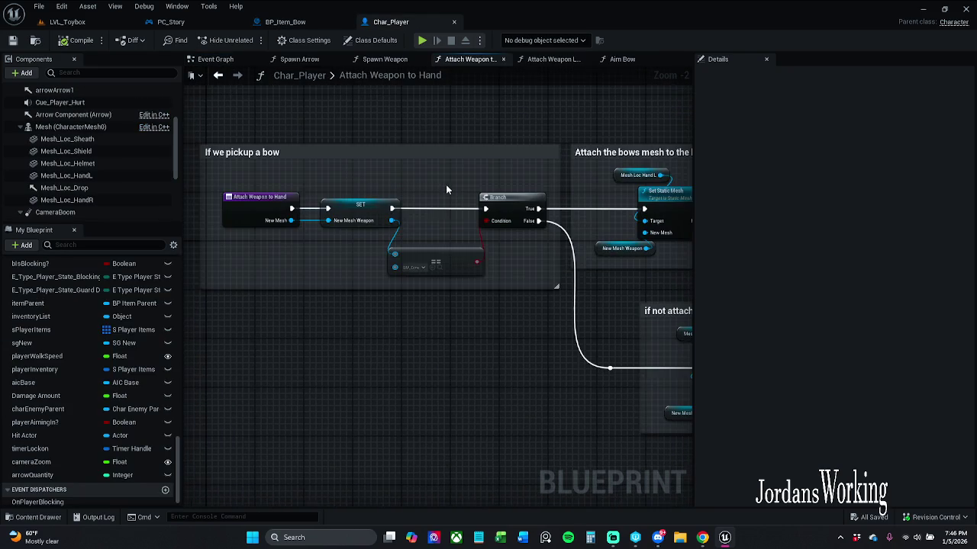
drag(446, 184, 351, 178)
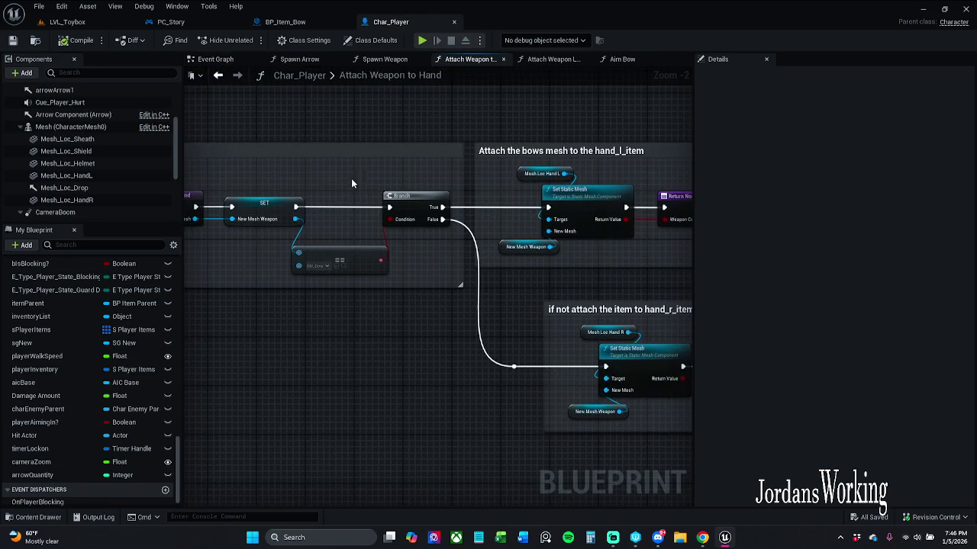
Back in BP_Item_Bow, inspect the Item Mesh variable and Skeletal Mesh component properties
click(291, 26)
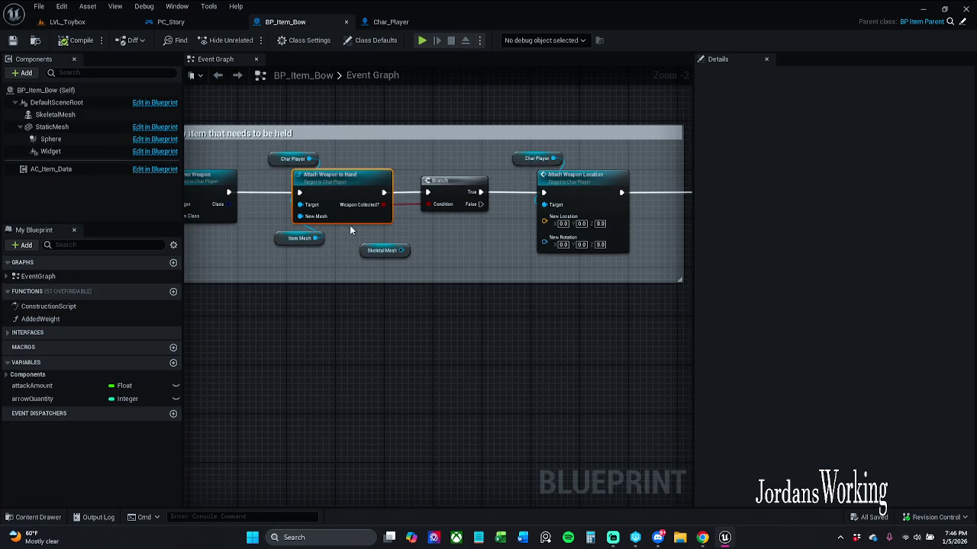
click(299, 238)
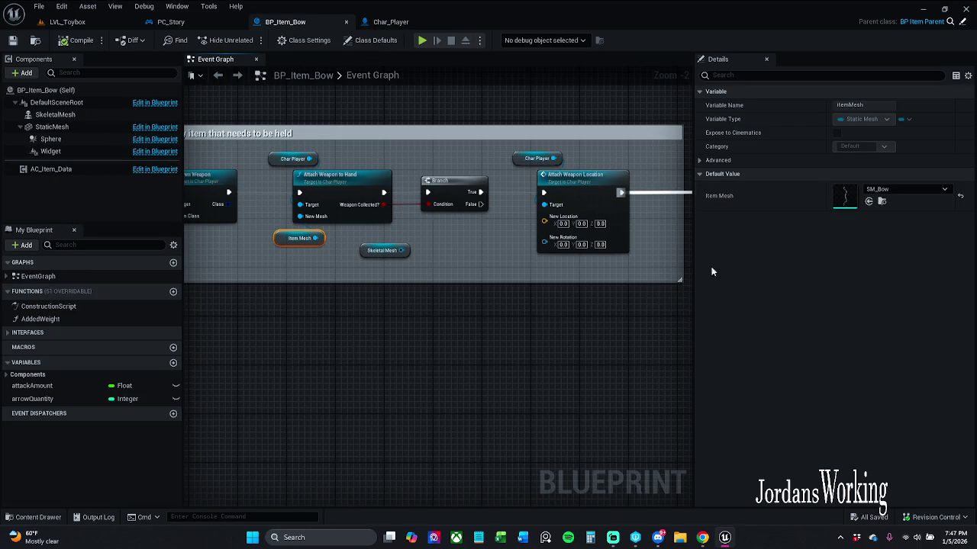
click(530, 319)
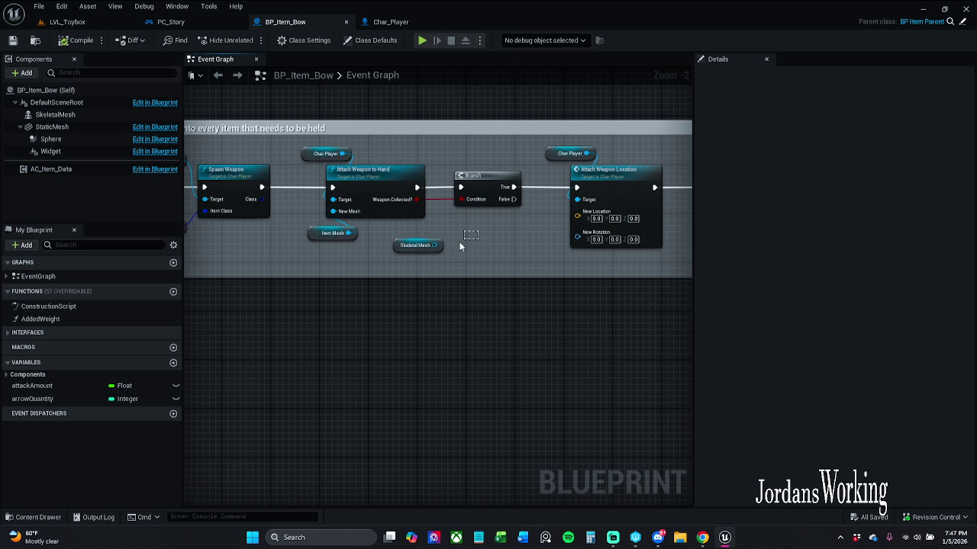
click(436, 245)
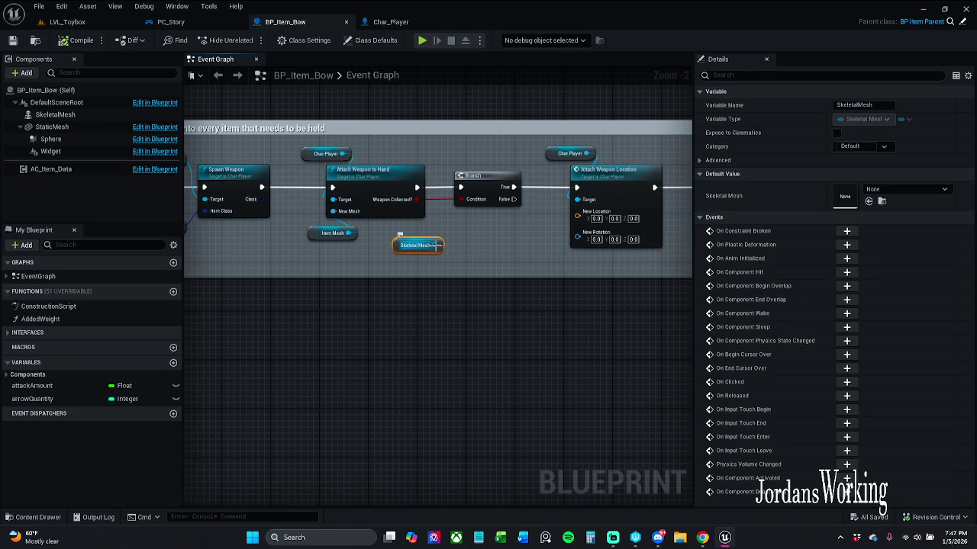
From Skeletal Mesh, search 'set skeleMeshA' with Context Sensitive on and add Set Skeletal Mesh Asset
mouse_move(437, 245)
mouse_down()
mouse_move(351, 221)
mouse_move(464, 290)
mouse_move(479, 334)
mouse_up()
text(set ske)
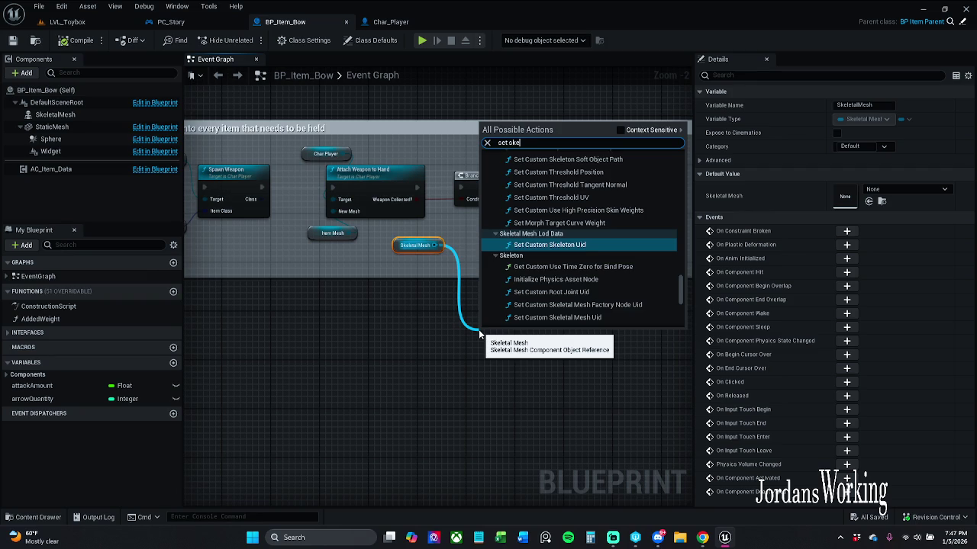
text(le)
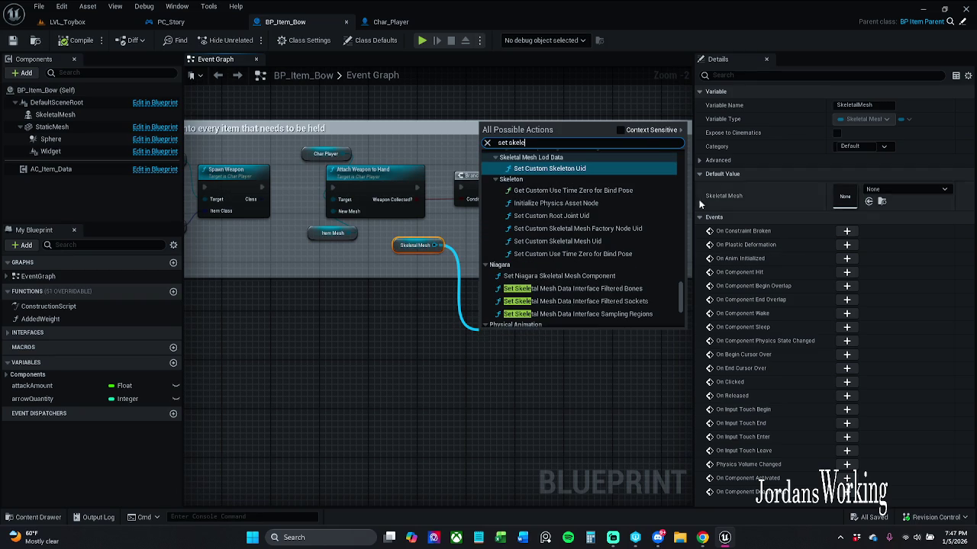
click(641, 131)
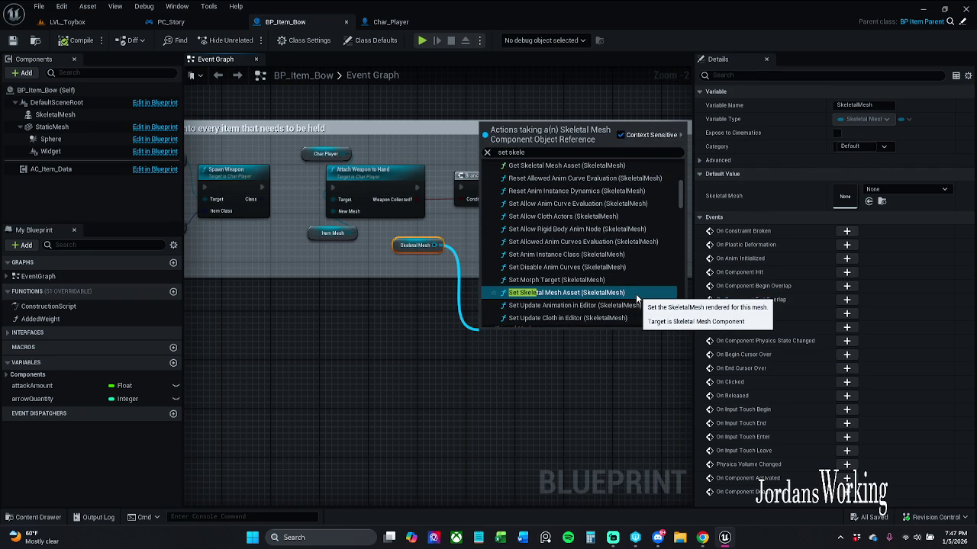
scroll(622, 274, up, 3)
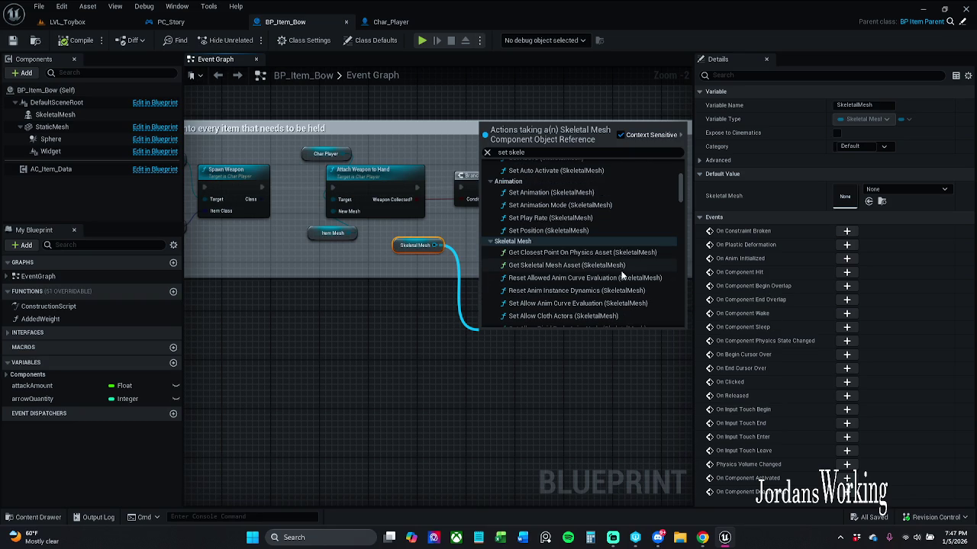
scroll(590, 224, down, 2)
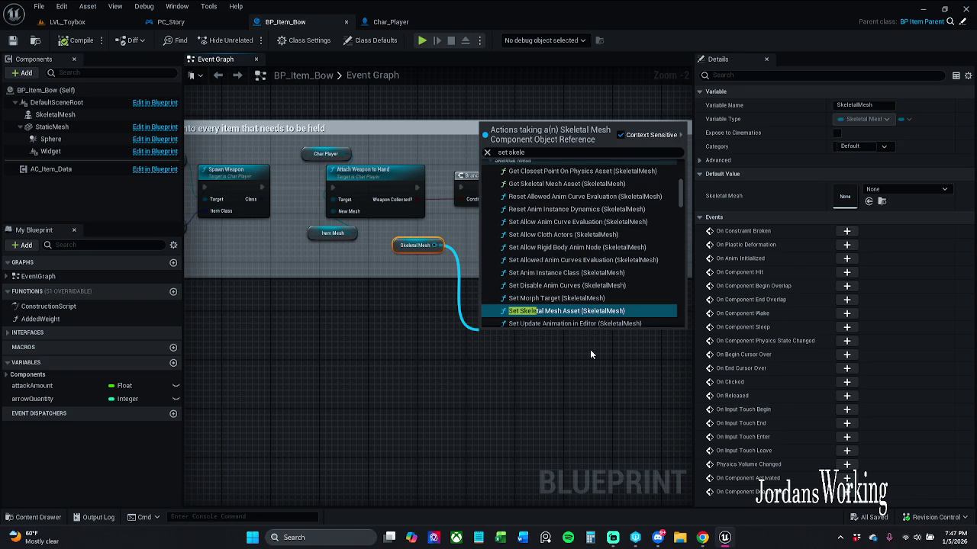
click(566, 151)
click(567, 152)
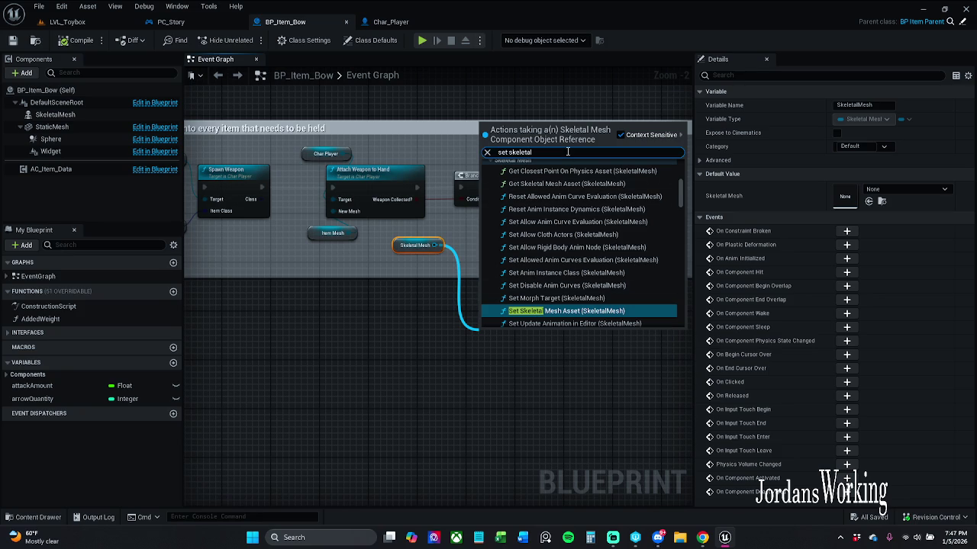
text(Mesh)
text(Asset)
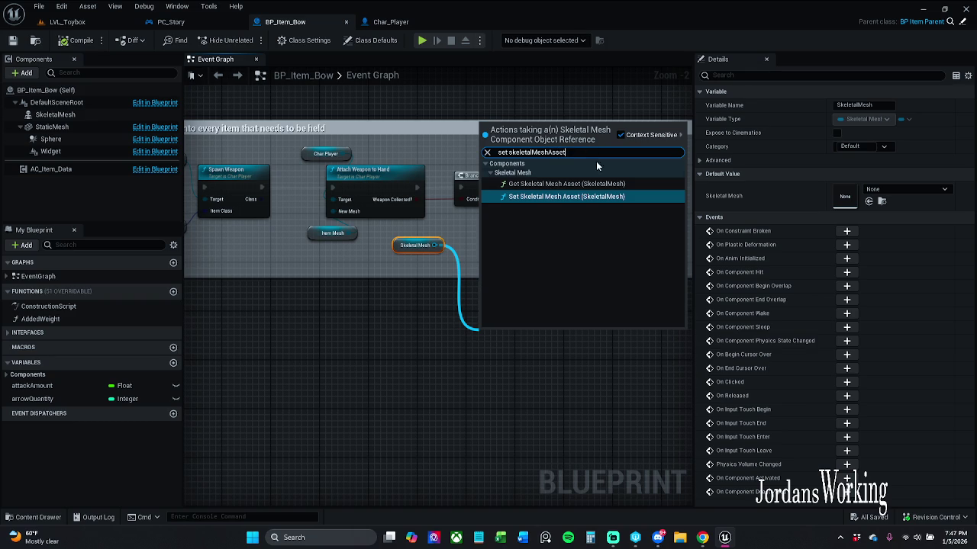
click(587, 196)
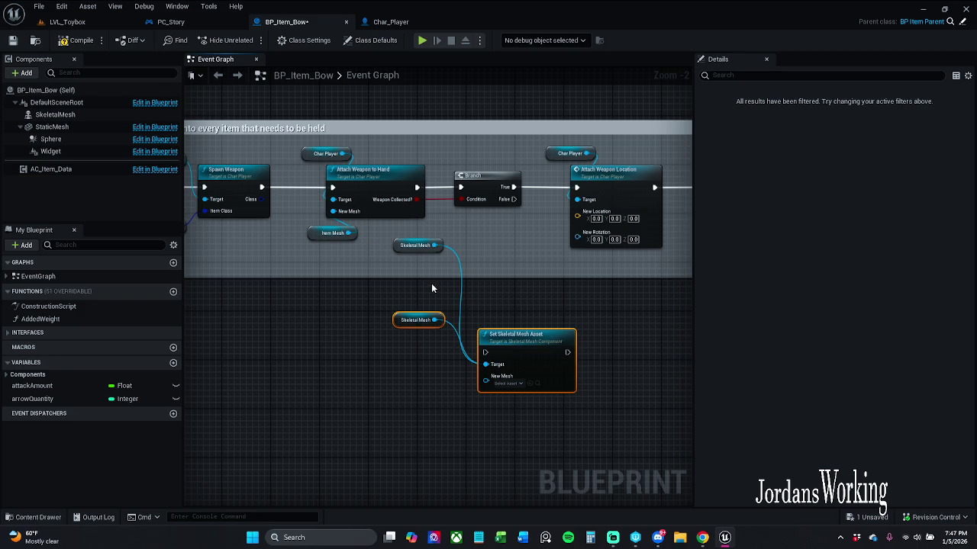
Delete the duplicate upper Skeletal Mesh getter and center the graph on Set Skeletal Mesh Asset
click(420, 321)
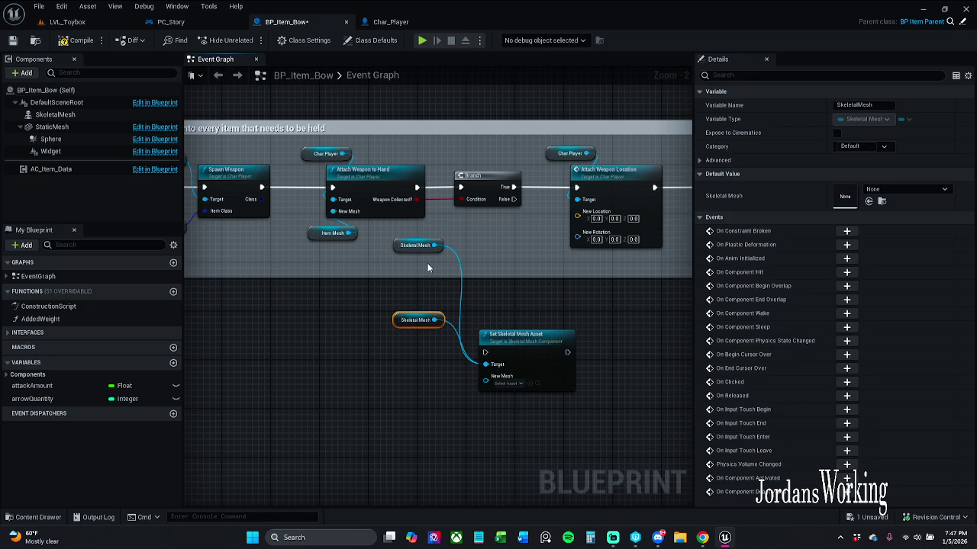
click(418, 245)
key(Delete)
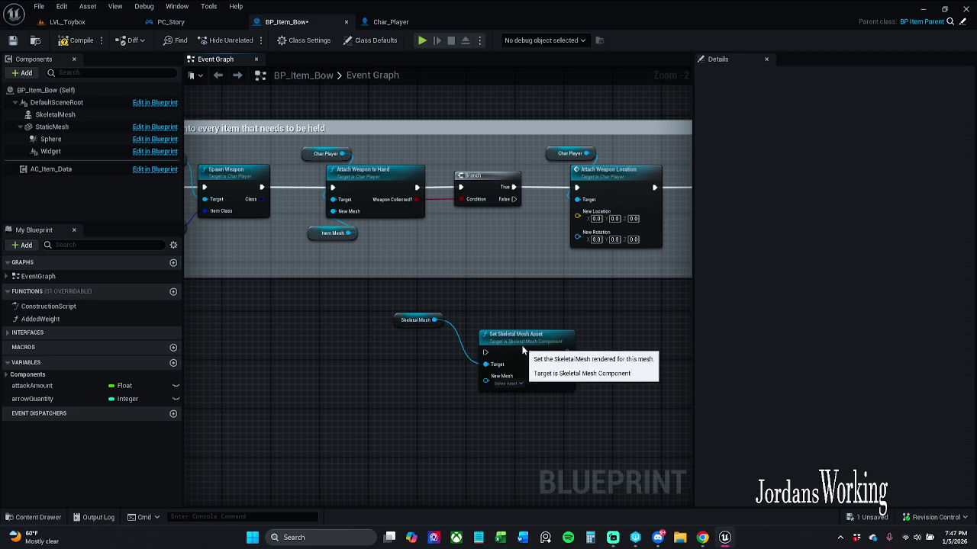
click(522, 347)
scroll(499, 311, up, 2)
click(535, 297)
drag(448, 268, 522, 304)
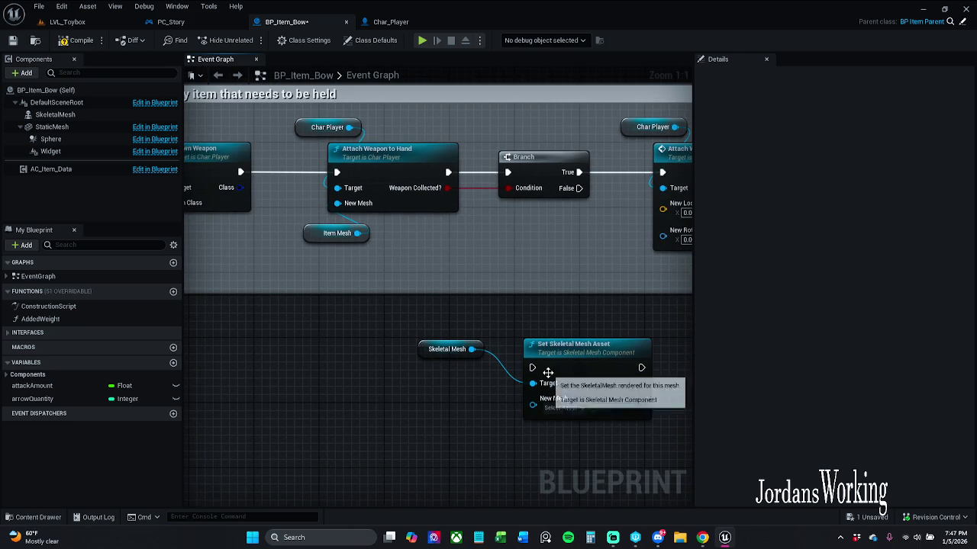
Try wires for the node's execution, then nudge Set Skeletal Mesh Asset up-left and view the chain
drag(532, 368, 247, 176)
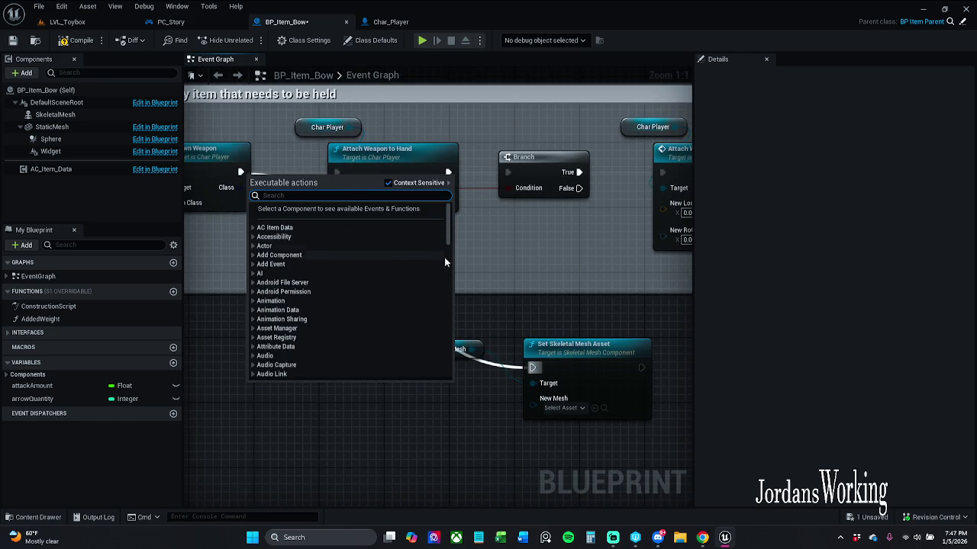
key(Escape)
mouse_move(357, 233)
mouse_down()
mouse_move(525, 417)
mouse_move(564, 424)
mouse_move(493, 443)
mouse_up()
click(455, 409)
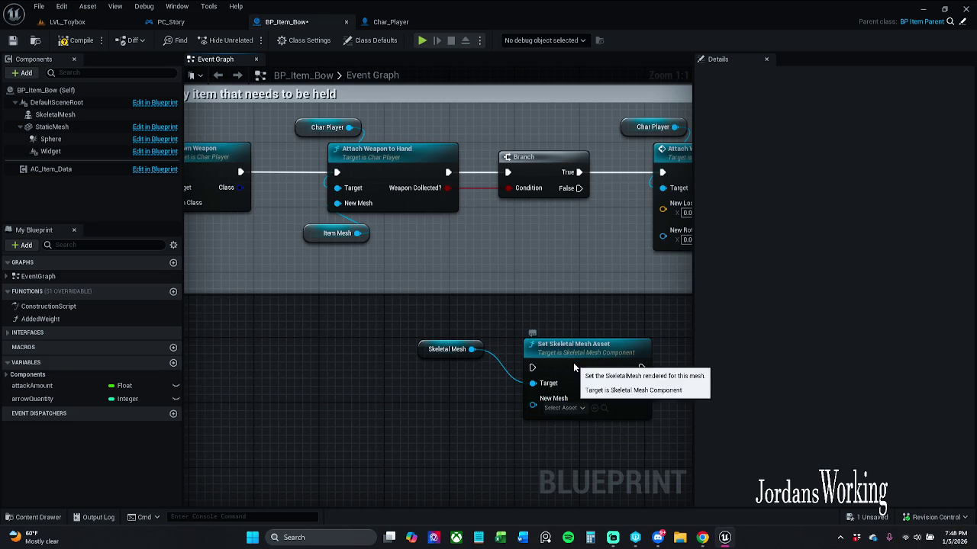
drag(573, 363, 557, 347)
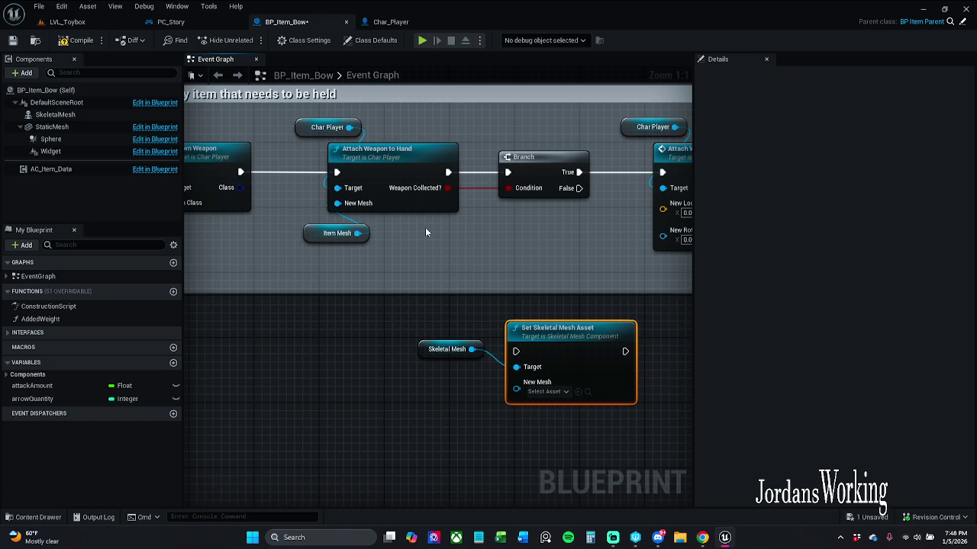
scroll(437, 243, down, 2)
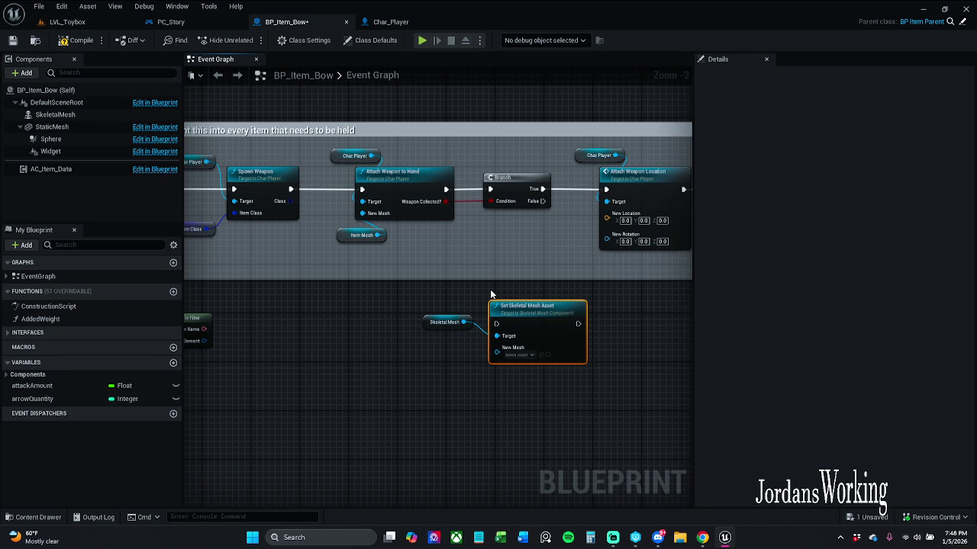
mouse_move(436, 151)
mouse_down()
mouse_move(456, 190)
mouse_move(464, 154)
mouse_up()
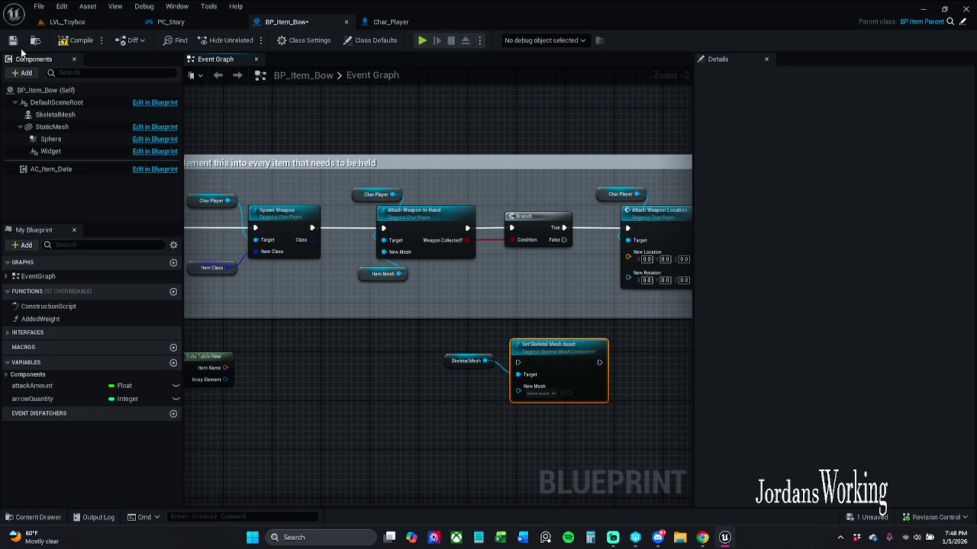
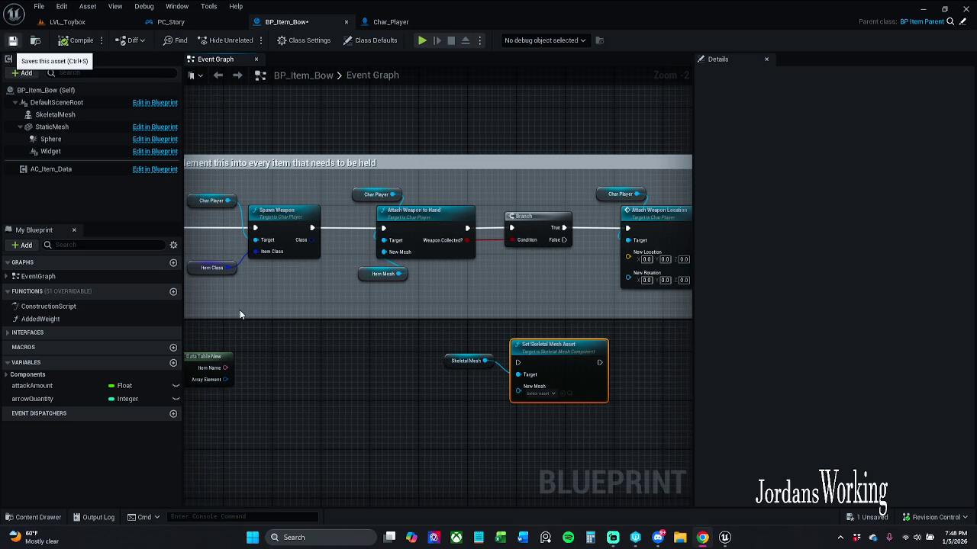
Save BP_Item_Bow and look over Char_Player's Spawn Weapon function before returning to the bow graph
key(ctrl+s)
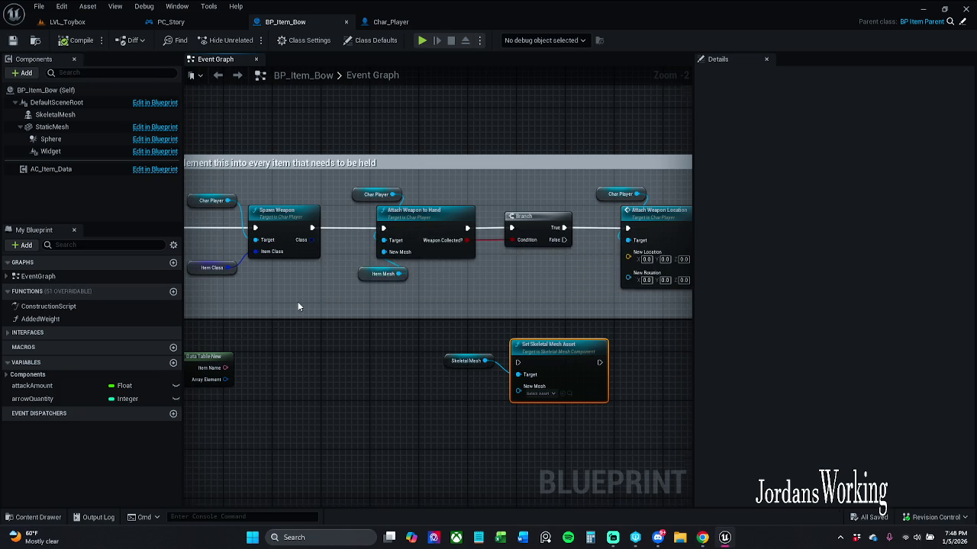
double_click(327, 250)
mouse_move(615, 305)
mouse_down()
mouse_move(490, 287)
mouse_move(639, 287)
mouse_up()
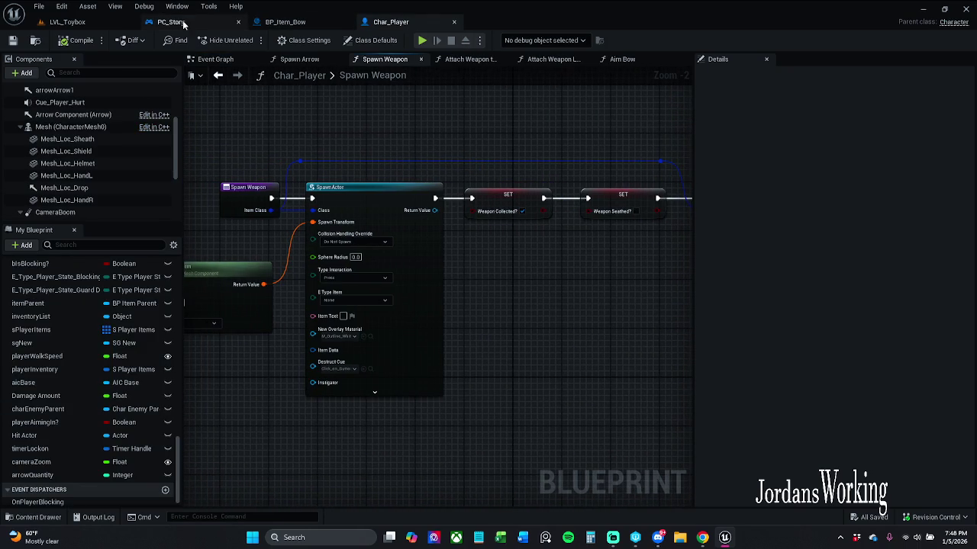
click(172, 21)
click(313, 23)
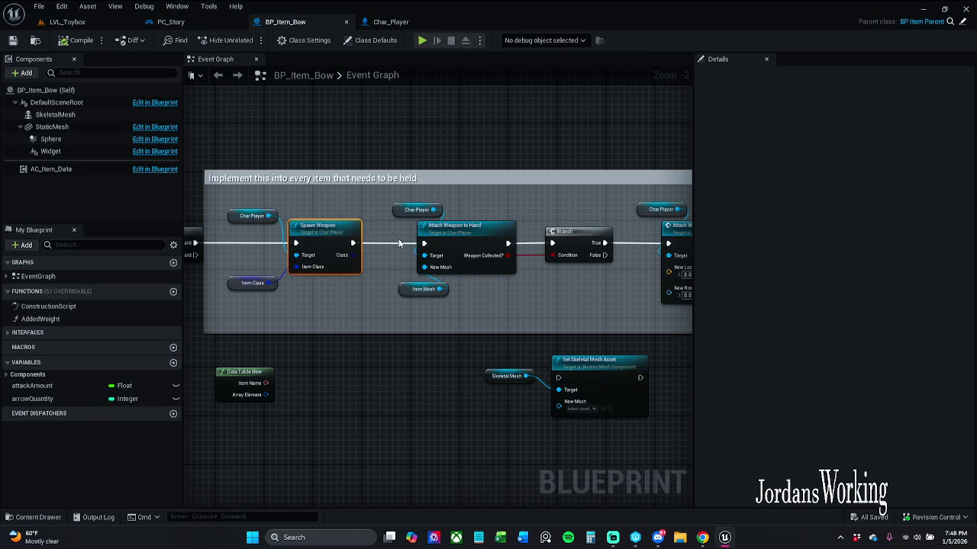
Rewire Spawn Weapon's exec to Attach Weapon Location, move the hand-attach nodes aside, and delete Set Skeletal Mesh Asset
alt+click(424, 242)
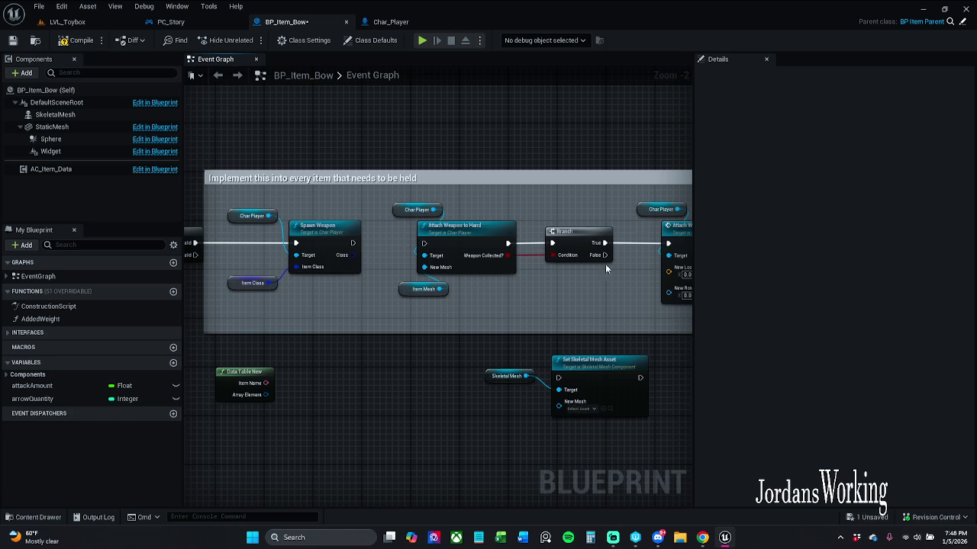
mouse_move(607, 243)
mouse_down()
mouse_move(386, 267)
mouse_move(351, 246)
mouse_move(589, 316)
mouse_up()
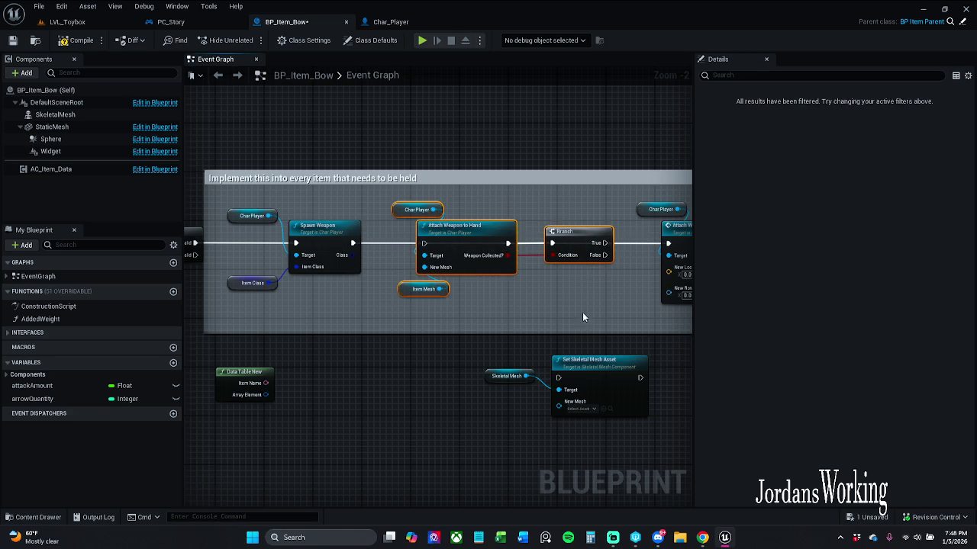
mouse_move(467, 232)
mouse_down()
mouse_move(456, 62)
mouse_move(458, 92)
mouse_up()
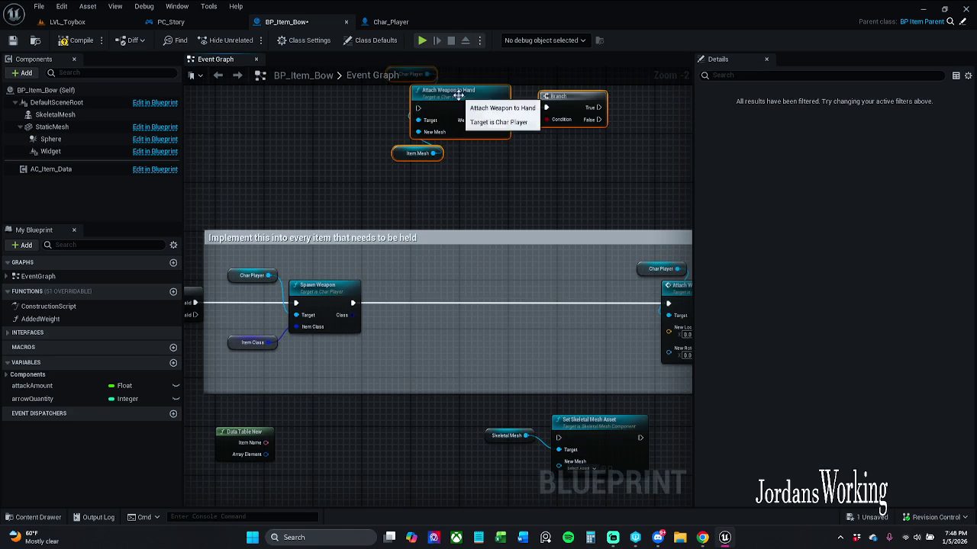
mouse_move(555, 383)
mouse_down()
mouse_move(445, 307)
mouse_move(490, 415)
mouse_up()
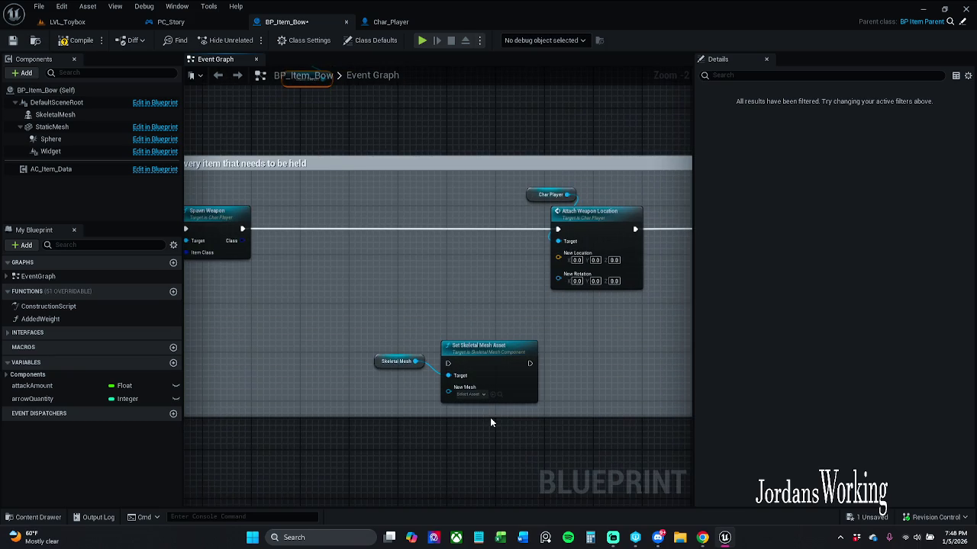
drag(405, 330, 504, 395)
key(Delete)
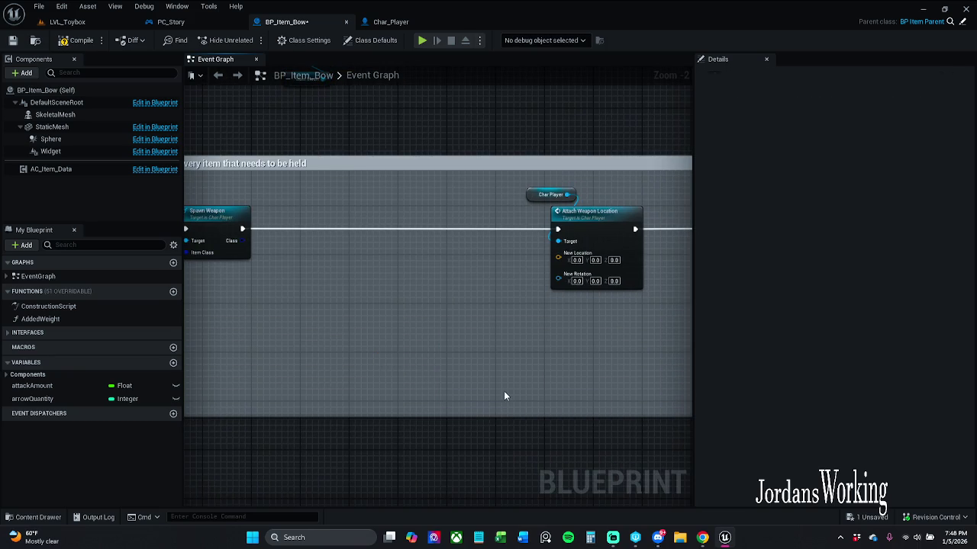
Move Data Table New beside Spawn Weapon, shrink the comment box, and save the bow blueprint
mouse_move(338, 343)
mouse_down()
mouse_move(534, 336)
mouse_move(191, 320)
mouse_move(509, 323)
mouse_up()
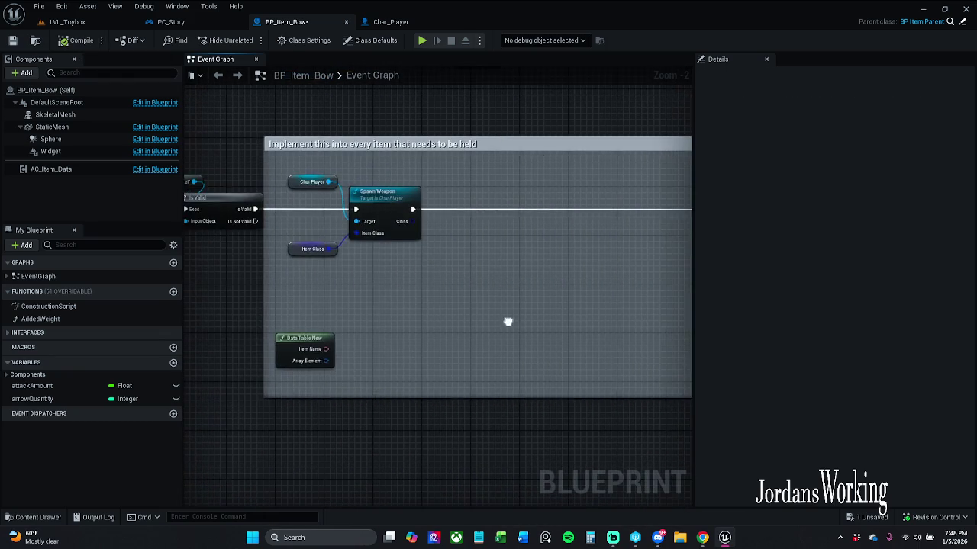
mouse_move(299, 345)
mouse_down()
mouse_move(331, 298)
mouse_move(349, 298)
mouse_up()
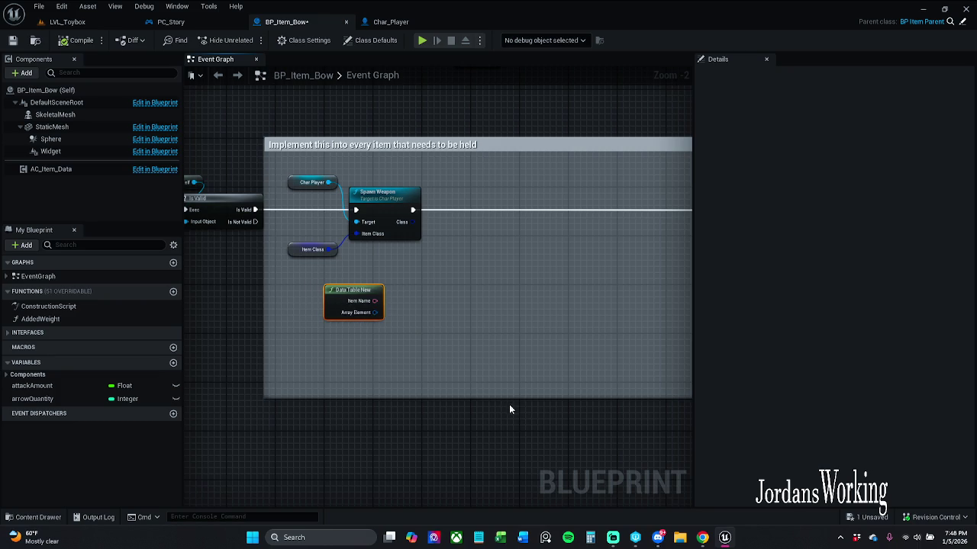
drag(519, 397, 515, 337)
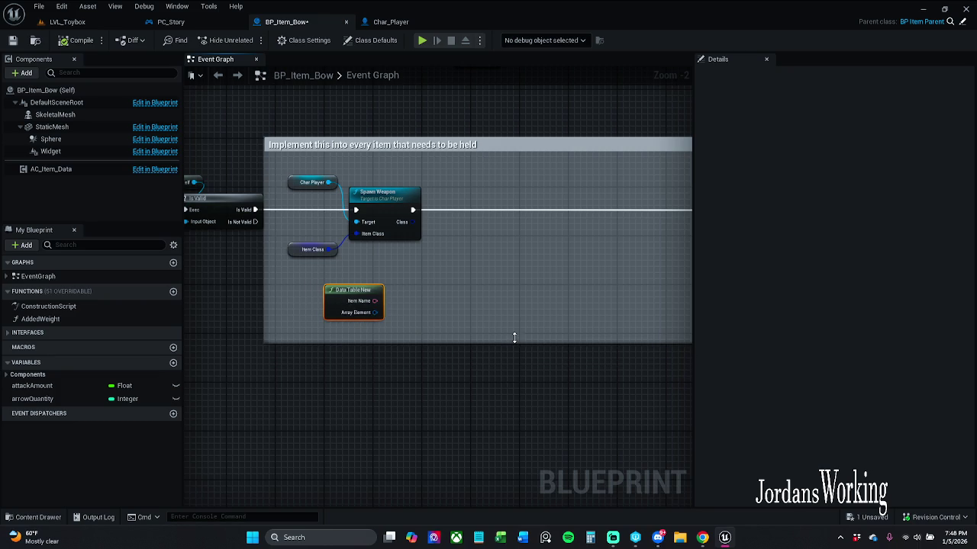
click(17, 43)
mouse_move(482, 253)
mouse_down()
mouse_move(493, 290)
mouse_move(433, 324)
mouse_move(434, 429)
mouse_move(353, 384)
mouse_move(372, 363)
mouse_up()
mouse_move(370, 219)
mouse_down()
mouse_move(389, 239)
mouse_move(383, 255)
mouse_up()
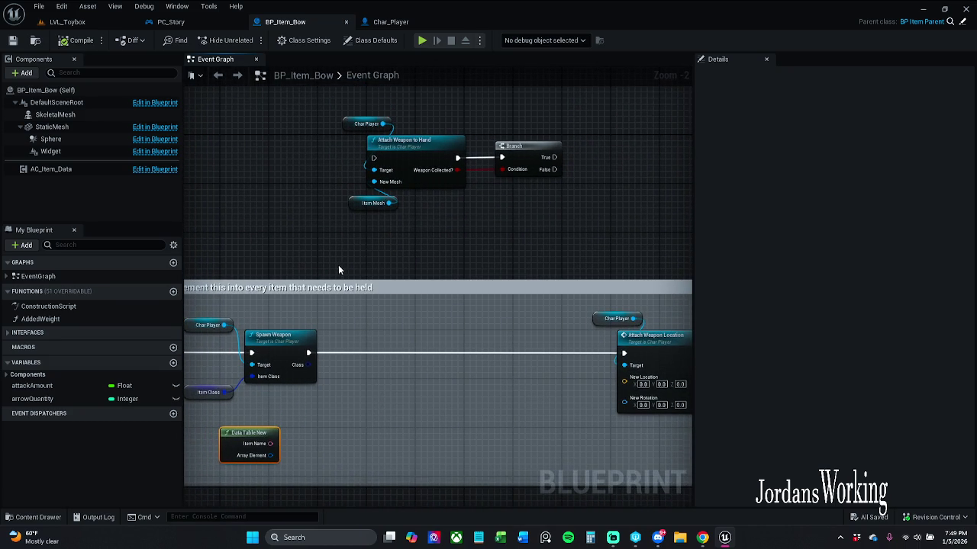
Browse the Content Drawer to the Archertutorial > Bow folder
click(23, 518)
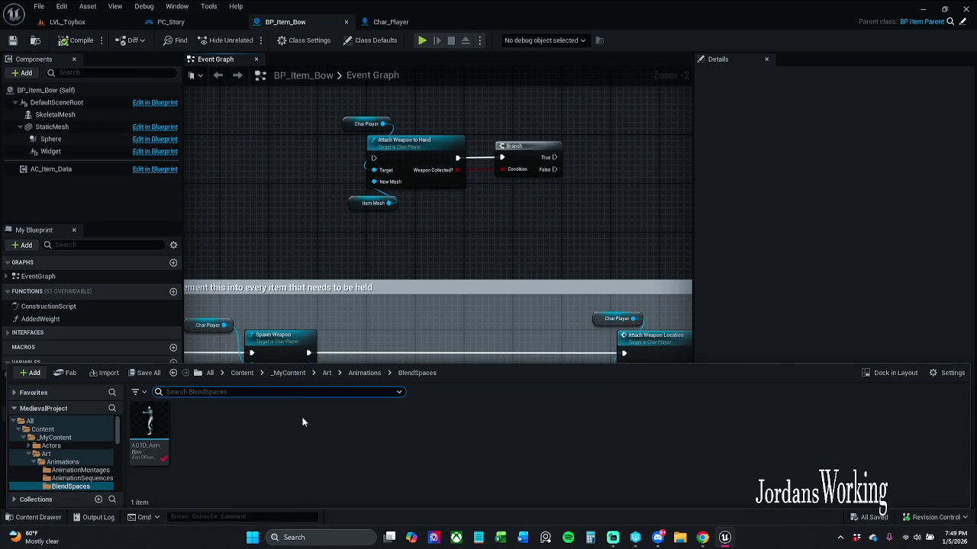
click(289, 373)
click(241, 372)
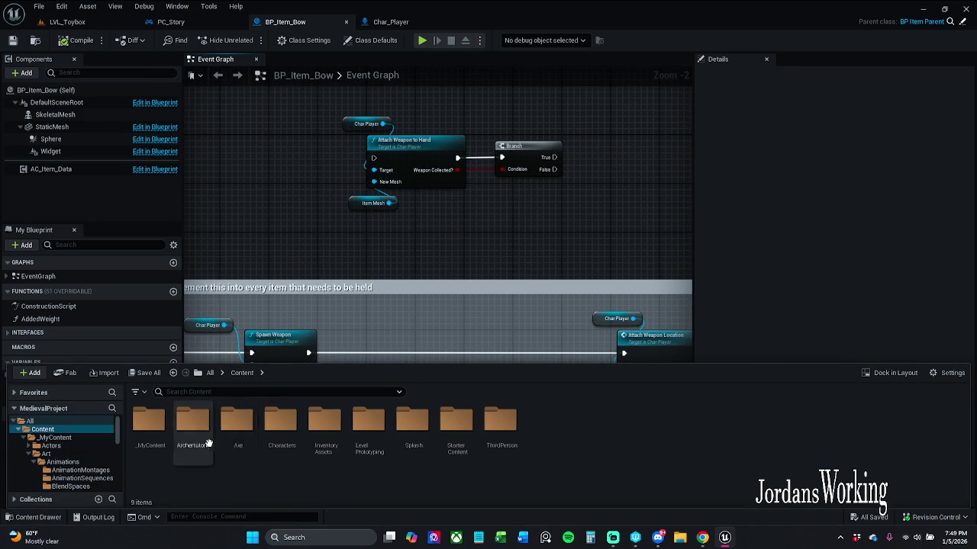
double_click(193, 428)
right_click(246, 474)
key(Escape)
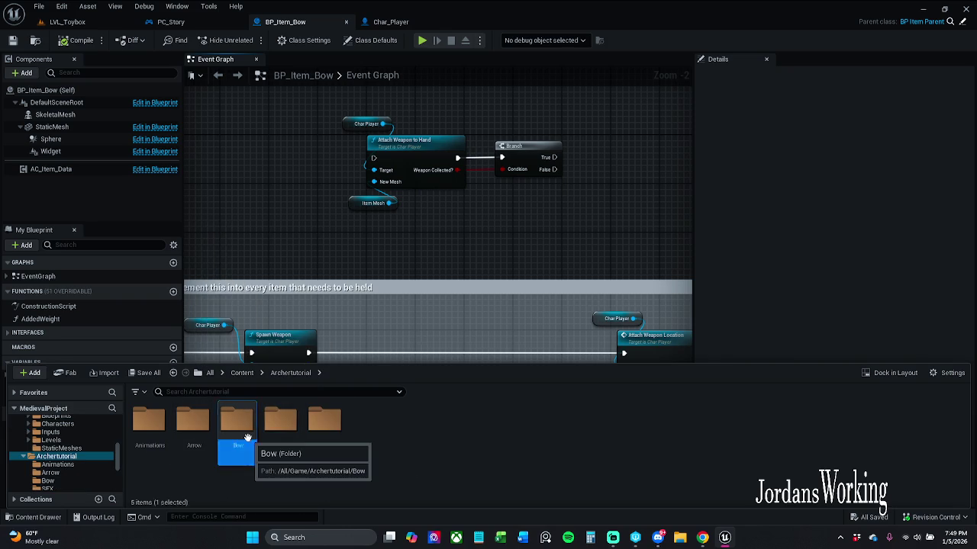
double_click(237, 441)
Open SK_ElvenBow, orbit its preview to inspect the mesh, then close its editor
click(277, 432)
double_click(277, 431)
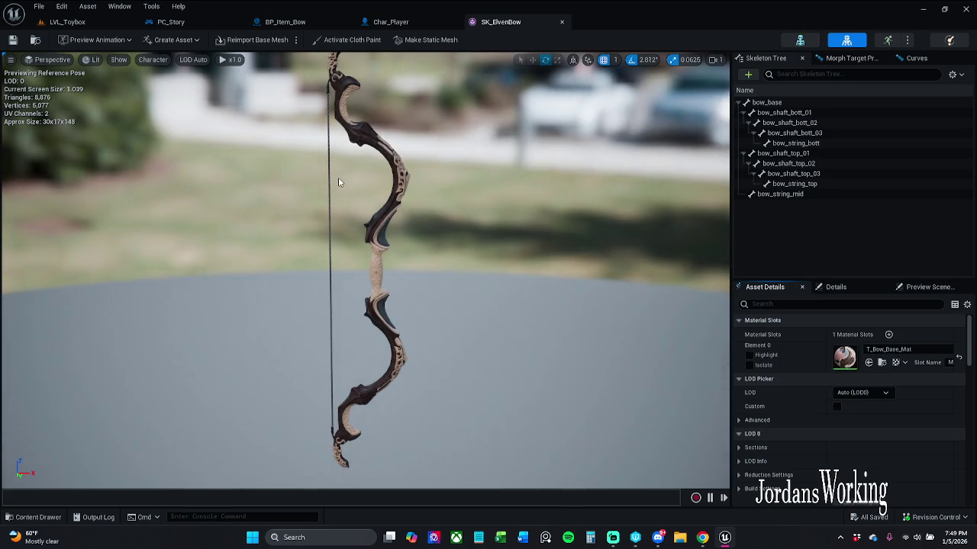
click(328, 142)
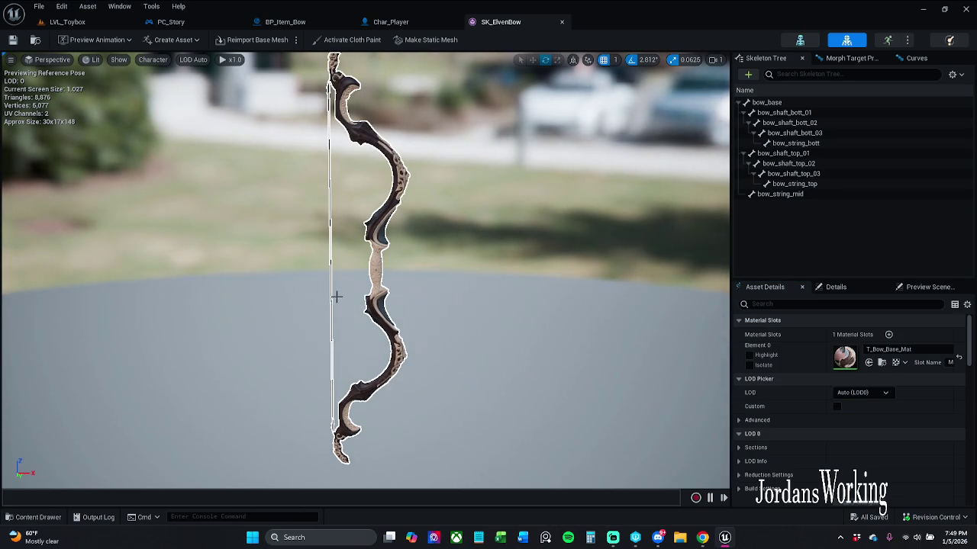
click(450, 164)
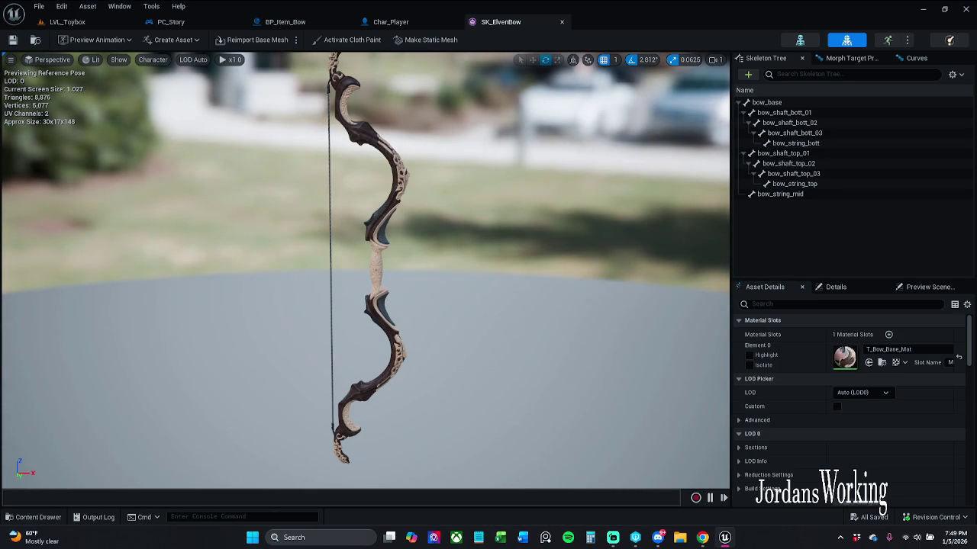
drag(161, 183, 141, 183)
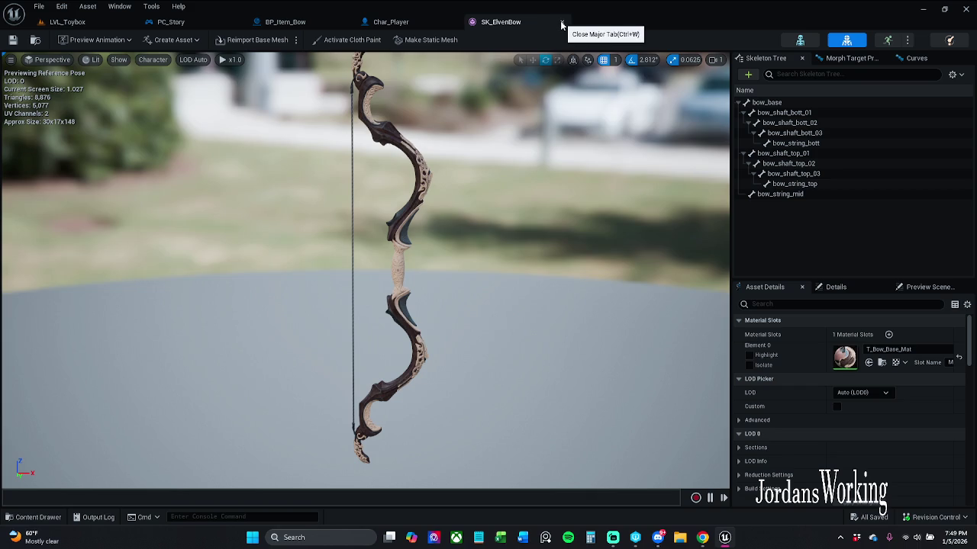
key(ctrl+w)
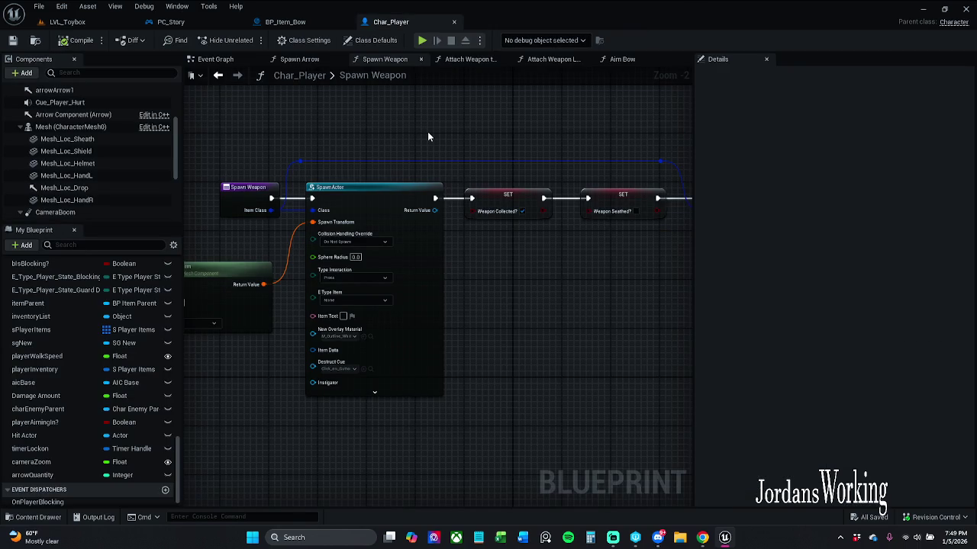
Play-test LVL_Toybox, walking forward and firing an arrow, then stop the session
click(286, 22)
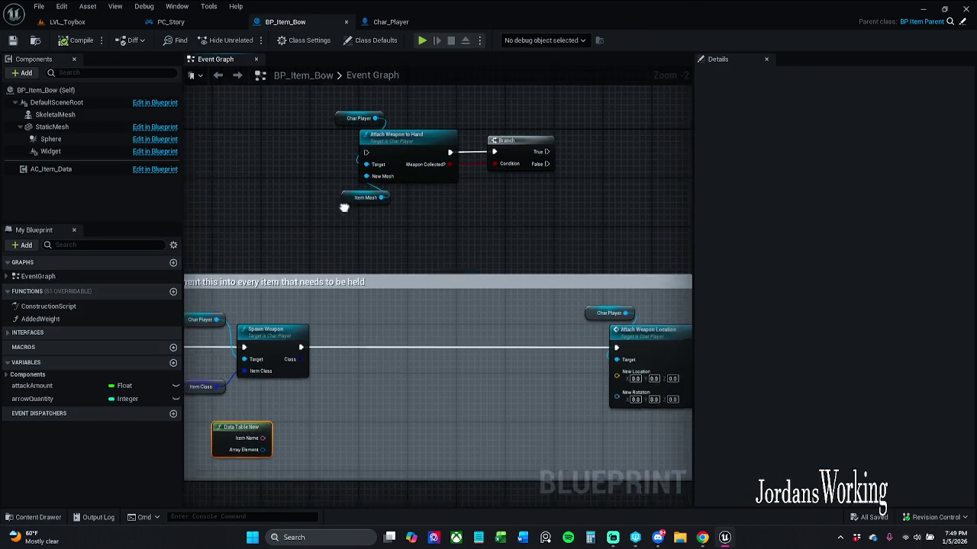
click(115, 21)
click(248, 40)
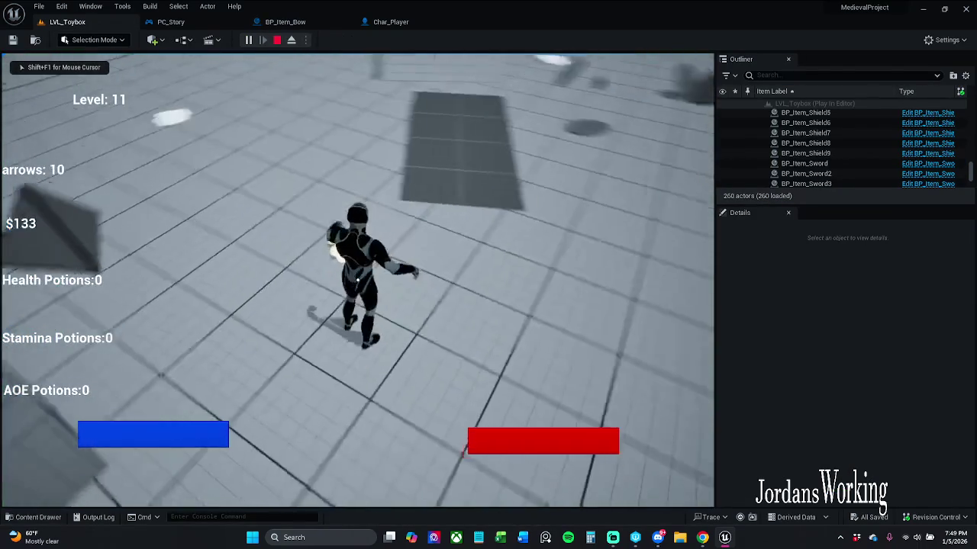
key(w)
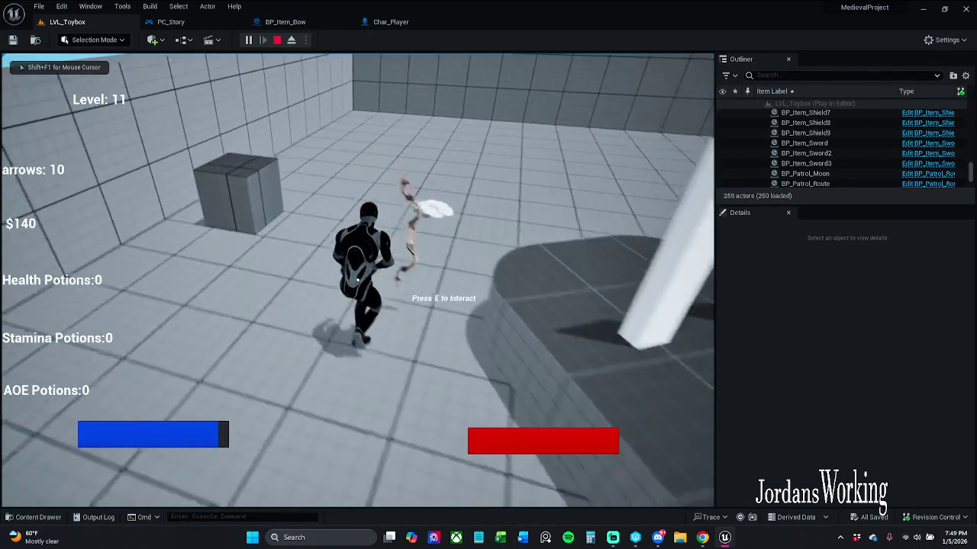
click(357, 280)
key(Escape)
In Char_Player's Spawn Weapon graph, box-select the Mesh, Get Bone Transform and SpawnActor nodes
click(297, 23)
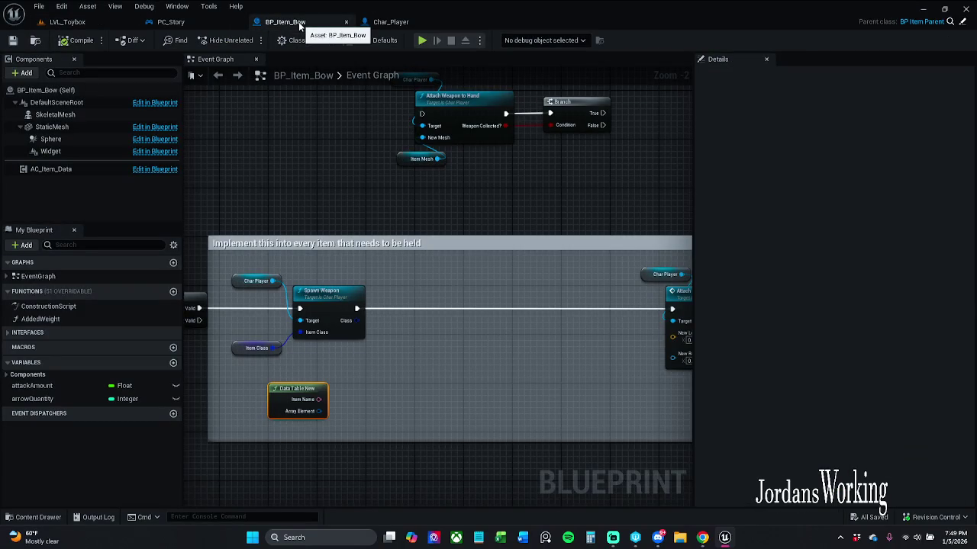
double_click(354, 281)
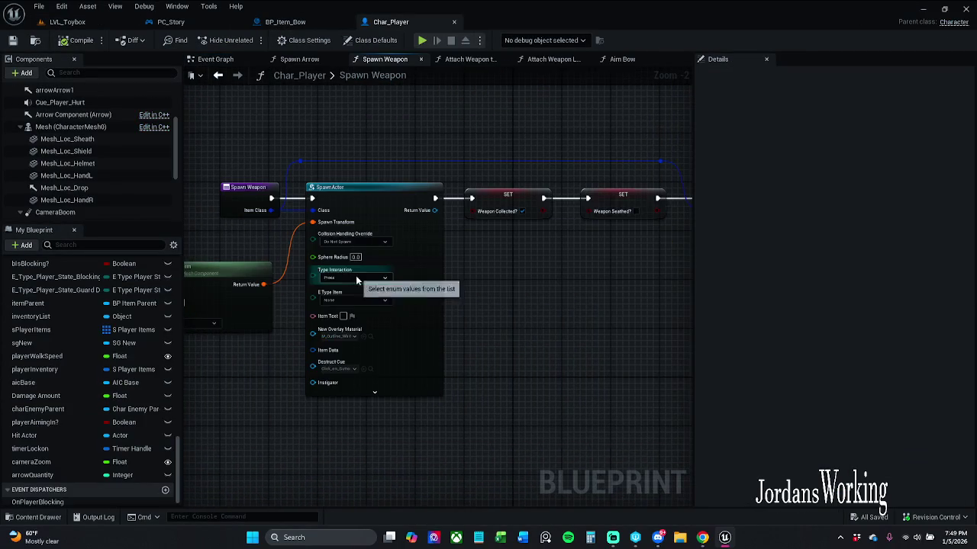
mouse_move(477, 279)
mouse_down()
mouse_move(360, 272)
mouse_move(234, 282)
mouse_move(438, 278)
mouse_move(534, 266)
mouse_up()
scroll(366, 255, down, 2)
scroll(366, 255, up, 1)
drag(262, 224, 470, 321)
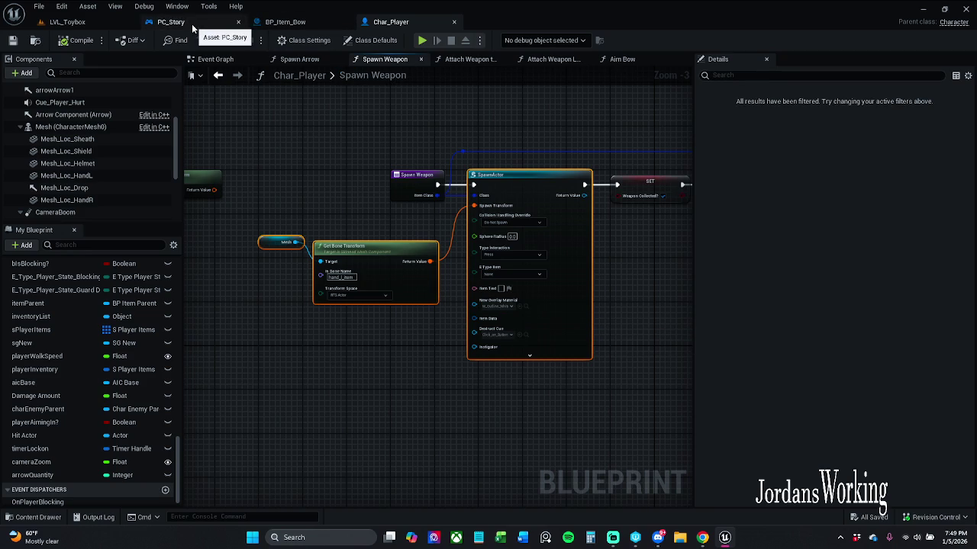
Paste the copied spawn nodes into BP_Item_Bow below the comment and refresh SpawnActor
click(312, 22)
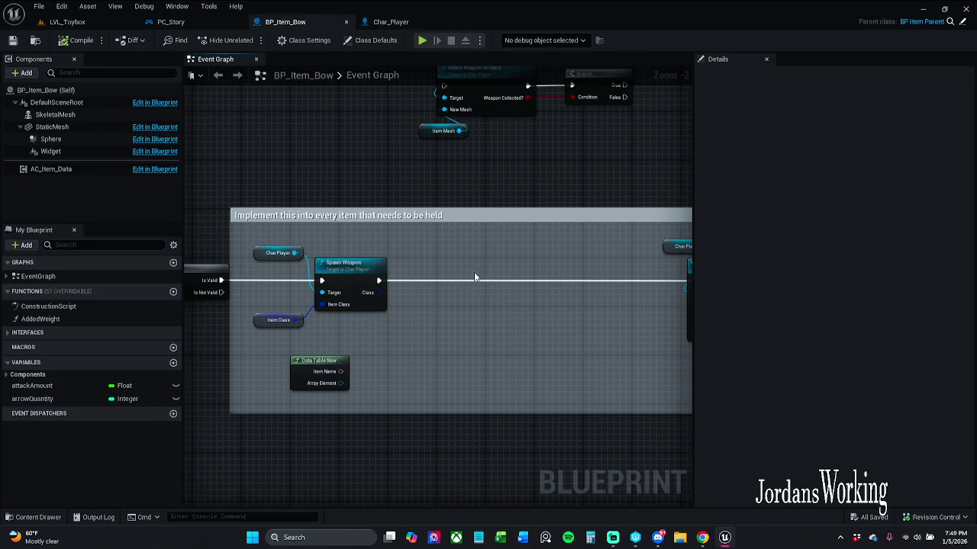
key(ctrl+v)
mouse_move(457, 313)
mouse_down()
mouse_move(471, 380)
mouse_move(437, 414)
mouse_up()
click(462, 272)
mouse_move(463, 277)
mouse_down()
mouse_move(455, 414)
mouse_move(458, 232)
mouse_up()
right_click(474, 278)
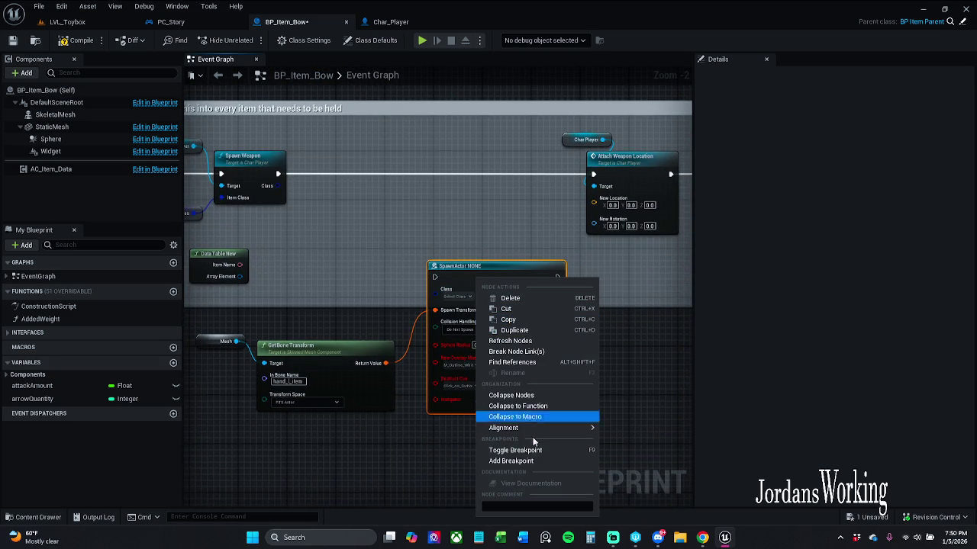
click(517, 341)
Wire Spawn Weapon's Class pin into the pasted SpawnActor's Class input
mouse_move(415, 213)
mouse_down()
mouse_move(471, 264)
mouse_move(530, 292)
mouse_up()
drag(264, 204, 386, 297)
drag(341, 271, 264, 220)
click(435, 291)
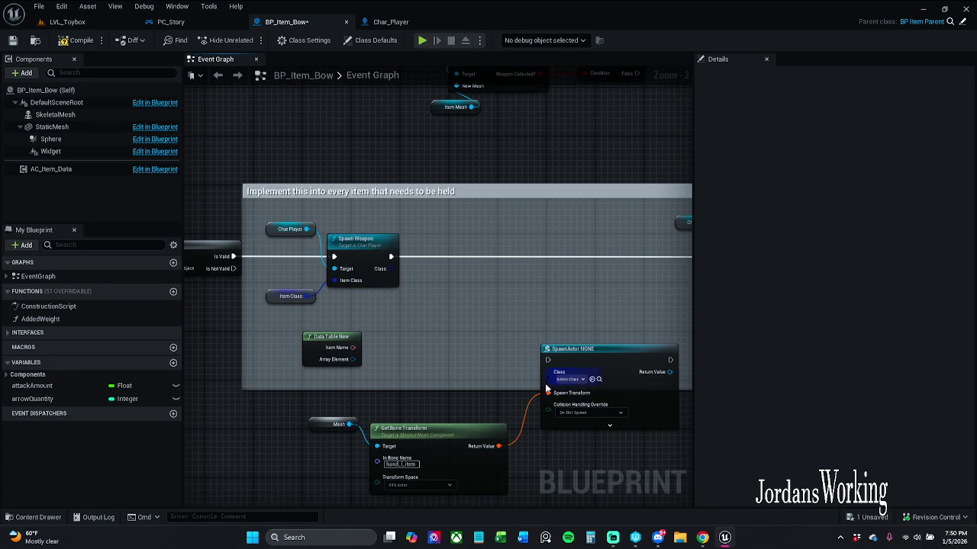
mouse_move(547, 373)
mouse_down()
mouse_move(393, 256)
mouse_move(389, 268)
mouse_up()
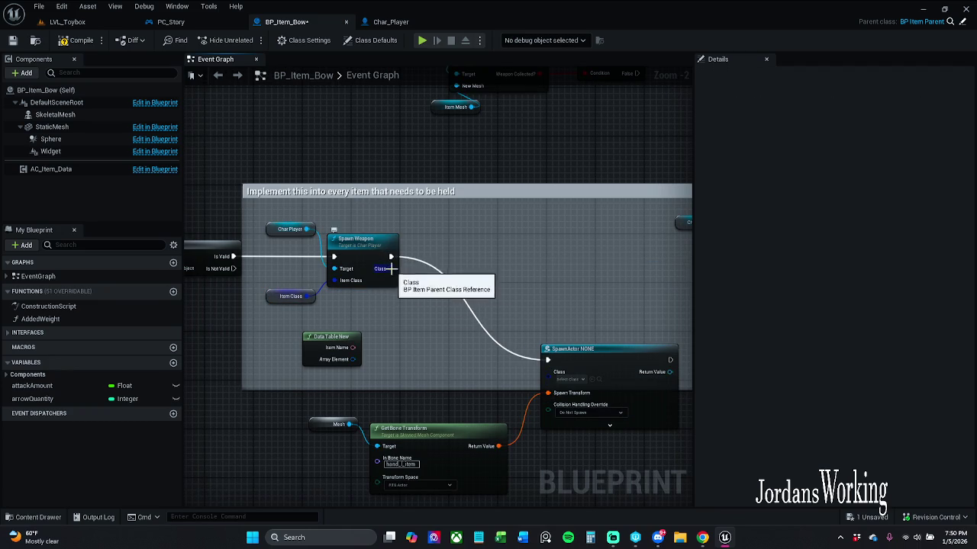
drag(597, 355, 556, 250)
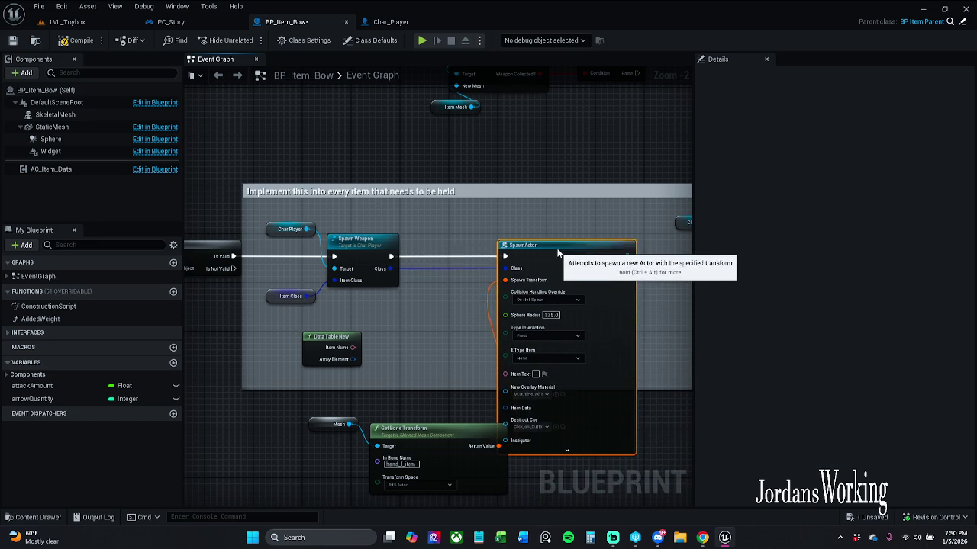
Move the Mesh, Get Bone Transform and Data Table New nodes into place
mouse_move(309, 411)
mouse_down()
mouse_move(435, 462)
mouse_move(460, 164)
mouse_move(441, 401)
mouse_move(400, 423)
mouse_up()
drag(412, 313, 367, 301)
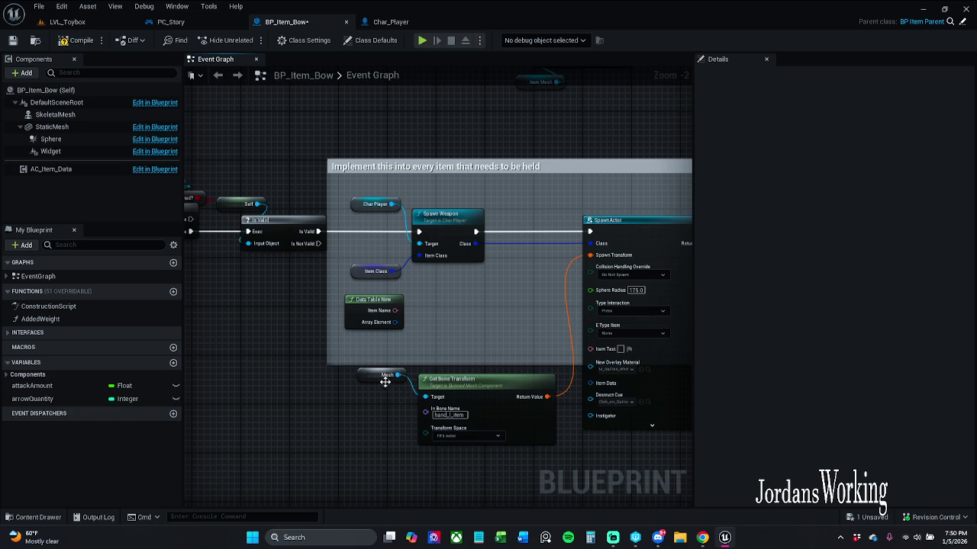
click(411, 25)
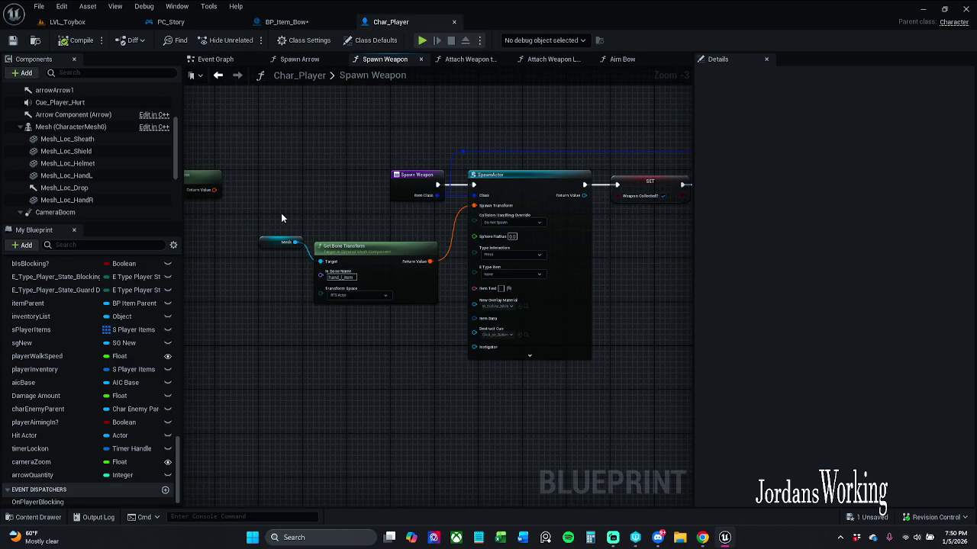
Replace the Mesh getter in BP_Item_Bow with a pasted Char Player node
drag(268, 279, 268, 266)
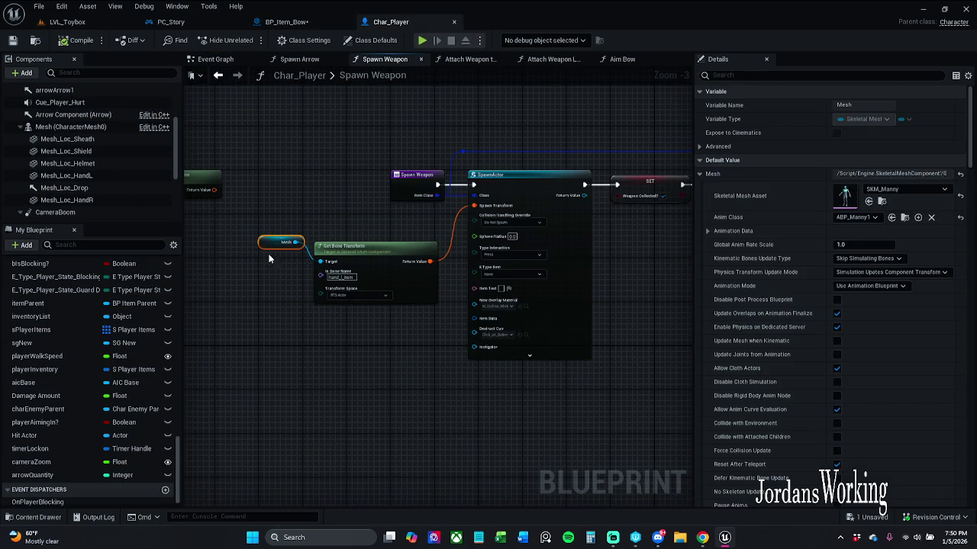
click(297, 23)
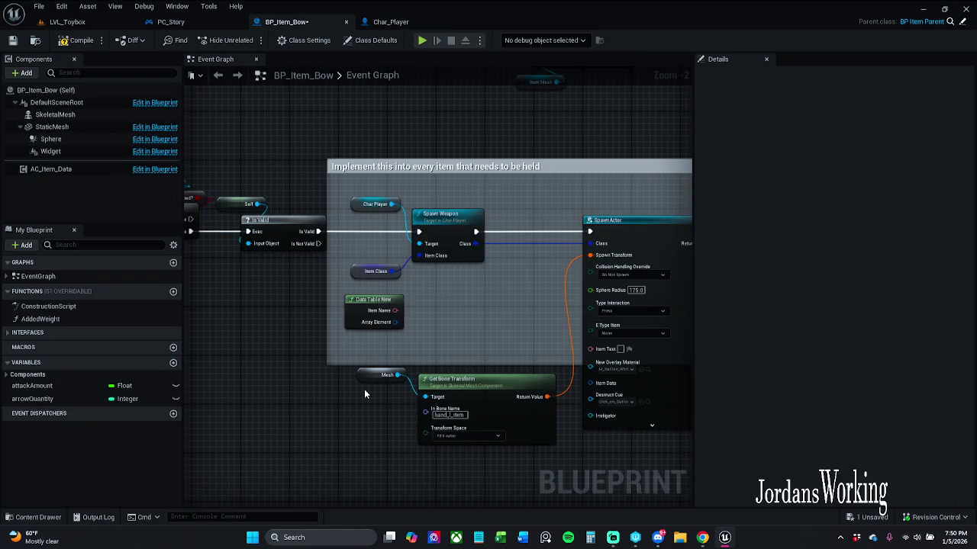
click(392, 370)
key(Delete)
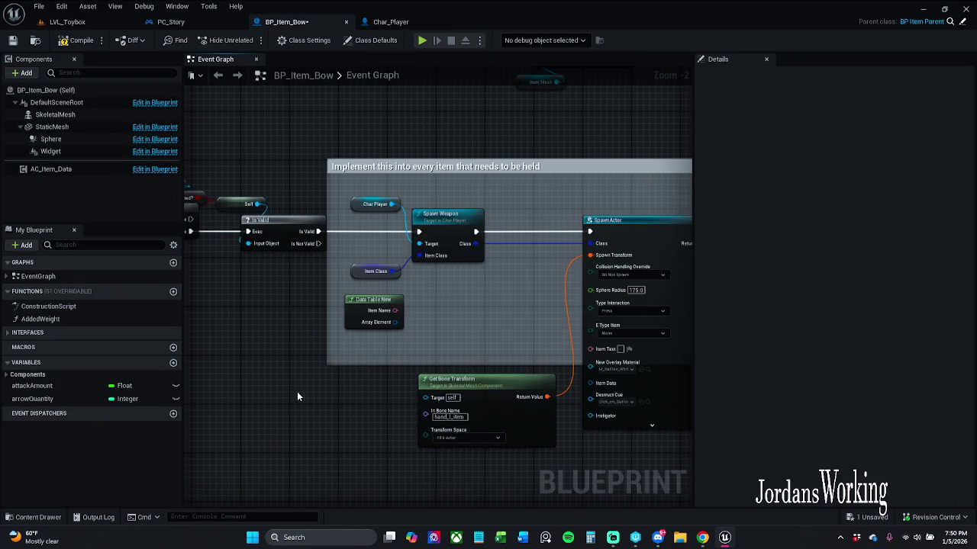
click(361, 207)
key(ctrl+c)
key(ctrl+v)
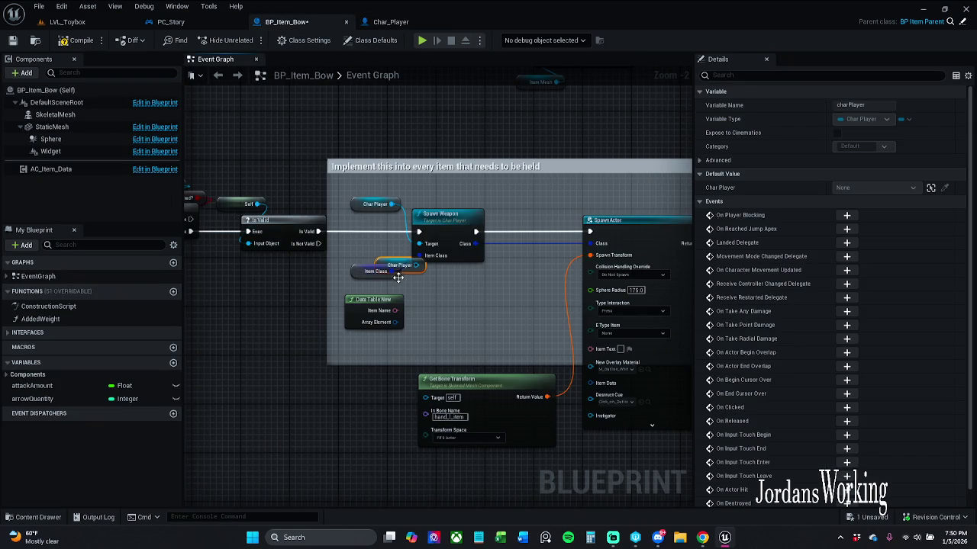
key(Delete)
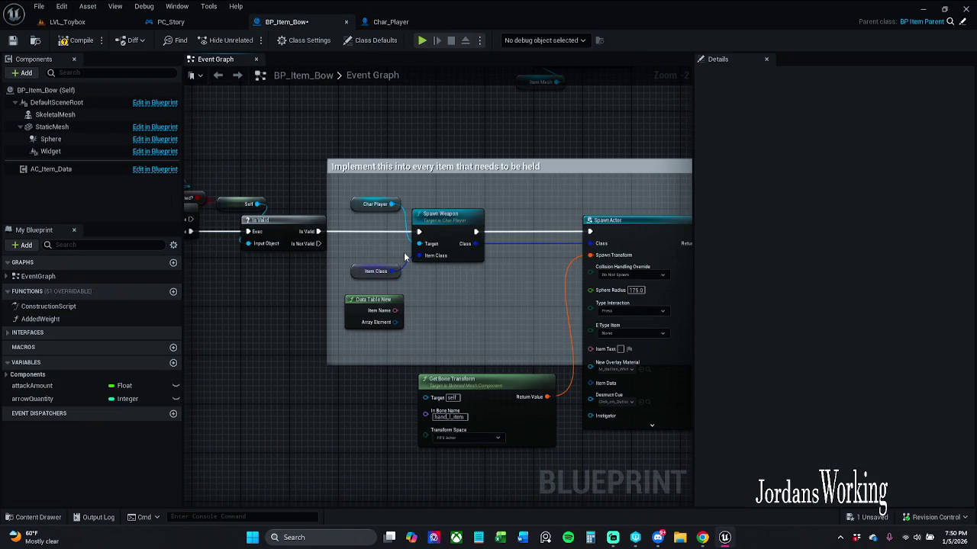
click(378, 202)
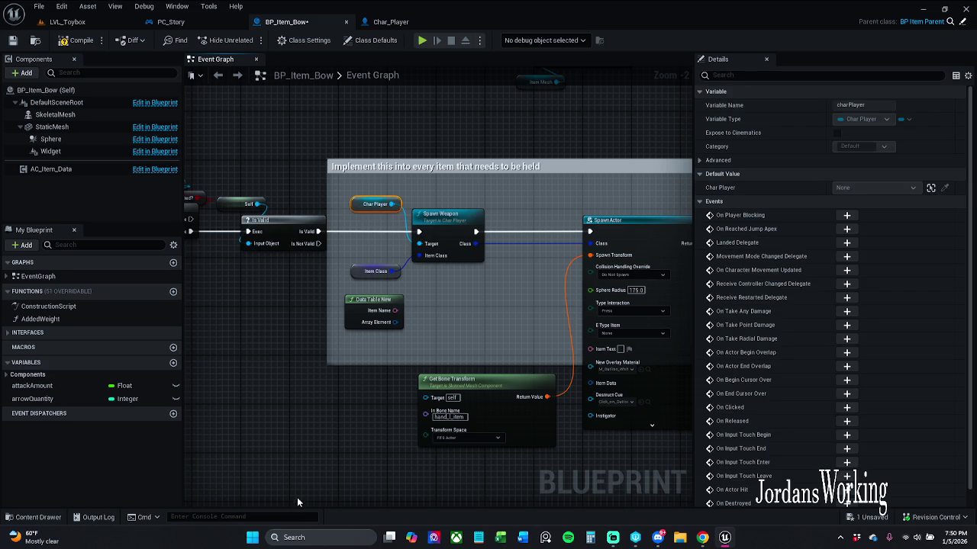
key(ctrl+v)
Add Get Mesh from Char Player and wire it into Get Bone Transform's Target
mouse_move(354, 424)
mouse_down()
mouse_move(363, 410)
mouse_move(348, 440)
mouse_up()
text(get)
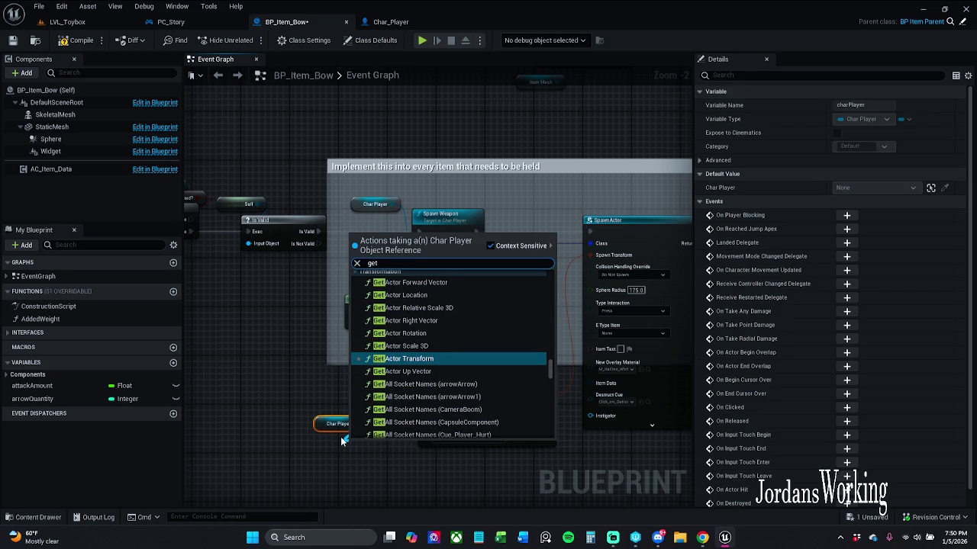
text( mesh)
key(Return)
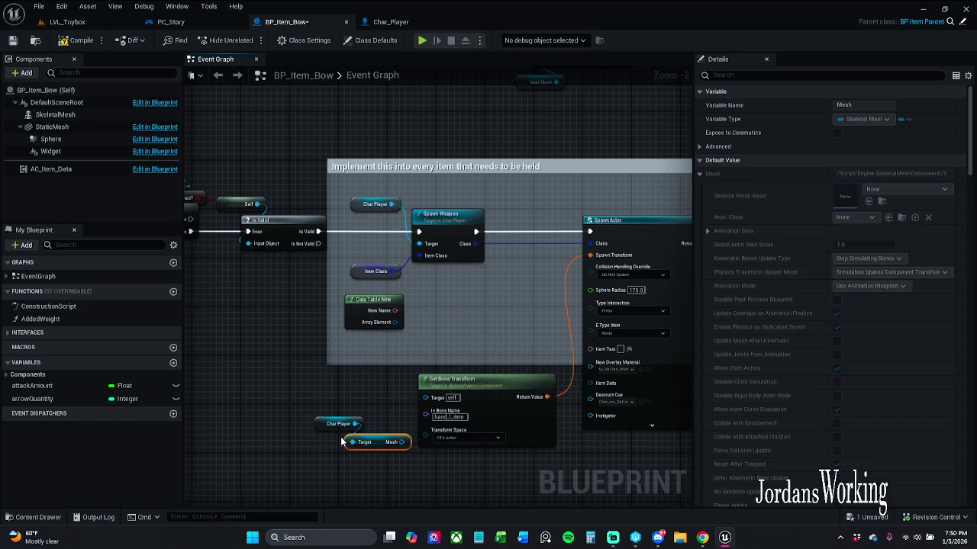
mouse_move(336, 403)
mouse_down()
mouse_move(380, 447)
mouse_move(338, 412)
mouse_move(425, 398)
mouse_up()
click(355, 383)
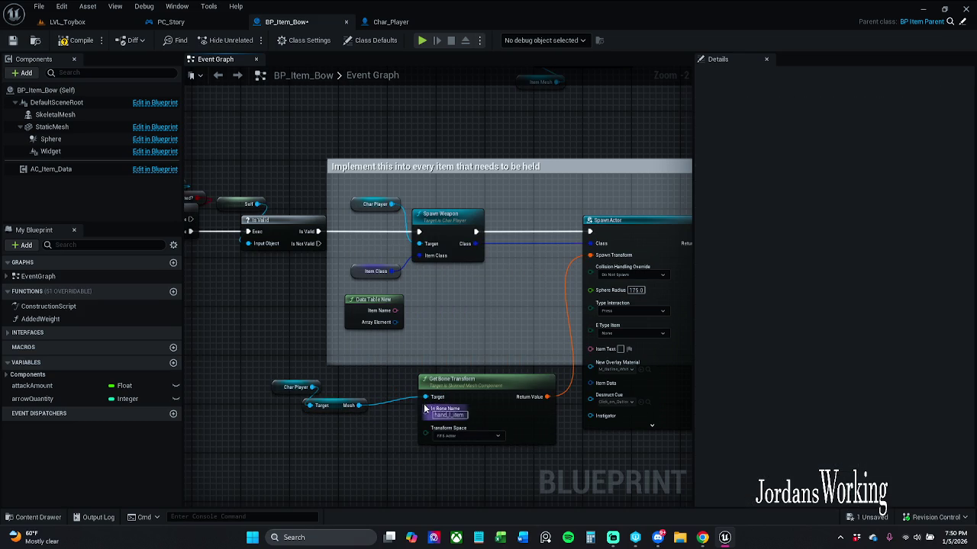
mouse_move(336, 410)
mouse_down()
mouse_move(341, 389)
mouse_move(374, 380)
mouse_up()
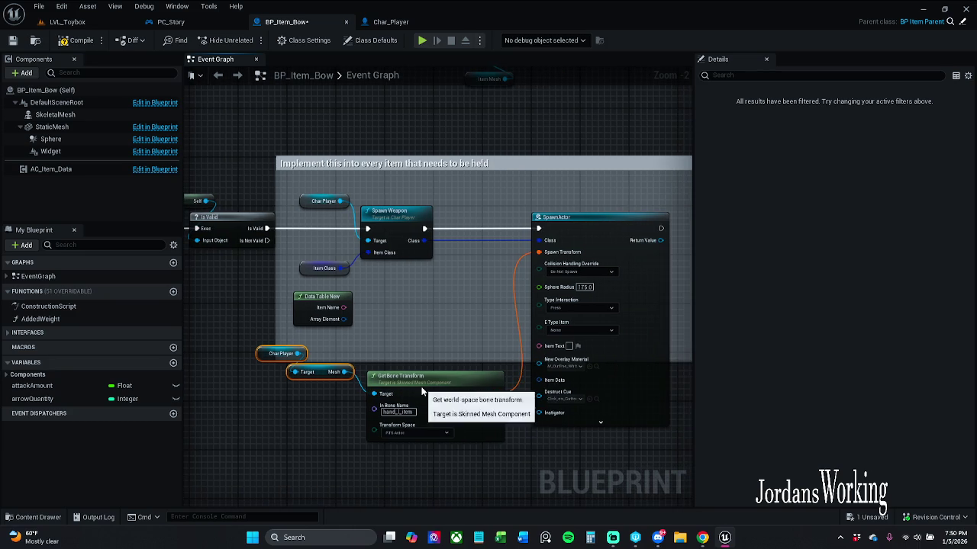
click(399, 398)
drag(264, 432, 419, 345)
drag(411, 384, 381, 396)
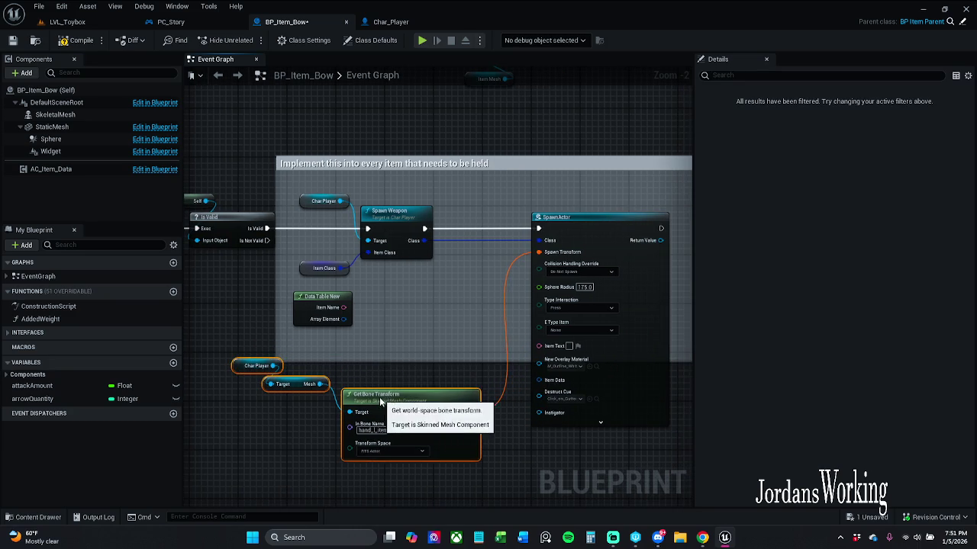
click(420, 351)
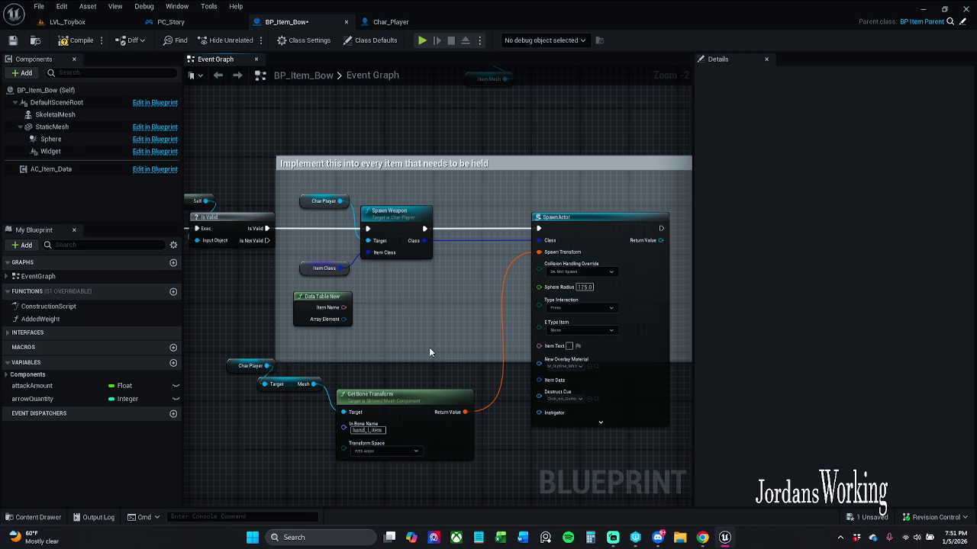
Set SpawnActor to Always Spawn, Ignore Collisions with Sphere Radius 0.0, and save
drag(432, 340, 414, 313)
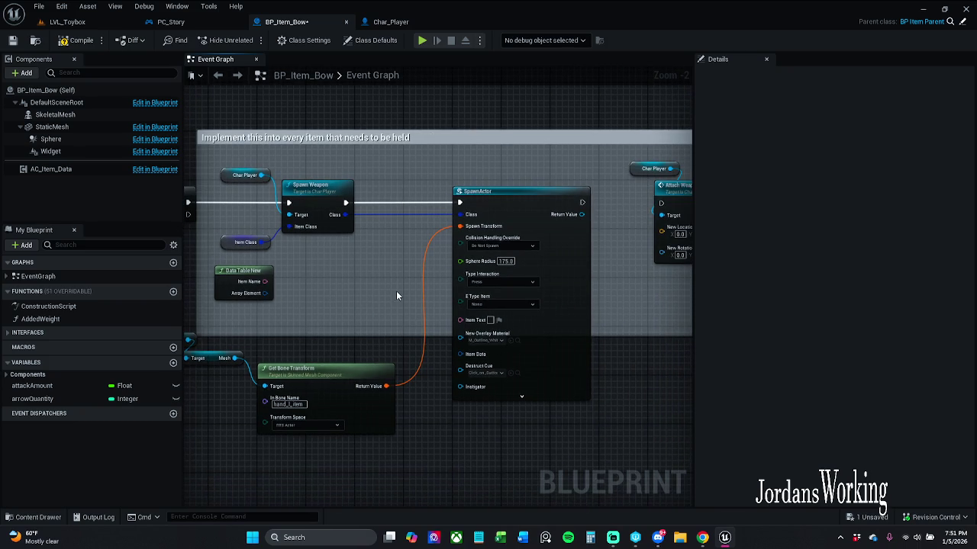
scroll(483, 246, up, 2)
click(511, 245)
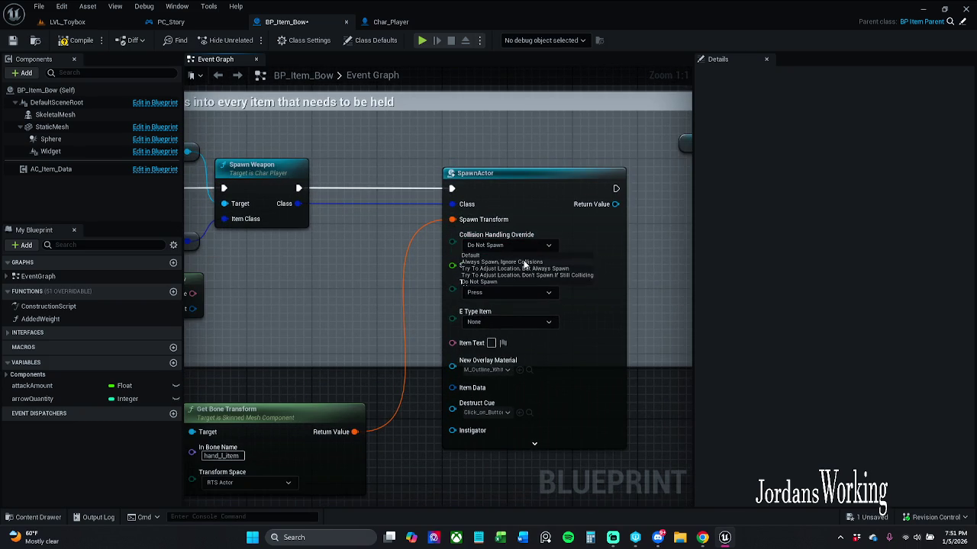
click(534, 263)
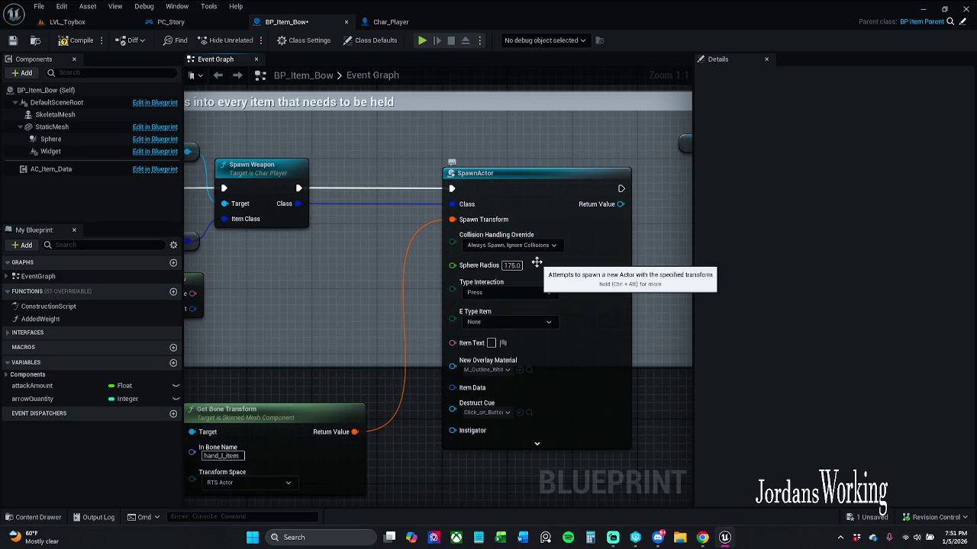
click(514, 268)
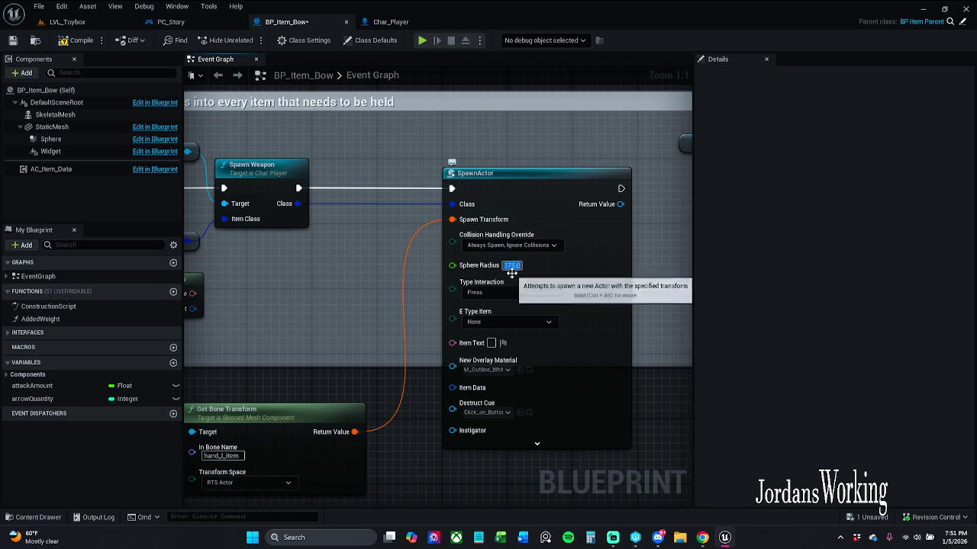
text(0)
key(Return)
key(ctrl+s)
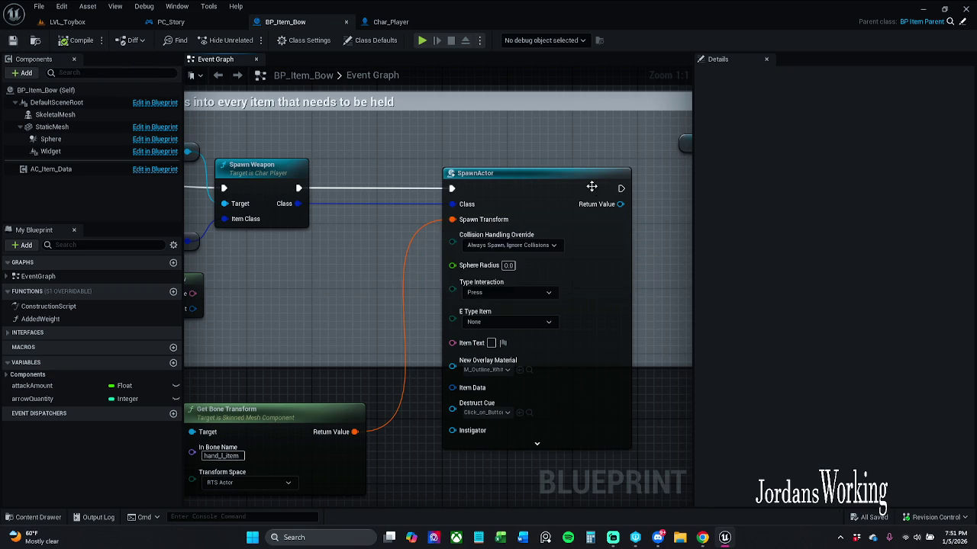
Try a wire from SpawnActor's Return Value, cancel it, and save the bow blueprint
drag(380, 187, 477, 187)
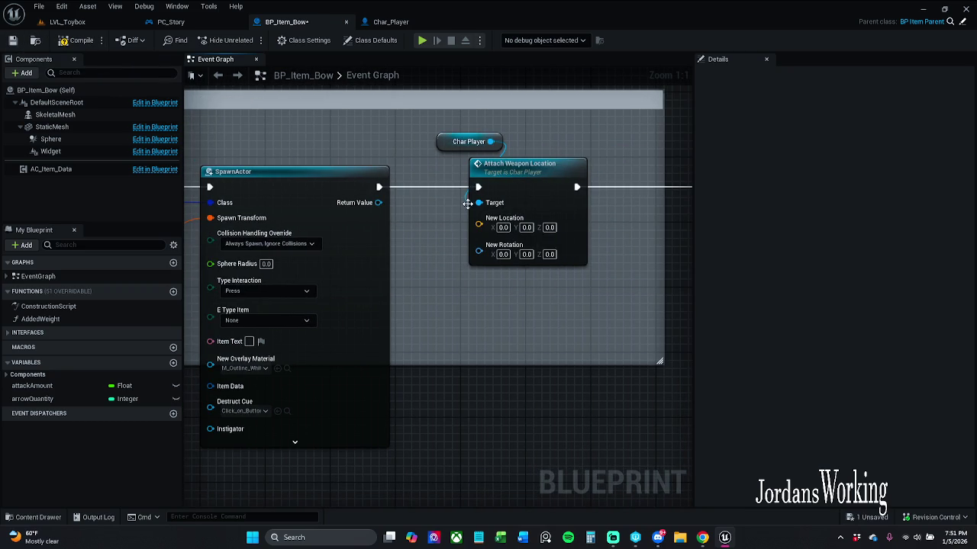
drag(384, 208, 436, 332)
click(421, 297)
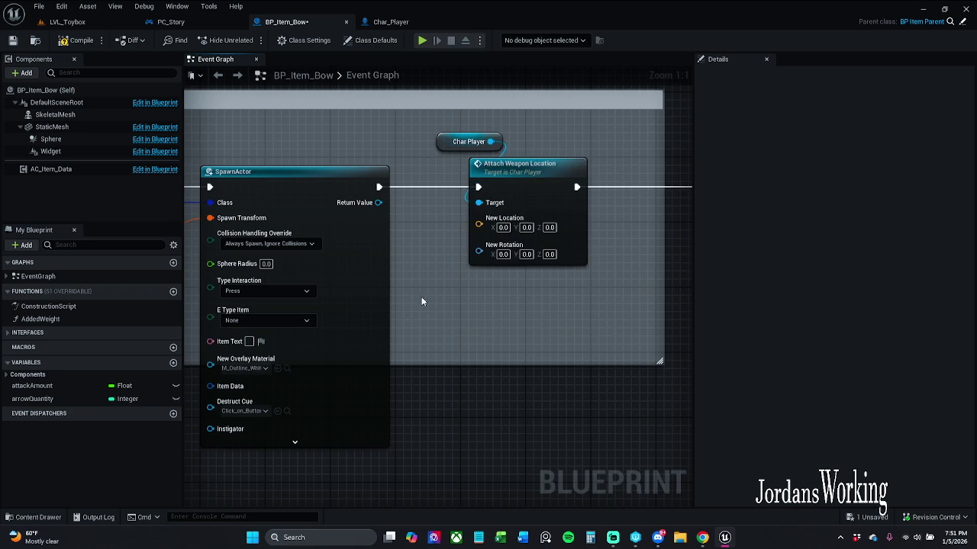
click(13, 39)
Play-test LVL_Toybox, running left and firing two arrows, then return to BP_Item_Bow's SpawnActor
click(67, 22)
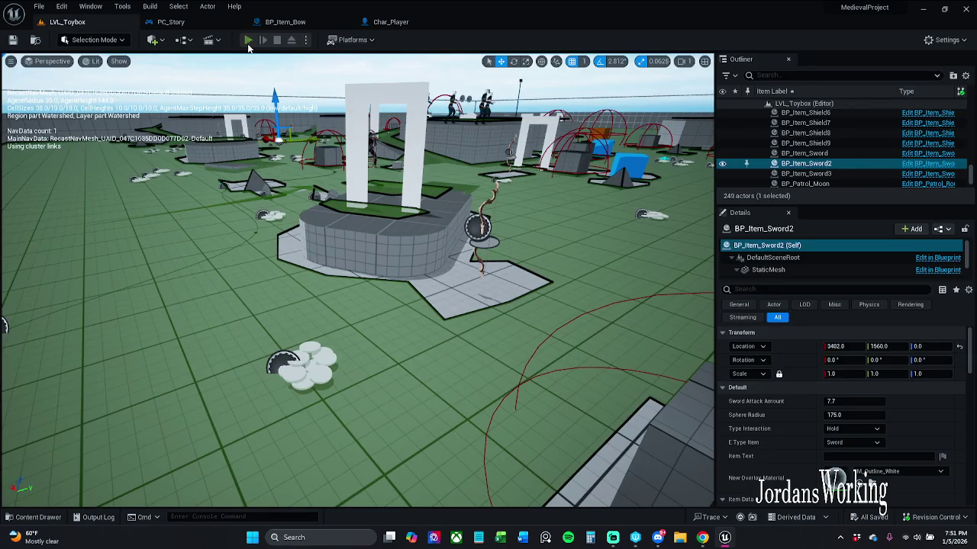
click(248, 40)
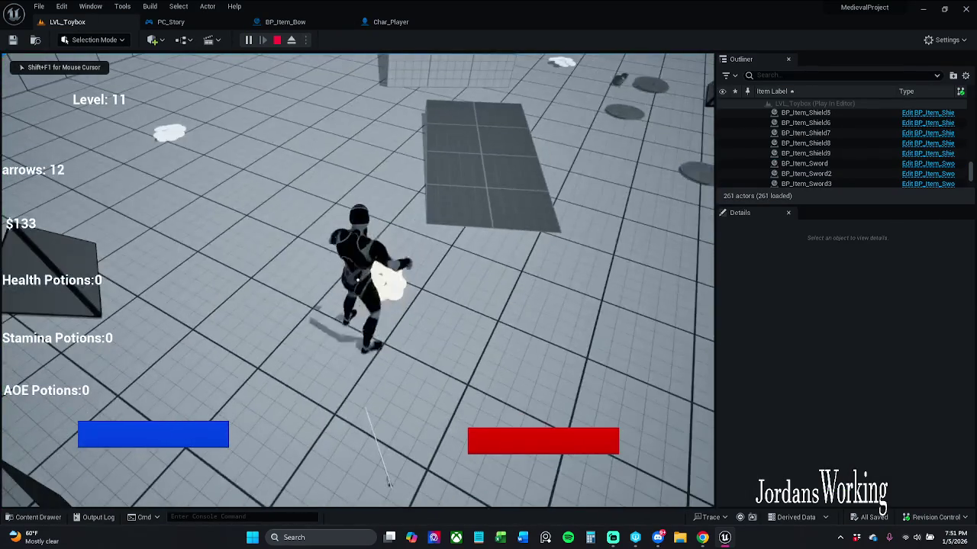
key(w)
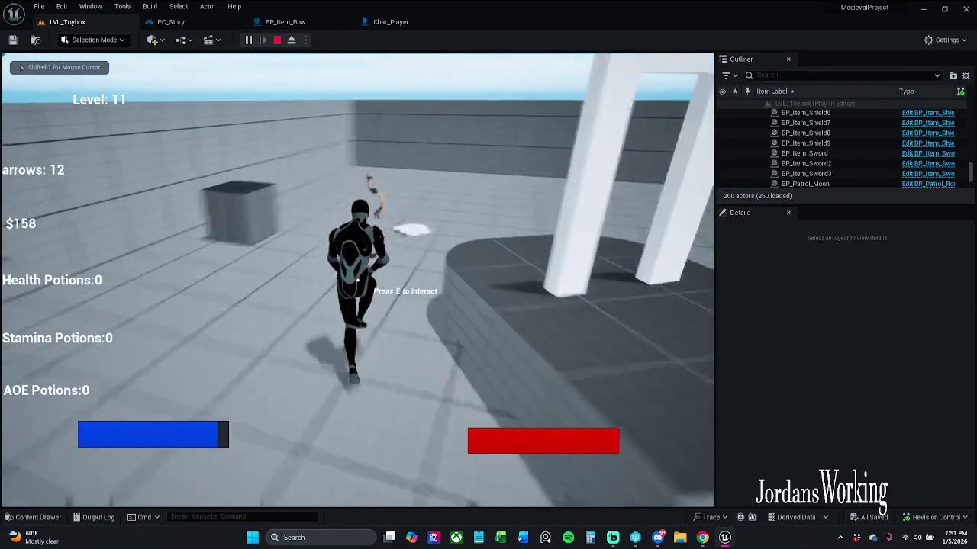
key(e)
key(a)
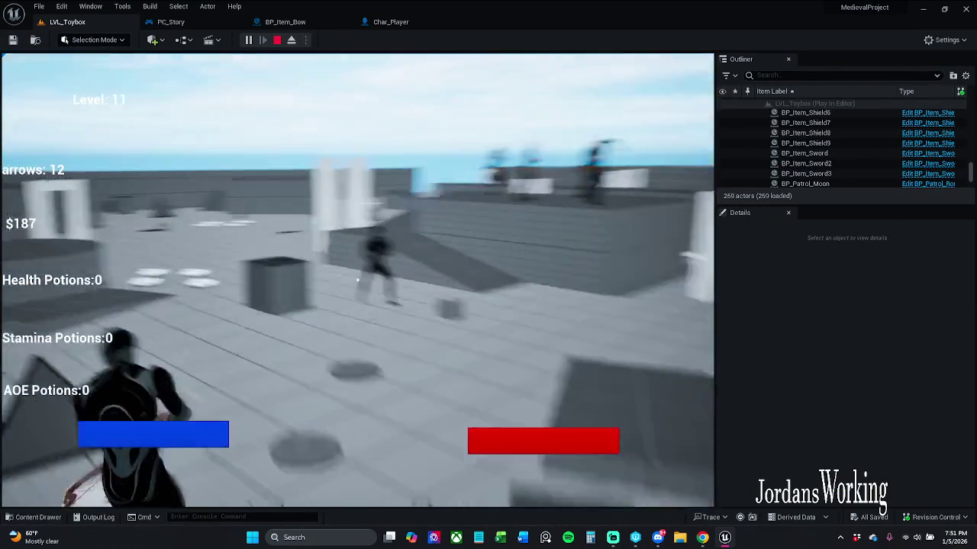
click(357, 280)
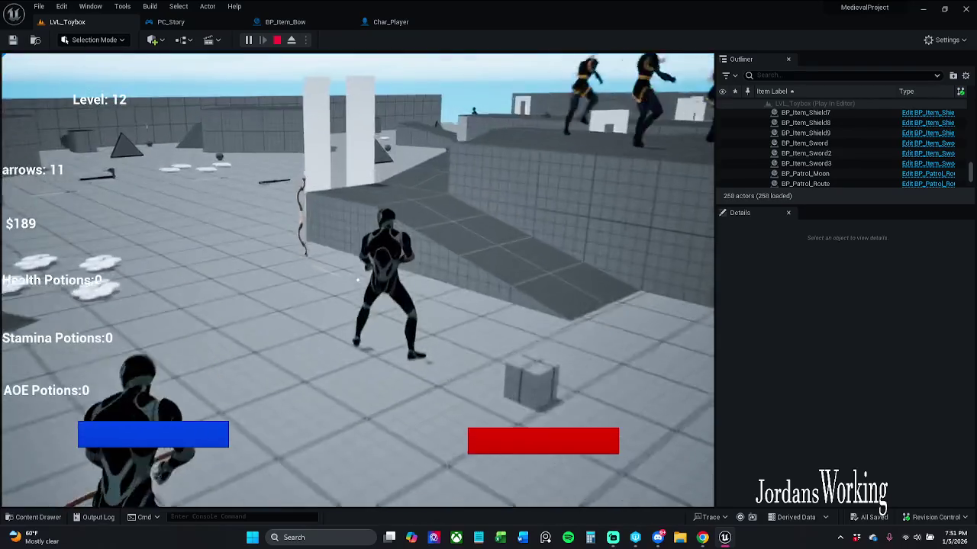
click(357, 280)
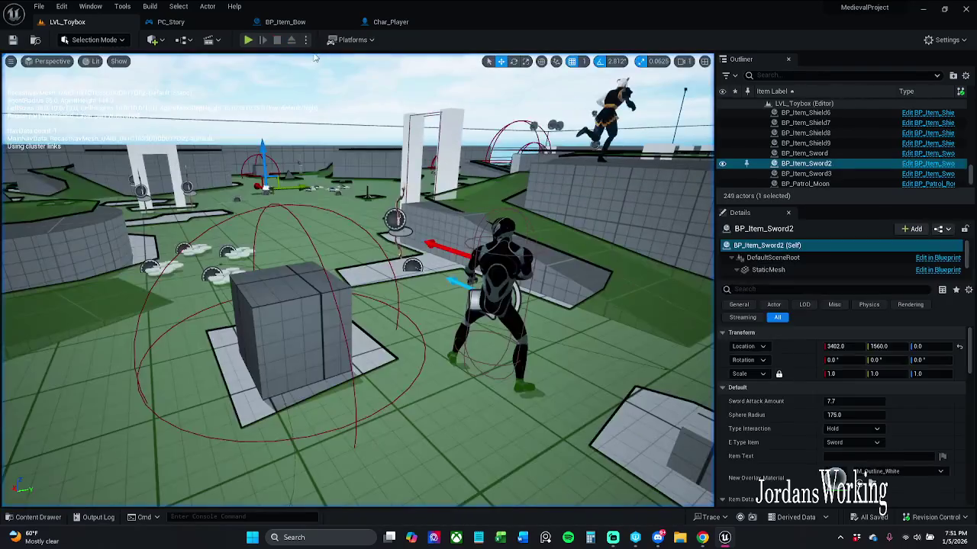
key(Escape)
click(295, 24)
drag(391, 223, 590, 182)
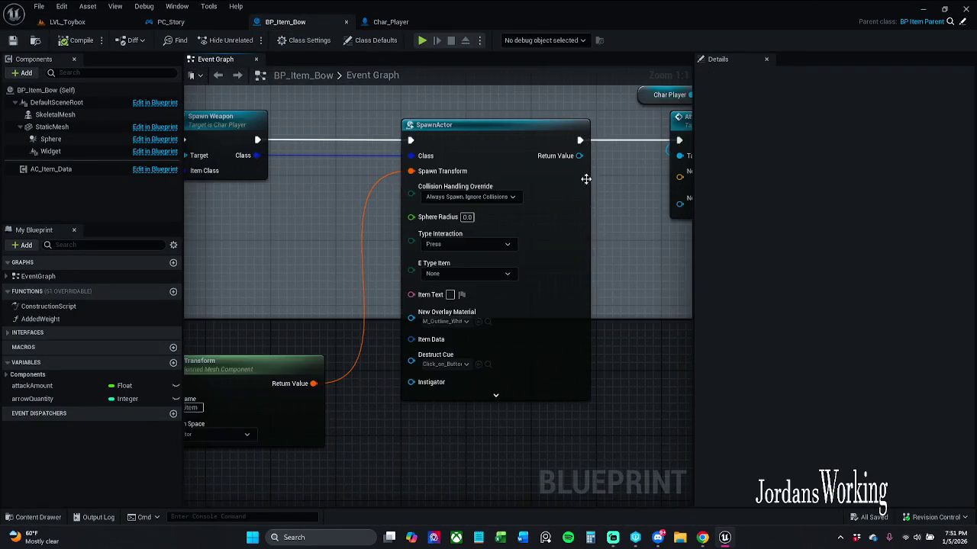
Connect Is Valid's exec output to SpawnActor, shift Char Player, Spawn Weapon and Item Class, and compile
scroll(464, 219, down, 2)
drag(386, 226, 437, 250)
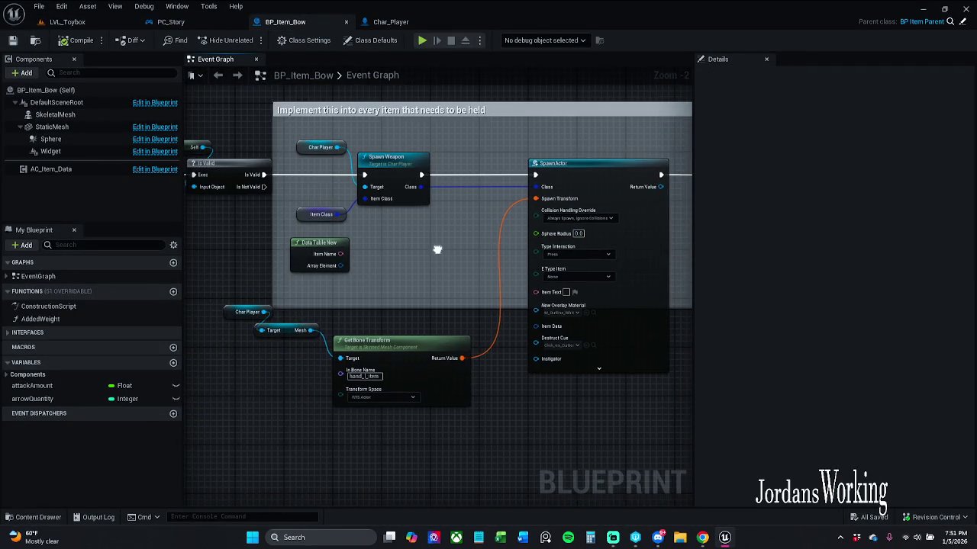
alt+click(336, 174)
drag(422, 175, 261, 177)
drag(287, 128, 427, 220)
mouse_move(387, 171)
mouse_down()
mouse_move(430, 214)
mouse_move(305, 178)
mouse_move(305, 211)
mouse_move(371, 175)
mouse_up()
click(445, 144)
click(13, 41)
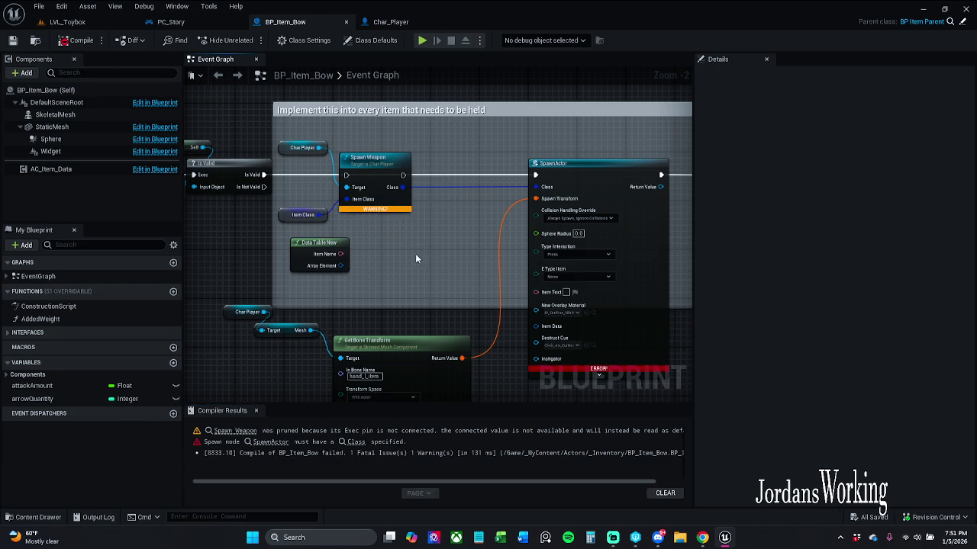
Feed Item Class directly into SpawnActor's Class pin and check the compiler results
alt+click(405, 187)
mouse_move(325, 216)
mouse_down()
mouse_move(441, 216)
mouse_move(536, 187)
mouse_up()
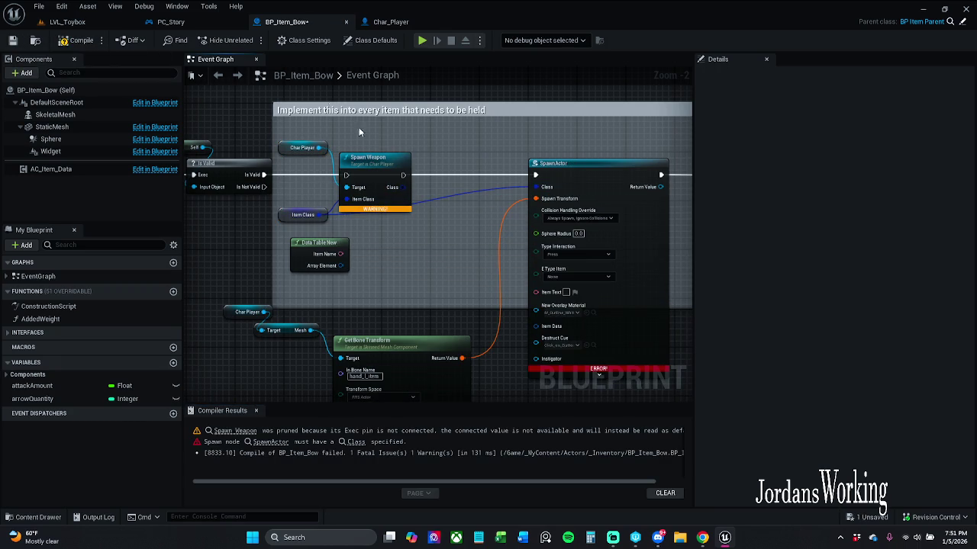
click(76, 40)
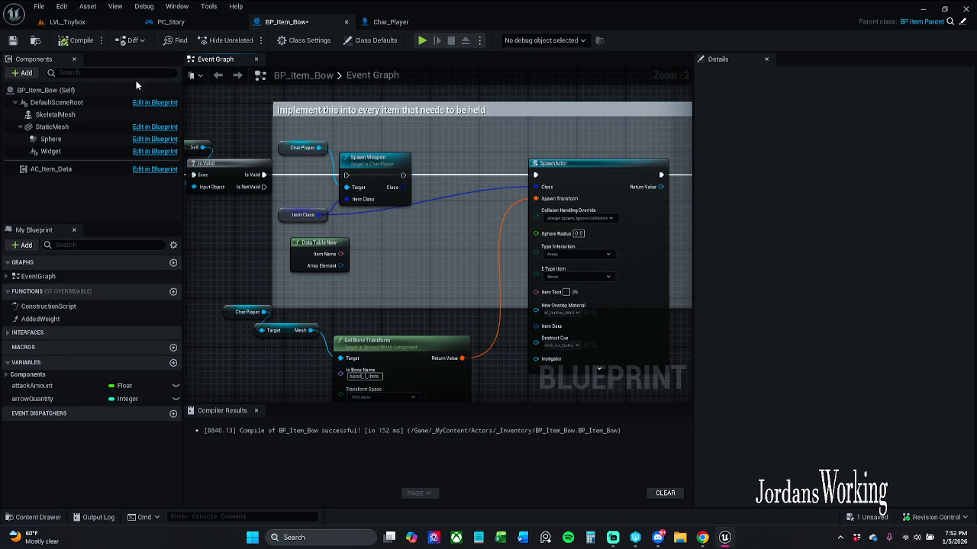
click(258, 424)
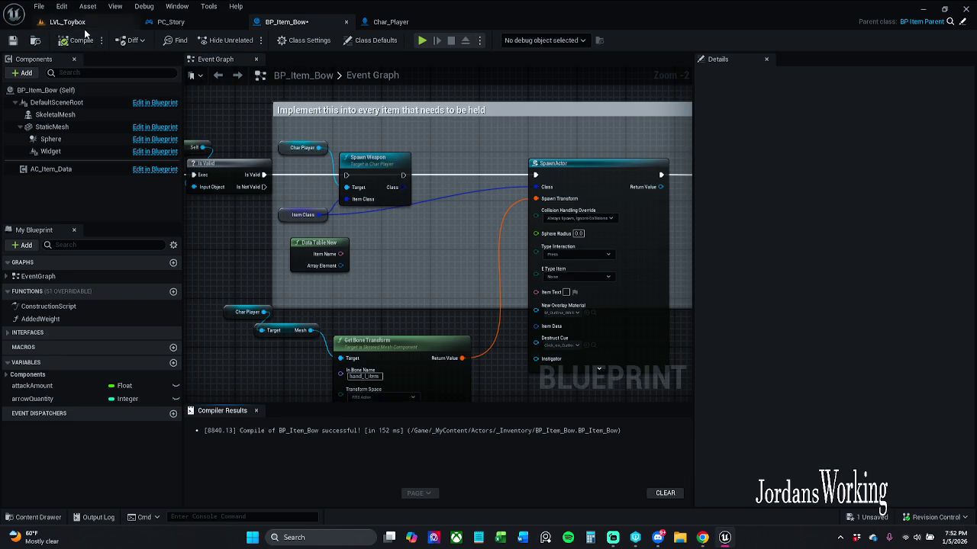
click(256, 412)
click(76, 21)
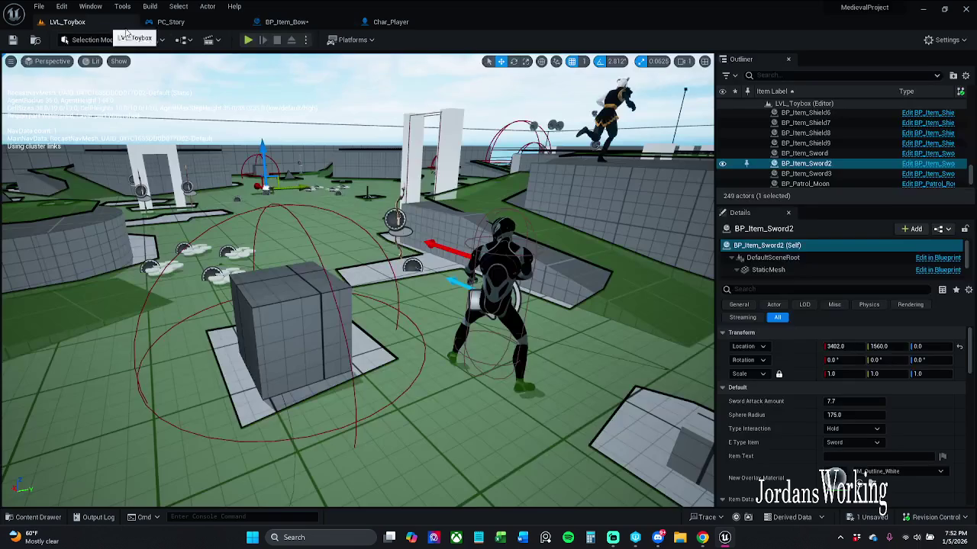
Play-test LVL_Toybox, running the character through the level to pick up the bow, then stop
click(248, 42)
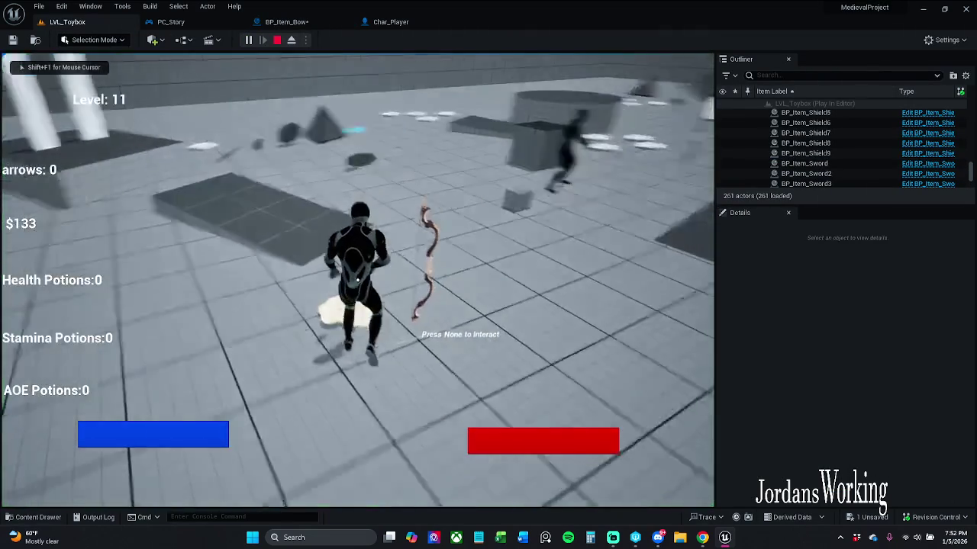
key(w)
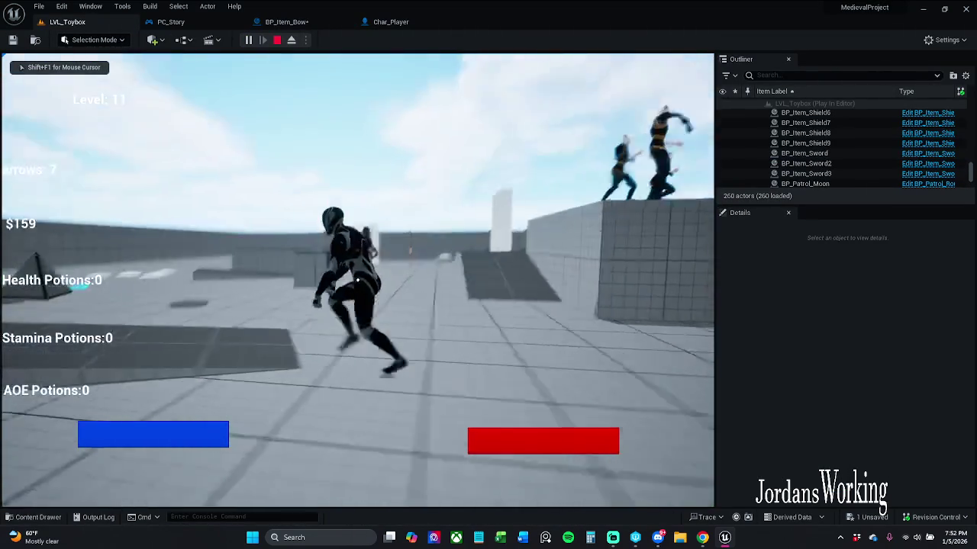
key(w)
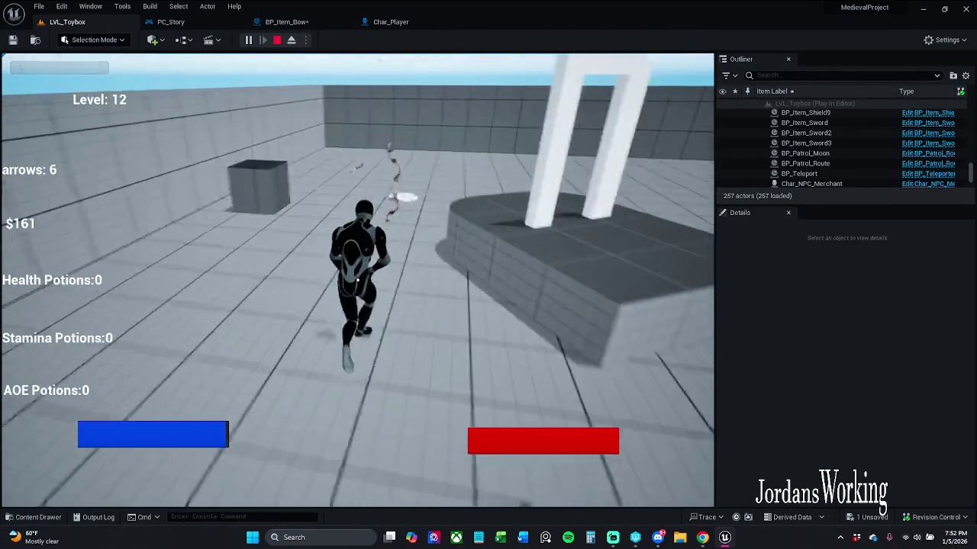
key(w)
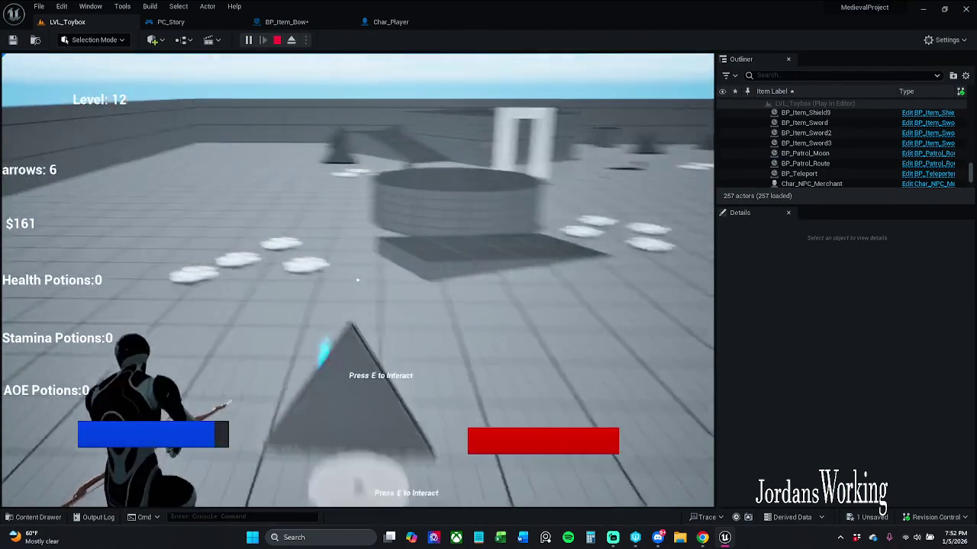
key(w)
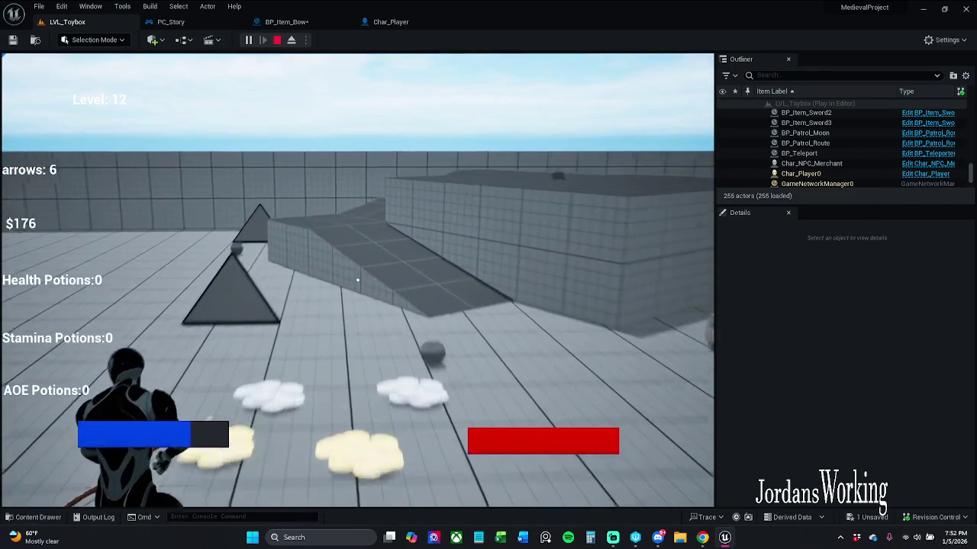
key(w)
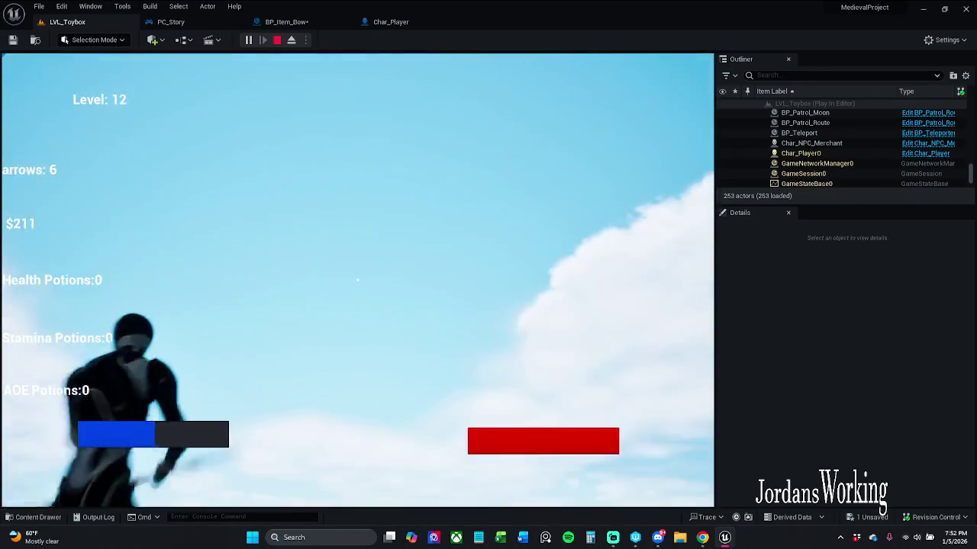
key(w)
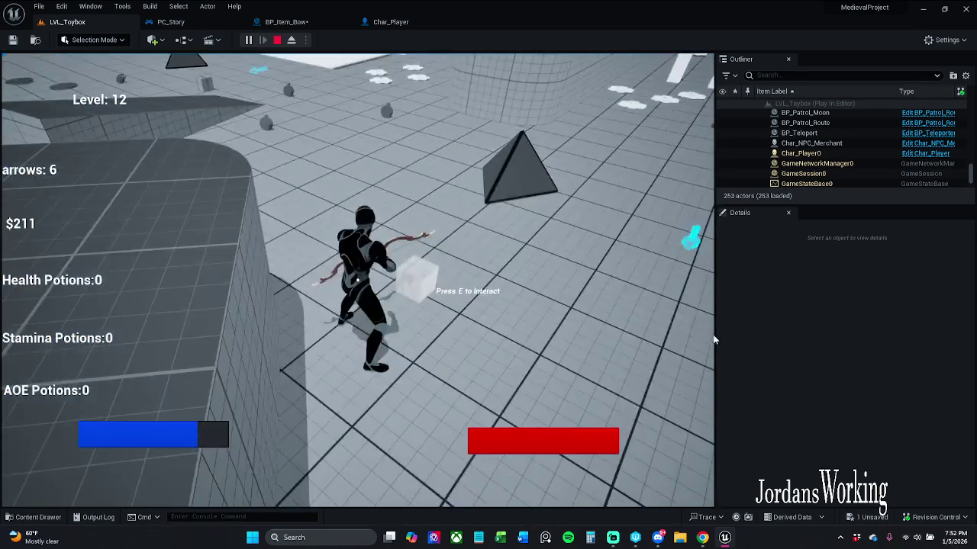
key(Escape)
click(303, 25)
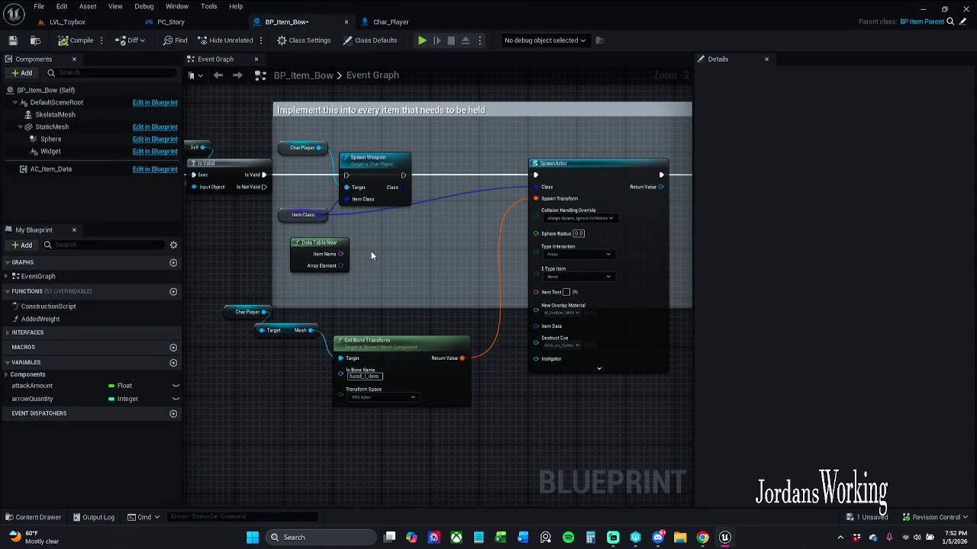
Connect Is Valid to Spawn Weapon and delete the SpawnActor node
drag(264, 175, 346, 177)
click(491, 244)
drag(341, 225, 386, 206)
key(Delete)
mouse_move(399, 251)
mouse_down()
mouse_move(504, 257)
mouse_move(395, 266)
mouse_up()
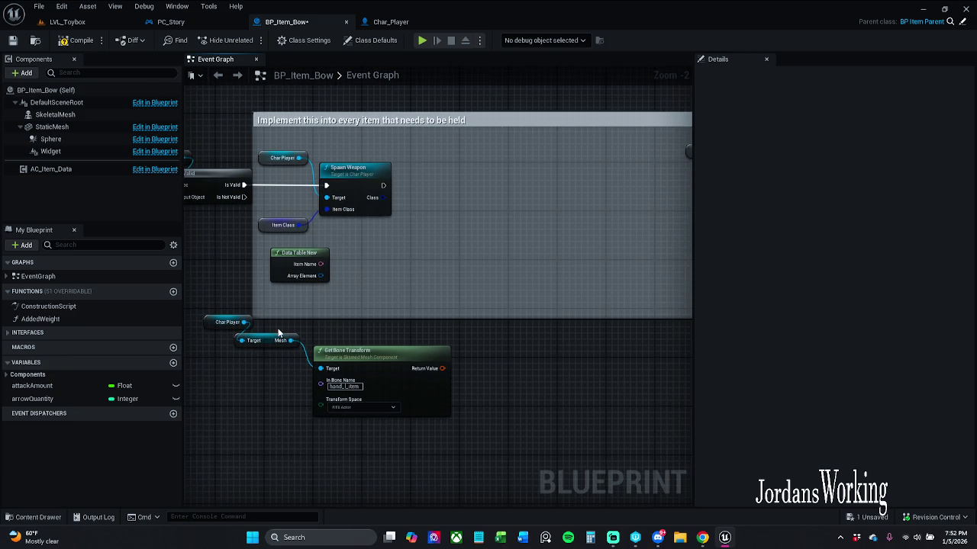
Wire Spawn Weapon into Attach Weapon Location, then compile and save BP_Item_Bow
drag(278, 333, 121, 357)
drag(227, 208, 561, 209)
mouse_move(438, 205)
mouse_down()
mouse_move(484, 419)
mouse_move(484, 360)
mouse_move(343, 225)
mouse_move(371, 230)
mouse_up()
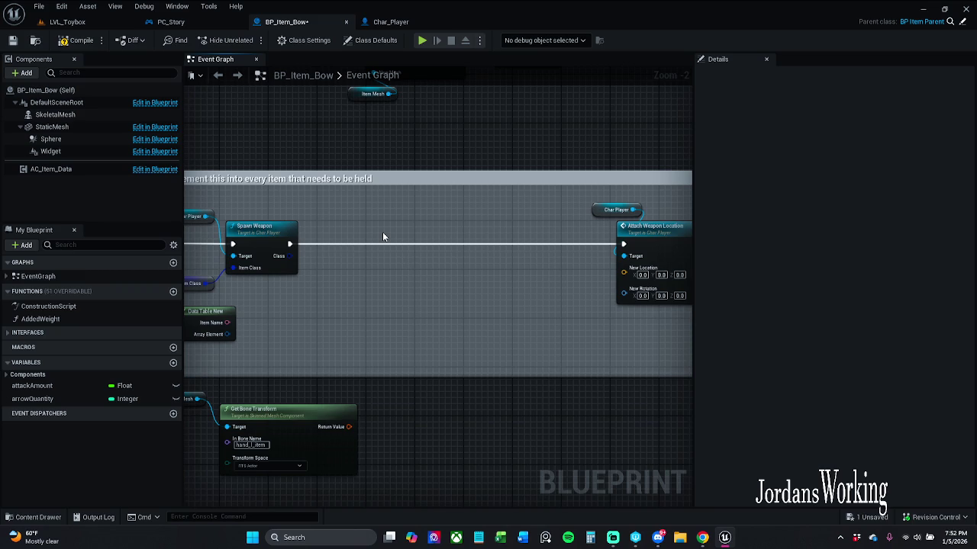
click(85, 44)
click(12, 40)
mouse_move(427, 273)
mouse_down()
mouse_move(361, 279)
mouse_move(510, 251)
mouse_move(394, 264)
mouse_up()
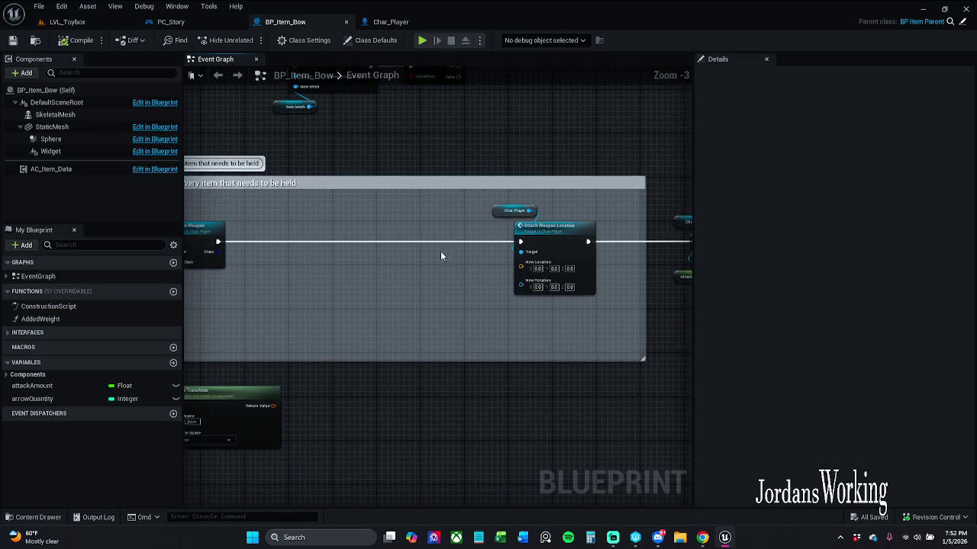
double_click(560, 241)
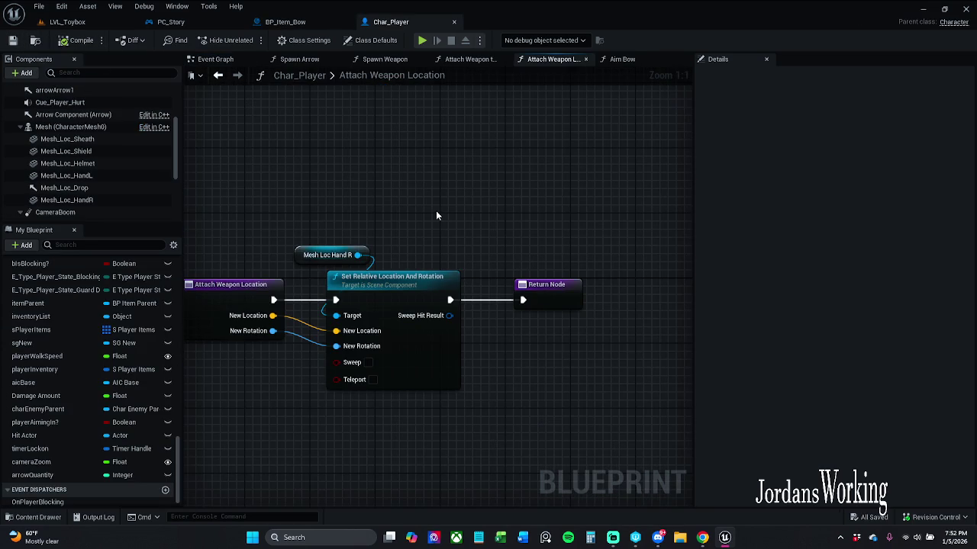
drag(436, 216, 488, 212)
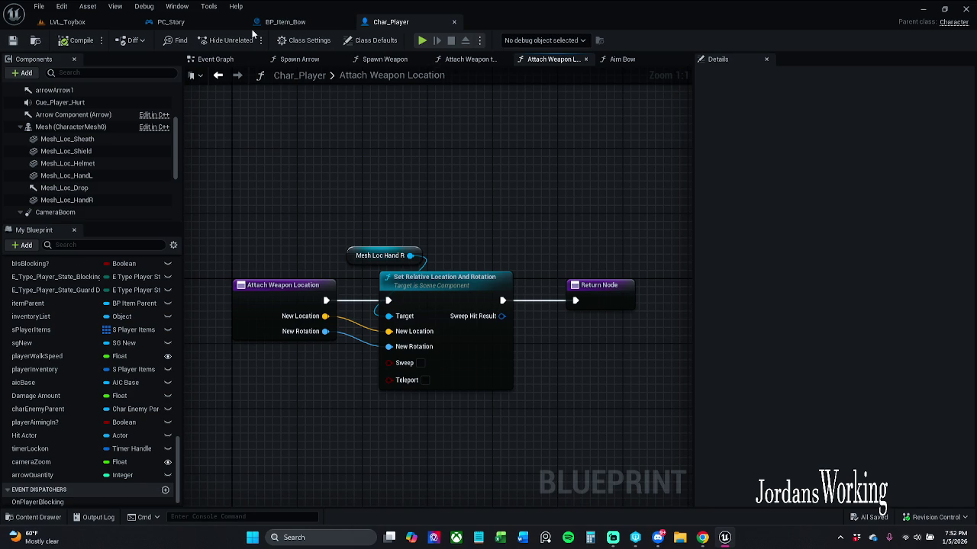
click(287, 21)
drag(221, 223, 0, 228)
drag(116, 228, 192, 229)
scroll(411, 225, up, 2)
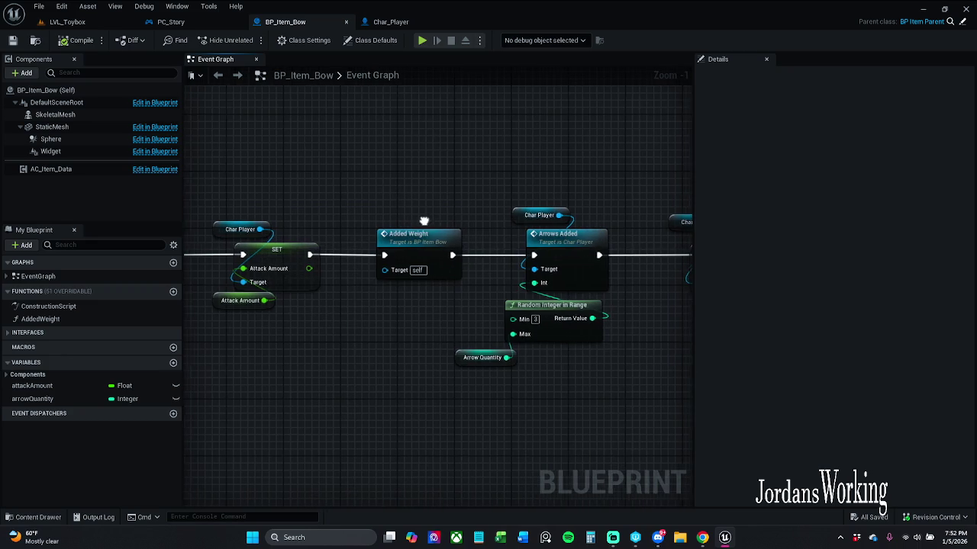
double_click(425, 232)
Check the Attack Amount getter's details (default 100.0) and open Char_Player's Arrows Added function
mouse_move(435, 244)
mouse_down()
mouse_move(390, 241)
mouse_move(413, 219)
mouse_up()
click(220, 60)
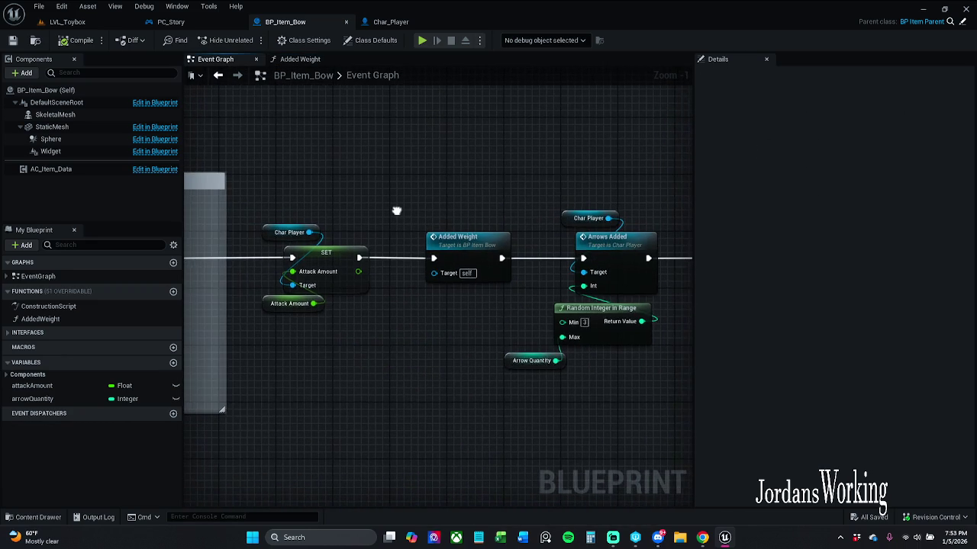
click(294, 305)
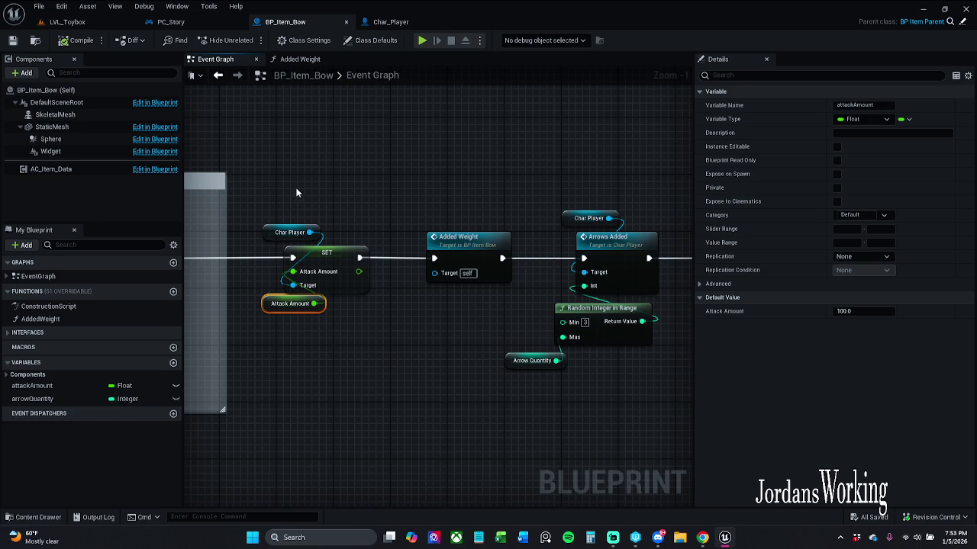
drag(458, 169, 290, 156)
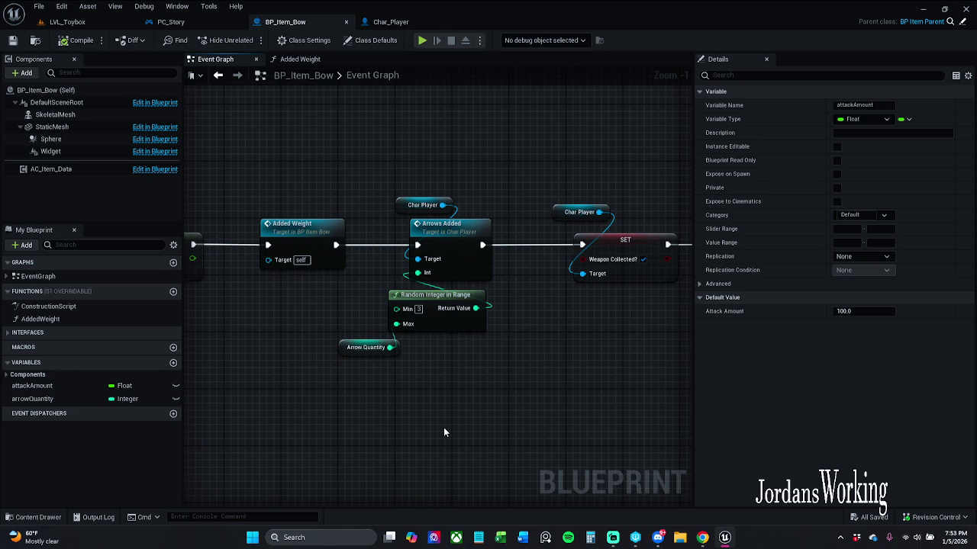
mouse_move(444, 432)
mouse_down()
mouse_move(261, 428)
mouse_move(494, 428)
mouse_up()
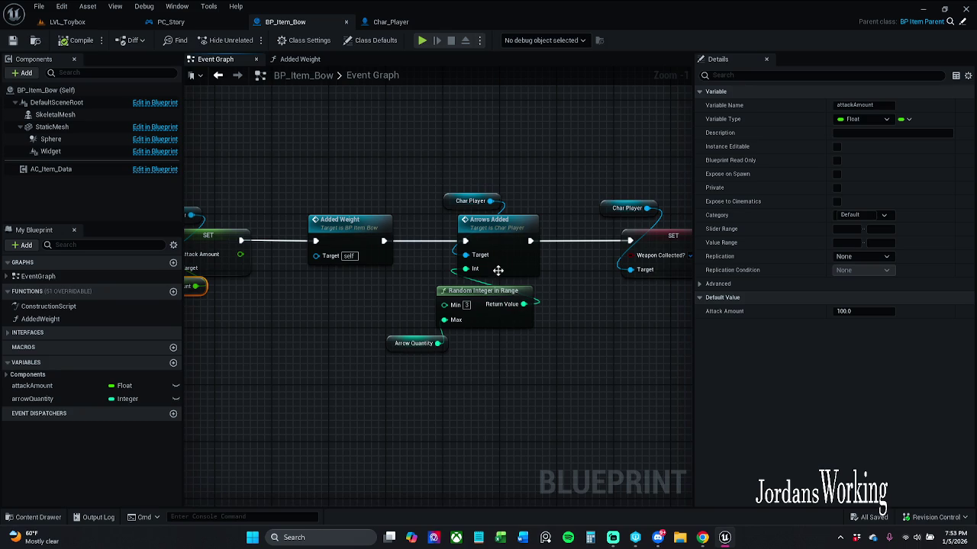
double_click(499, 245)
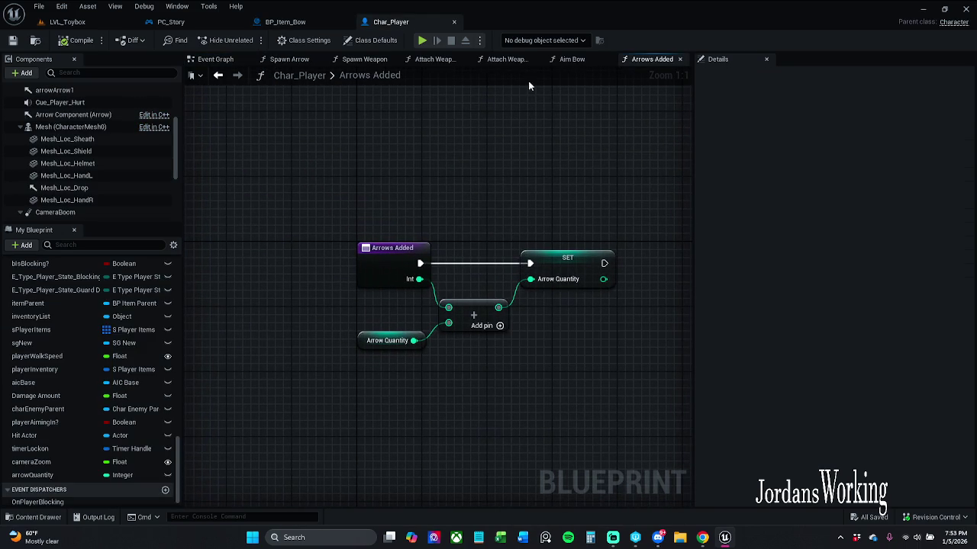
click(171, 21)
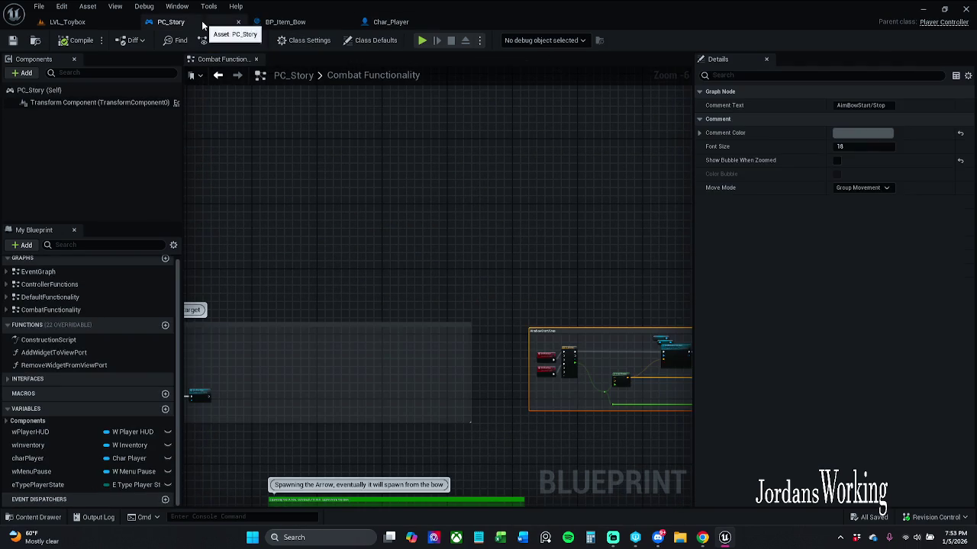
click(294, 24)
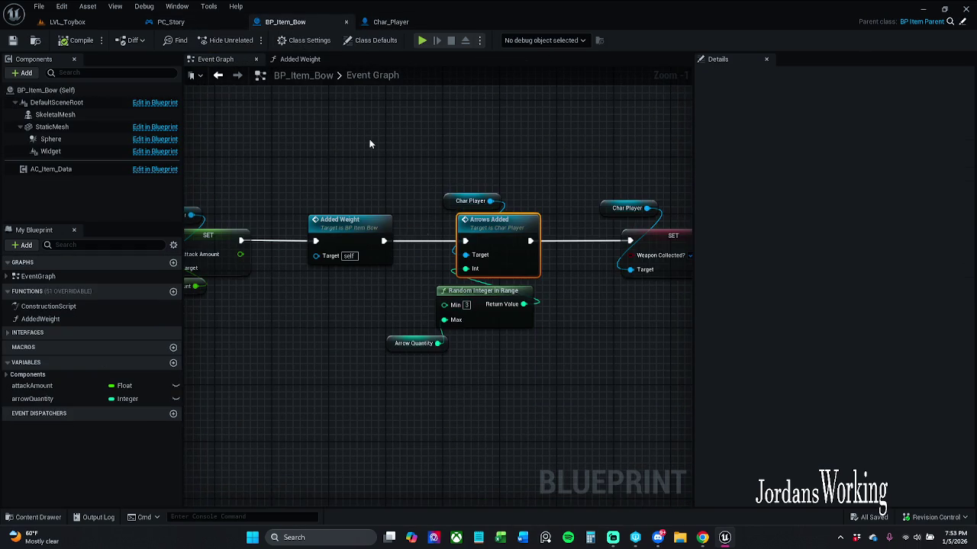
scroll(369, 145, down, 2)
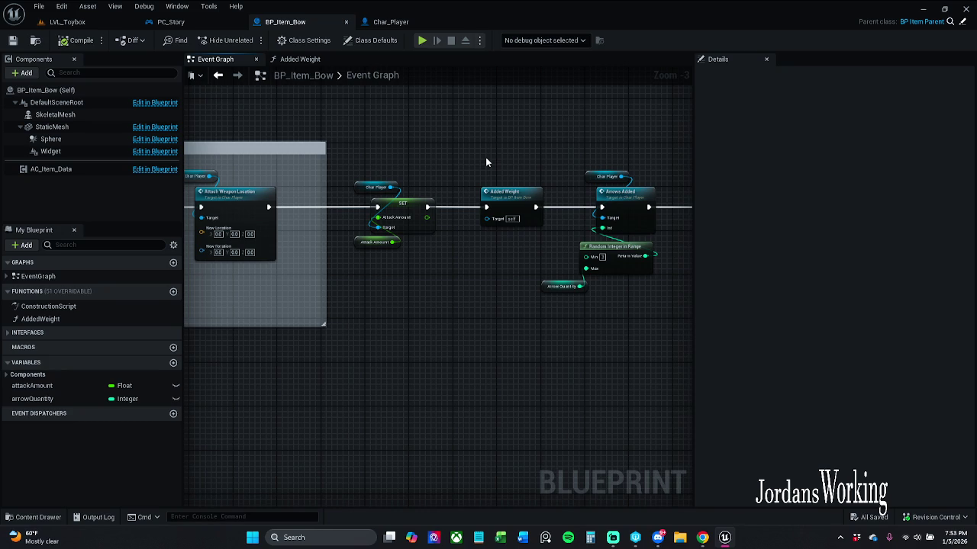
mouse_move(485, 157)
mouse_down()
mouse_move(447, 126)
mouse_move(465, 231)
mouse_move(518, 170)
mouse_move(534, 183)
mouse_up()
Delete the unused Char Player, Mesh and Get Bone Transform nodes from BP_Item_Bow's graph
mouse_move(862, 198)
mouse_down()
mouse_move(874, 196)
mouse_move(584, 164)
mouse_up()
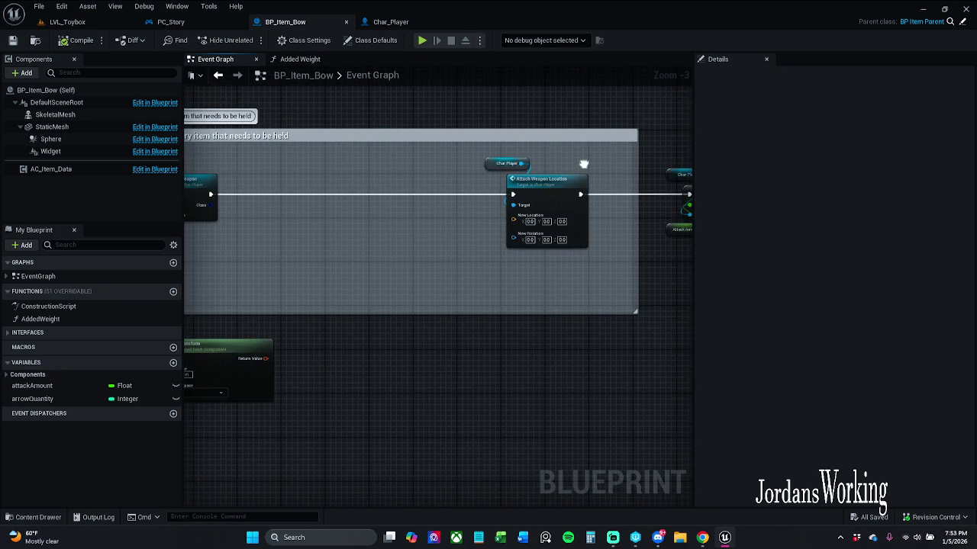
double_click(549, 183)
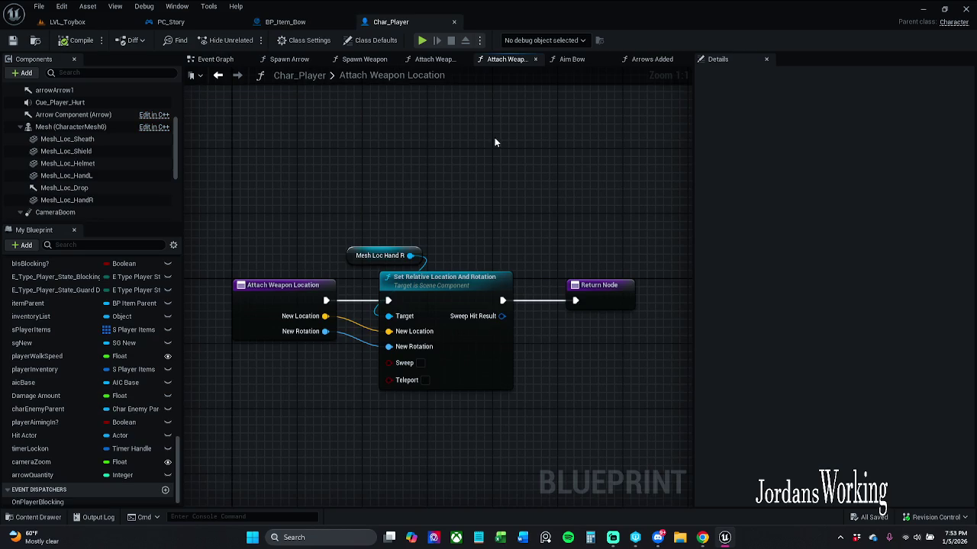
click(279, 24)
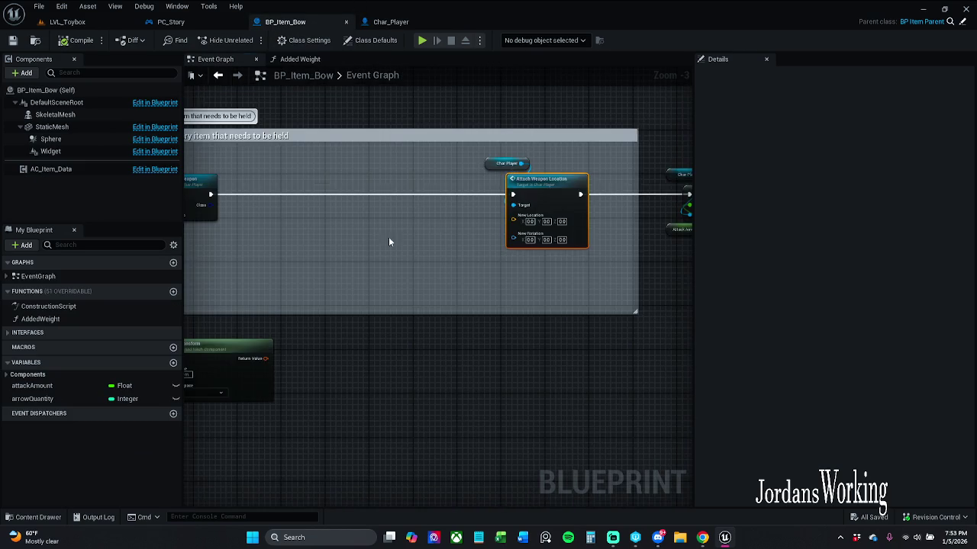
drag(393, 236, 610, 185)
drag(359, 301, 272, 246)
ctrl+click(490, 327)
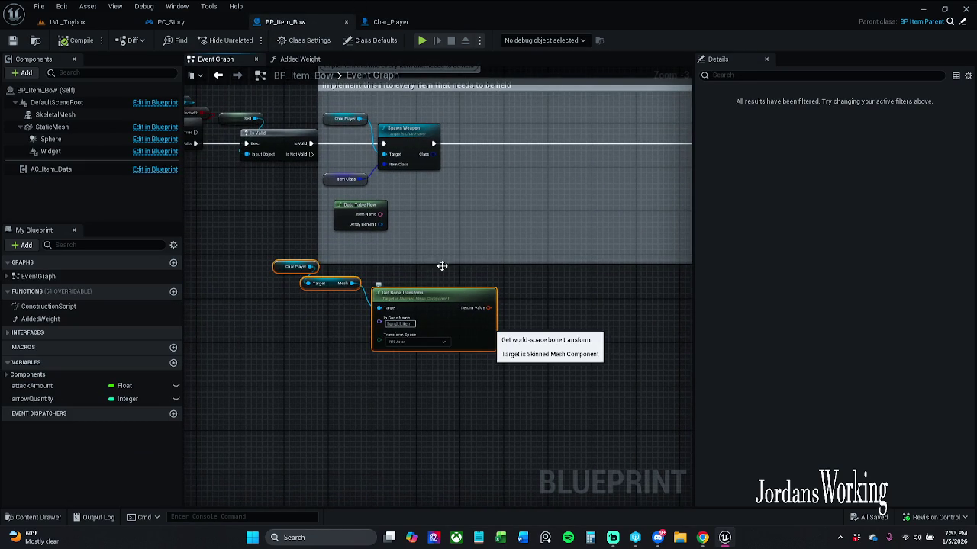
key(Delete)
Compile and save the BP_Item_Bow blueprint
right_click(469, 234)
key(Escape)
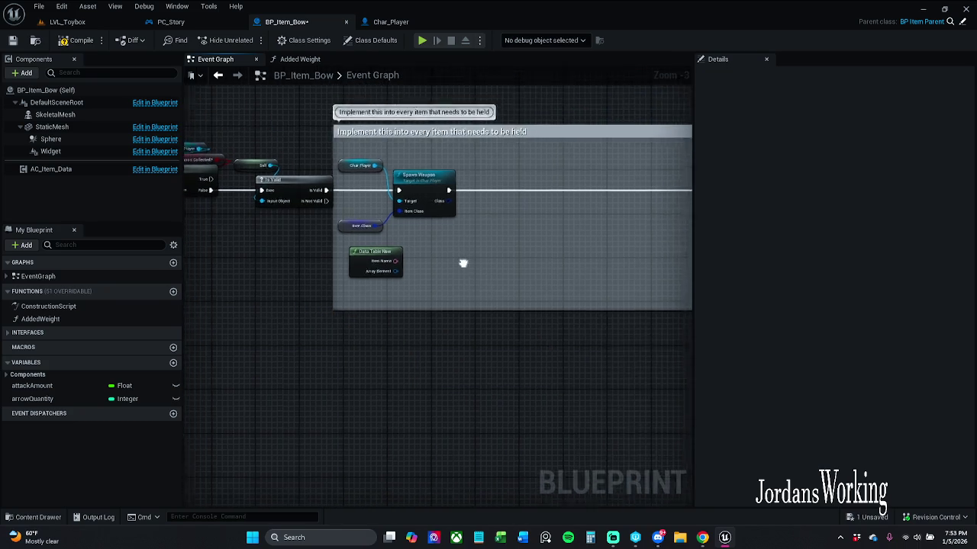
click(72, 42)
click(13, 40)
Nudge the selected nodes near the Attach Weapon to Hand comment to the right
drag(361, 201, 274, 302)
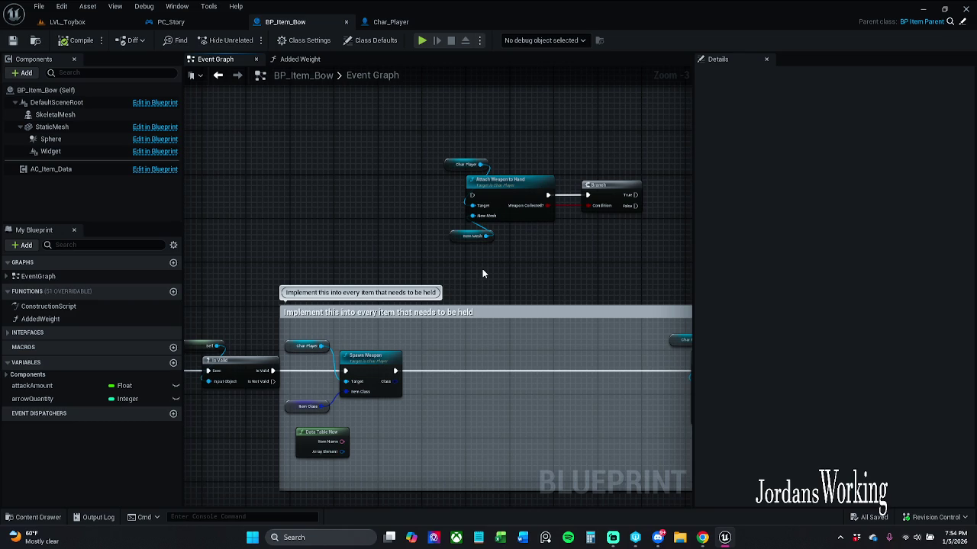
scroll(473, 197, up, 3)
scroll(423, 192, down, 4)
drag(423, 192, 515, 186)
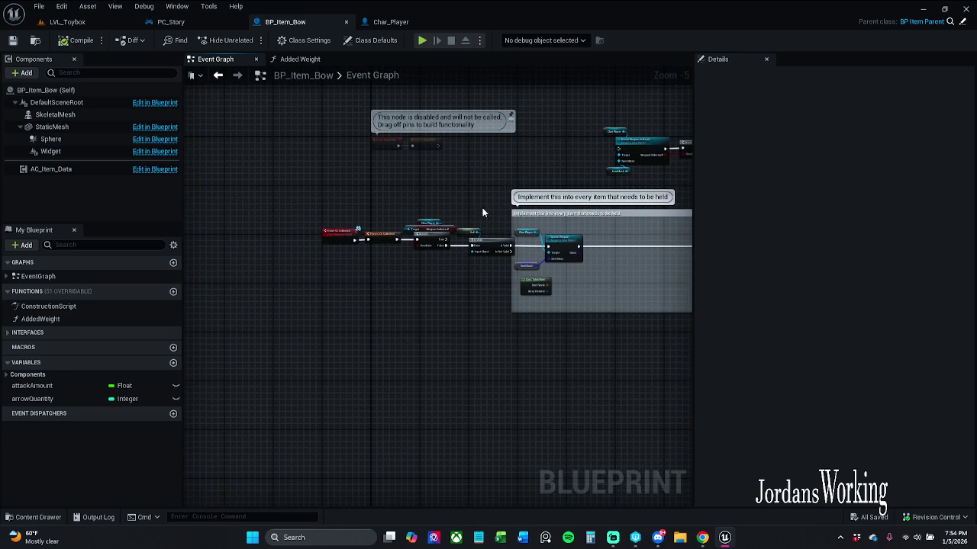
scroll(571, 237, up, 4)
mouse_move(416, 241)
mouse_down()
mouse_move(532, 306)
mouse_move(520, 255)
mouse_move(561, 223)
mouse_move(302, 242)
mouse_move(408, 302)
mouse_up()
scroll(407, 303, down, 1)
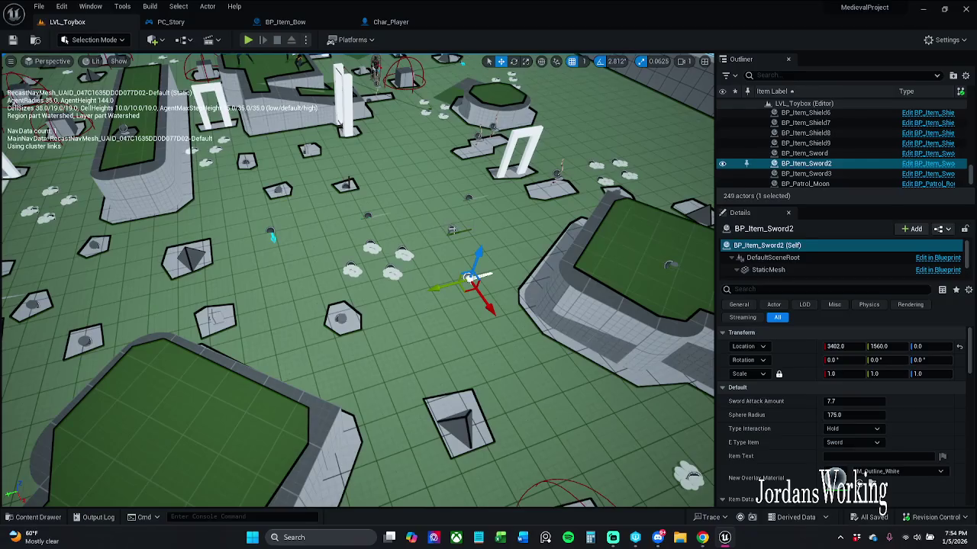
Open BP_Item_Axe and select its Attach Weapon to Hand node group
click(950, 153)
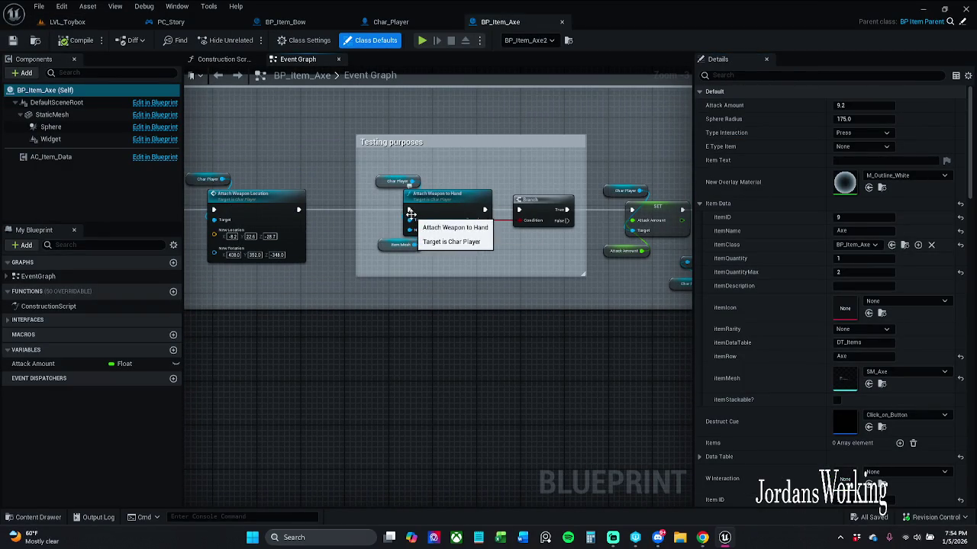
mouse_move(406, 212)
mouse_down()
mouse_move(467, 216)
mouse_move(407, 211)
mouse_up()
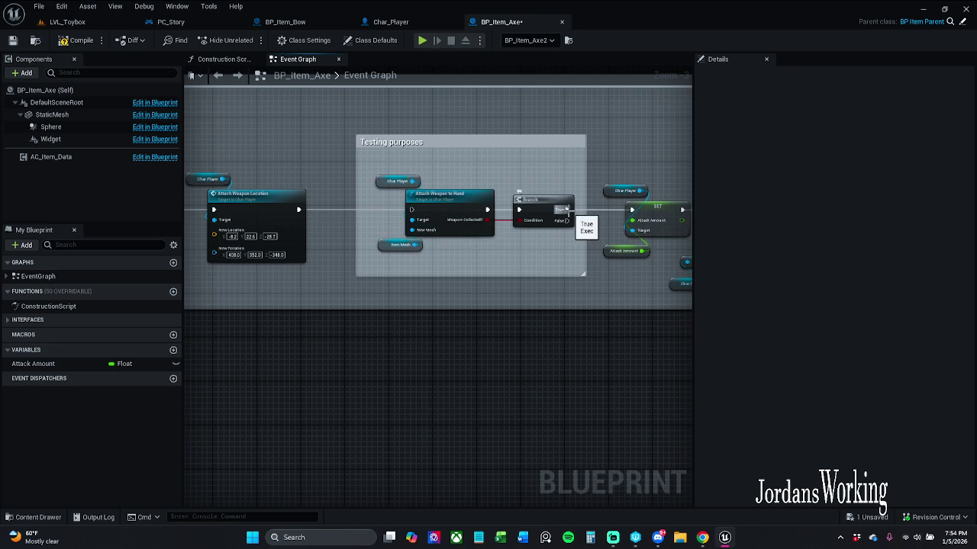
mouse_move(416, 167)
mouse_down()
mouse_move(509, 243)
mouse_move(556, 237)
mouse_up()
scroll(508, 235, down, 1)
Move the Testing purposes comment above the main graph, save, and return to LVL_Toybox
click(503, 214)
mouse_move(503, 213)
mouse_down()
mouse_move(457, 105)
mouse_move(485, 141)
mouse_up()
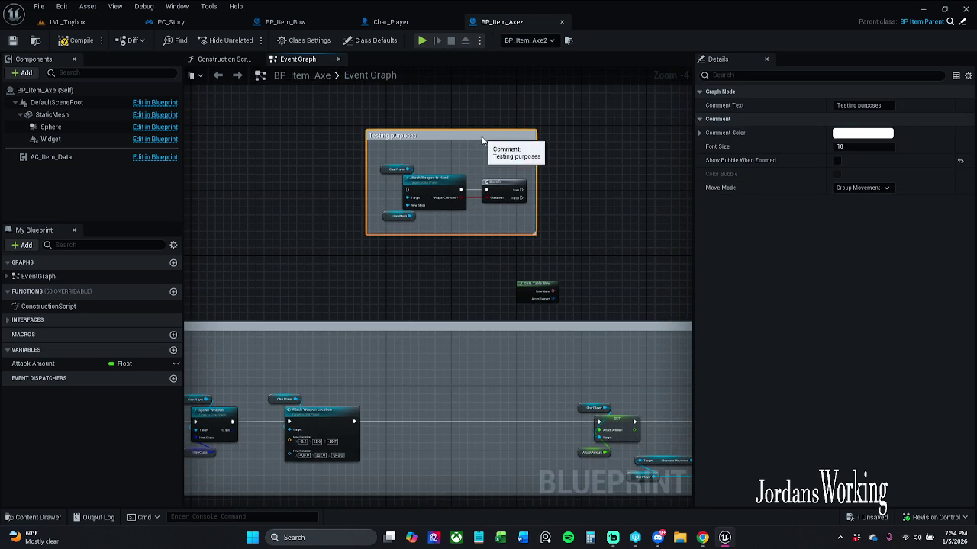
mouse_move(470, 243)
mouse_down()
mouse_move(596, 74)
mouse_move(469, 100)
mouse_move(384, 224)
mouse_move(375, 212)
mouse_move(371, 241)
mouse_up()
drag(369, 122, 408, 125)
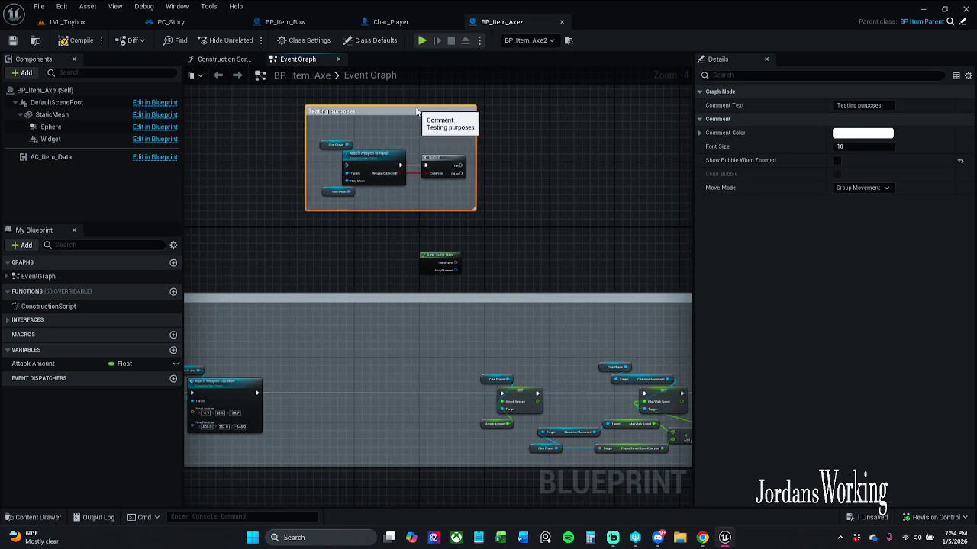
click(19, 37)
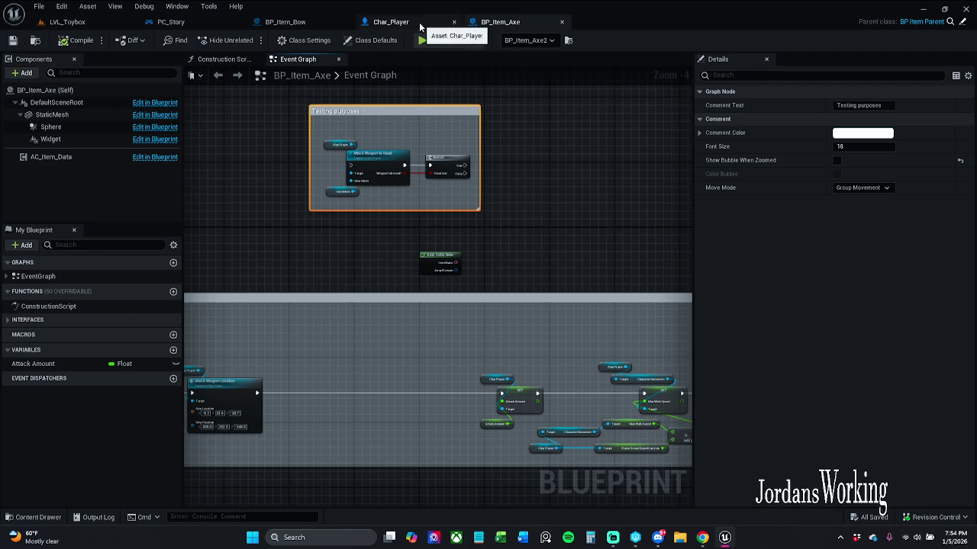
click(67, 22)
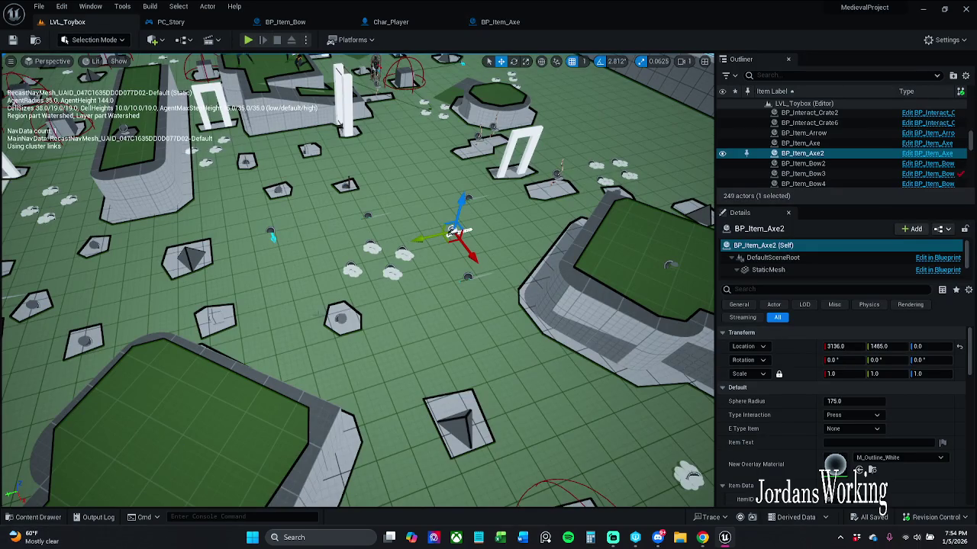
Open the sword item's blueprint and locate its Attach Weapon to Hand and SET nodes
click(368, 215)
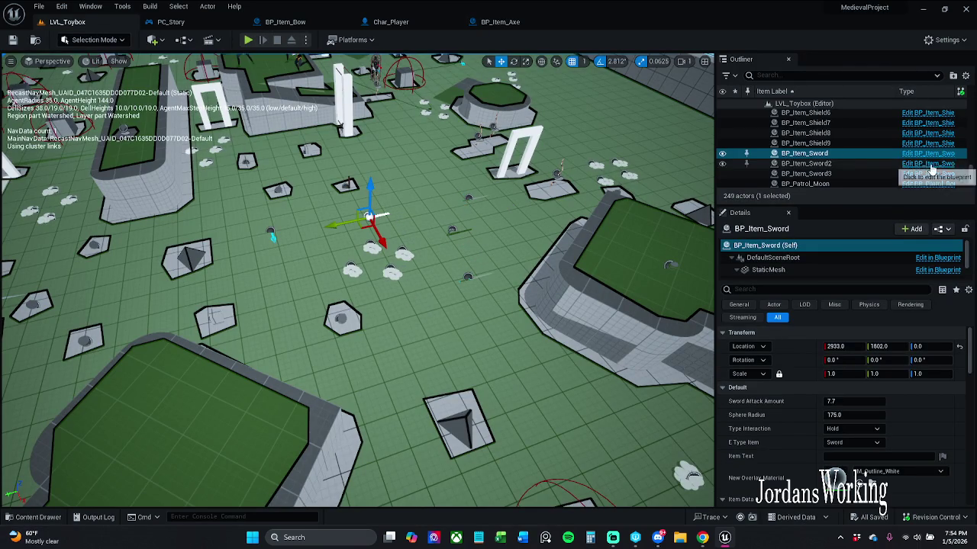
key(ctrl+e)
drag(416, 231, 186, 268)
drag(421, 243, 302, 247)
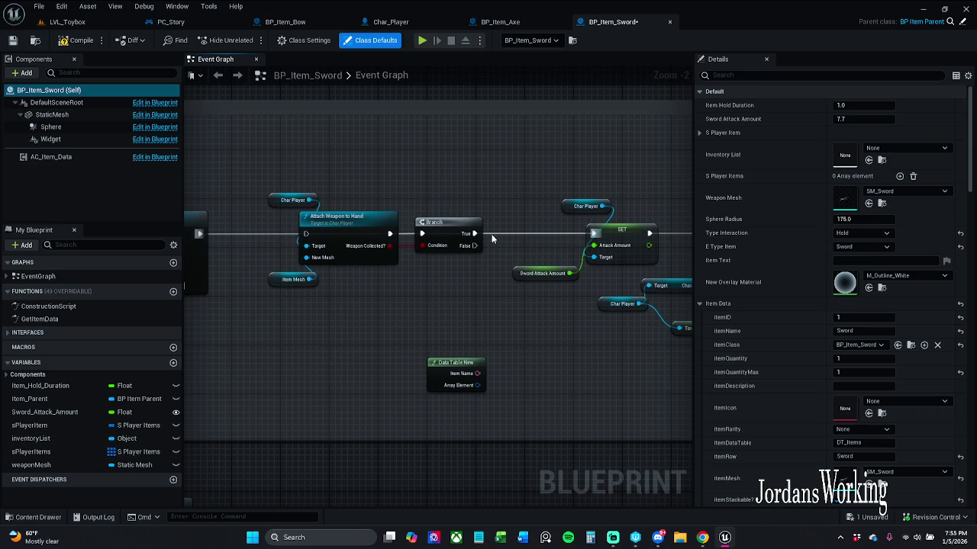
scroll(475, 232, down, 1)
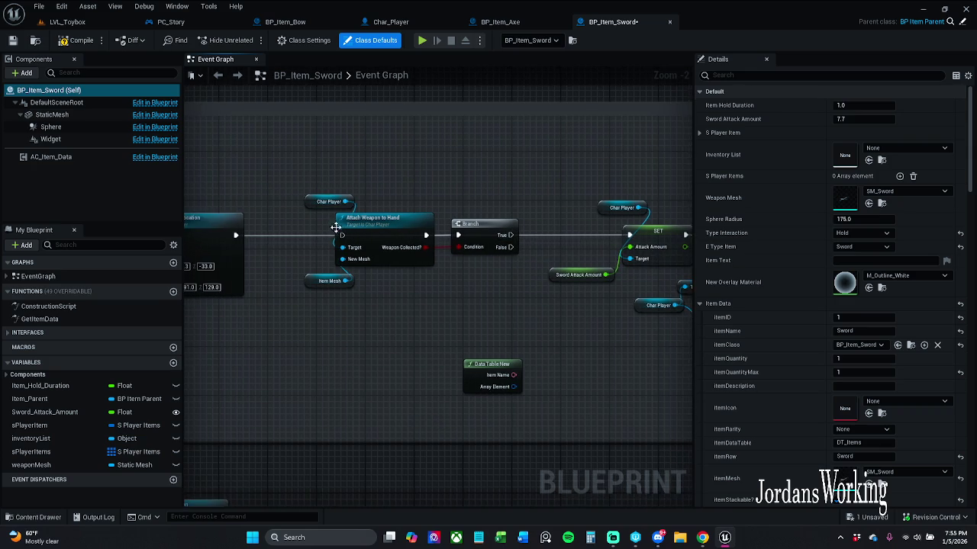
Move the Attach Weapon to Hand and Branch group above the main chain and save BP_Item_Sword
mouse_move(305, 172)
mouse_down()
mouse_move(404, 261)
mouse_move(471, 292)
mouse_move(434, 336)
mouse_move(419, 171)
mouse_up()
scroll(436, 271, down, 1)
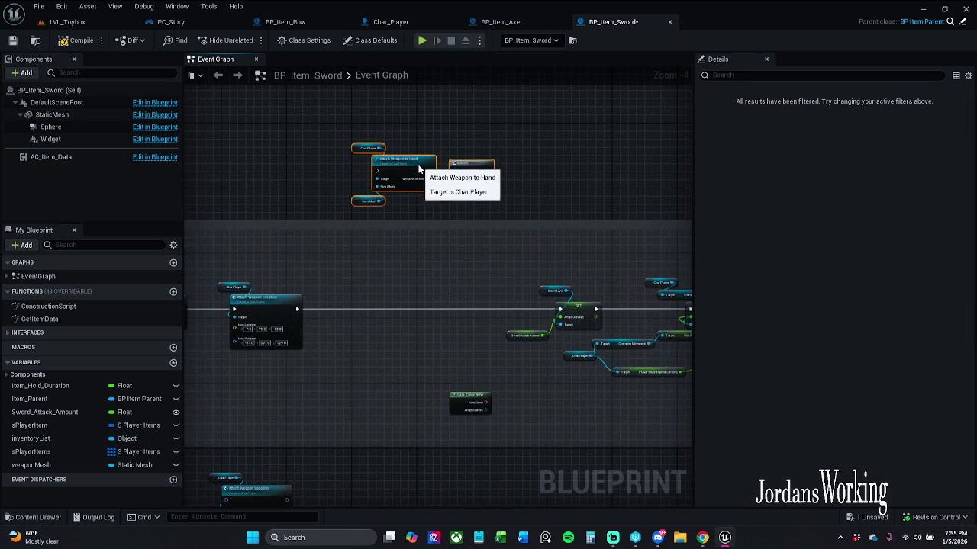
drag(395, 246, 438, 247)
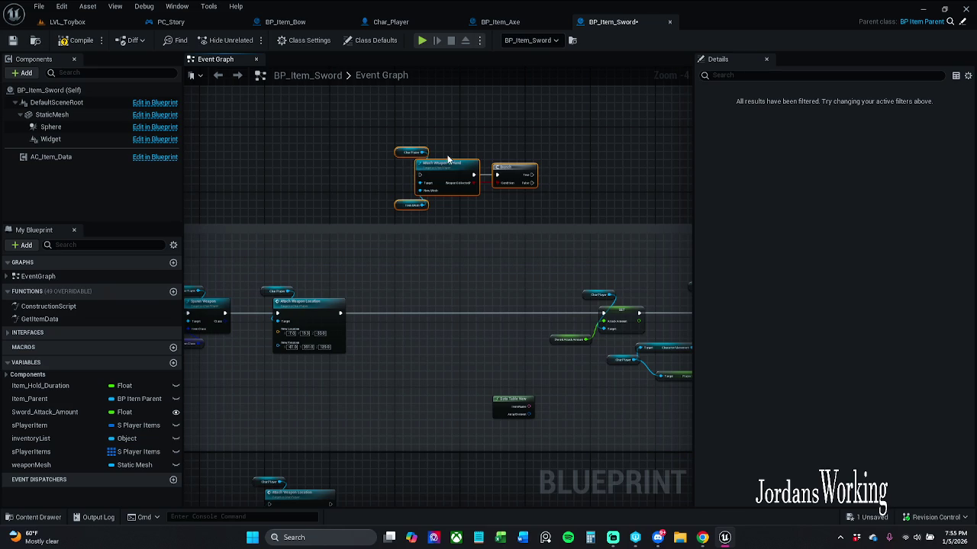
drag(451, 183, 435, 183)
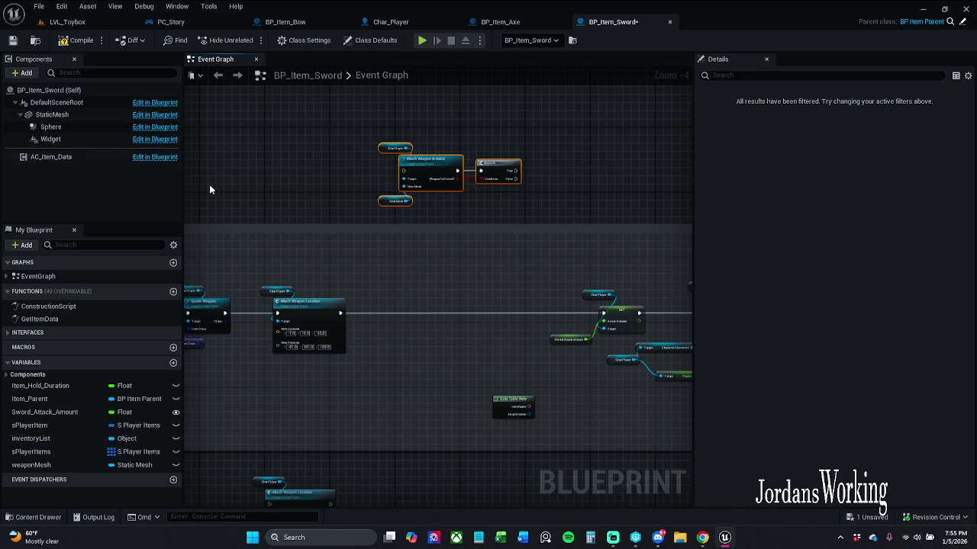
click(12, 40)
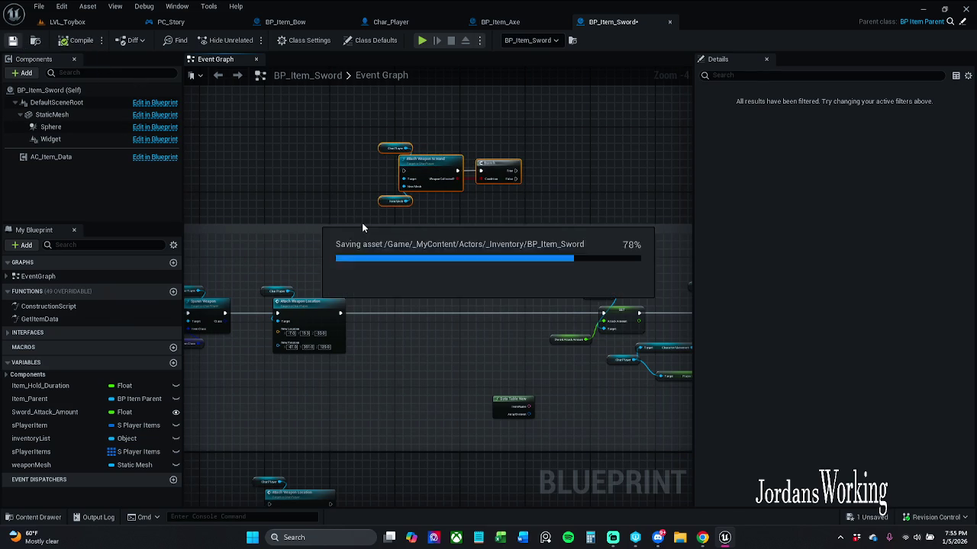
click(500, 21)
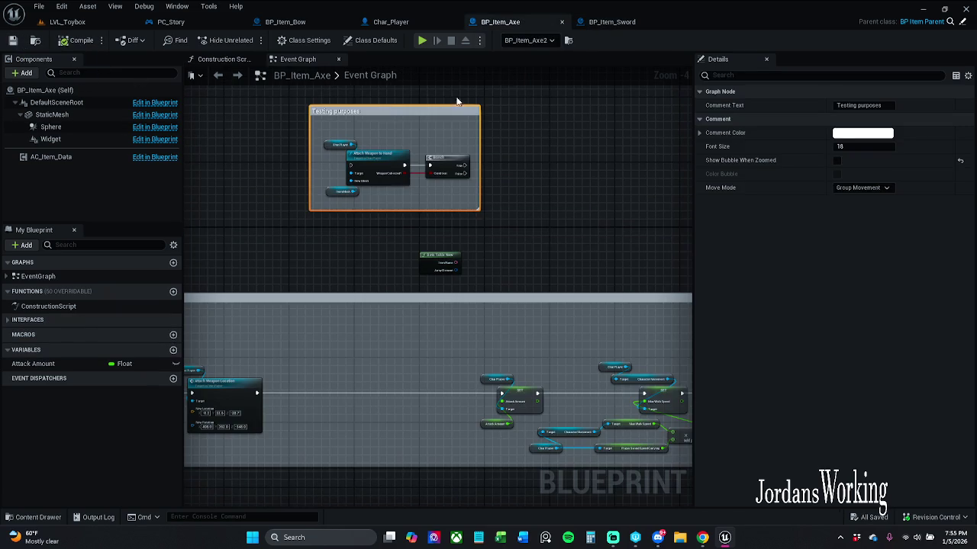
In PC_Story, enable Show Bubble When Zoomed on the AimBowStart/Stop comment
click(436, 23)
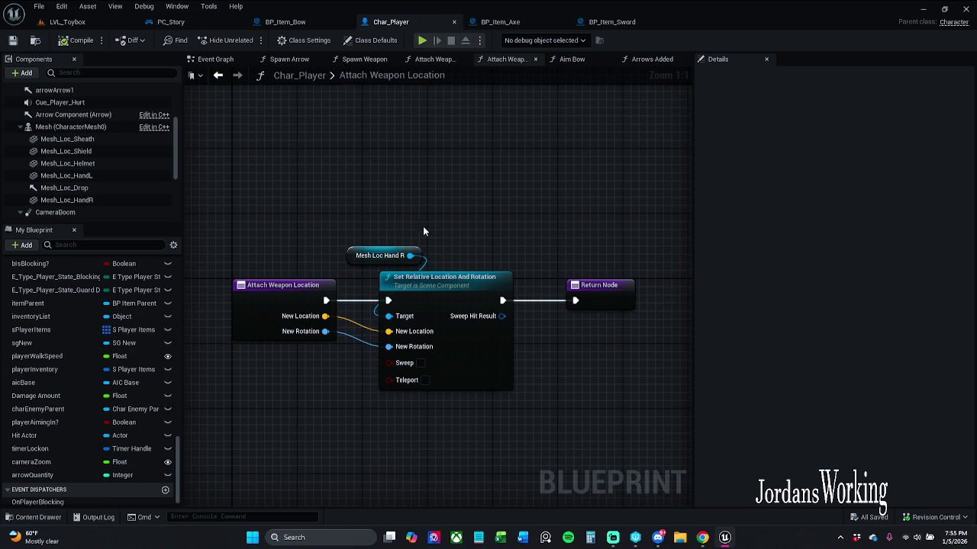
click(312, 23)
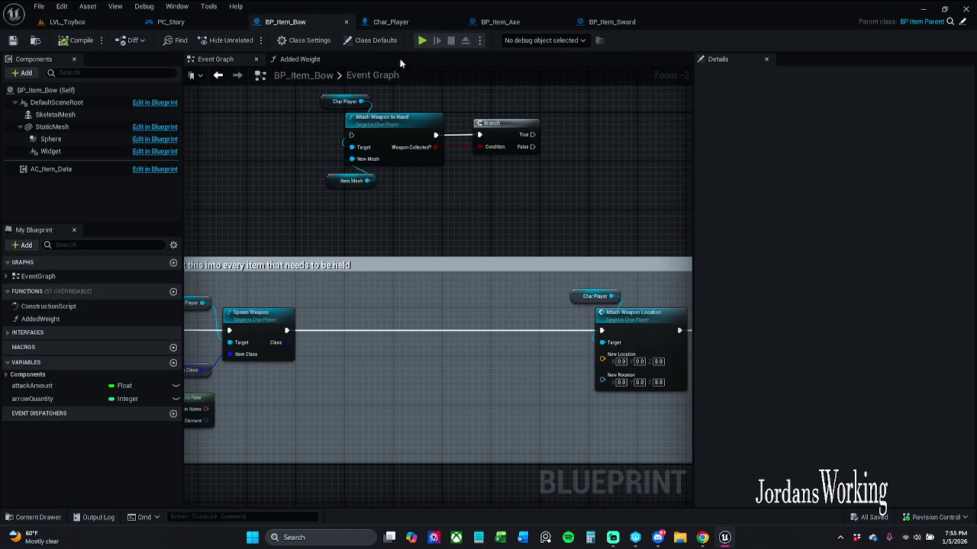
click(191, 23)
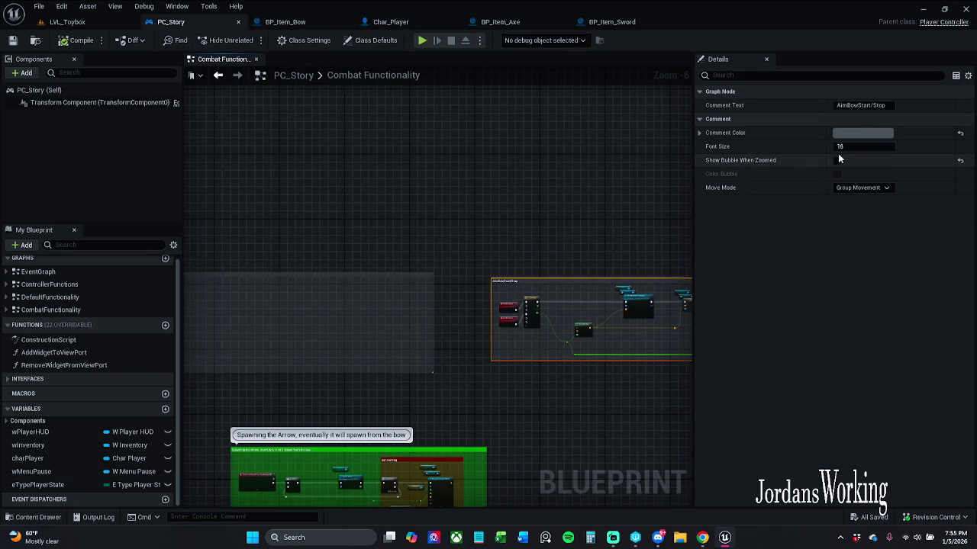
click(837, 160)
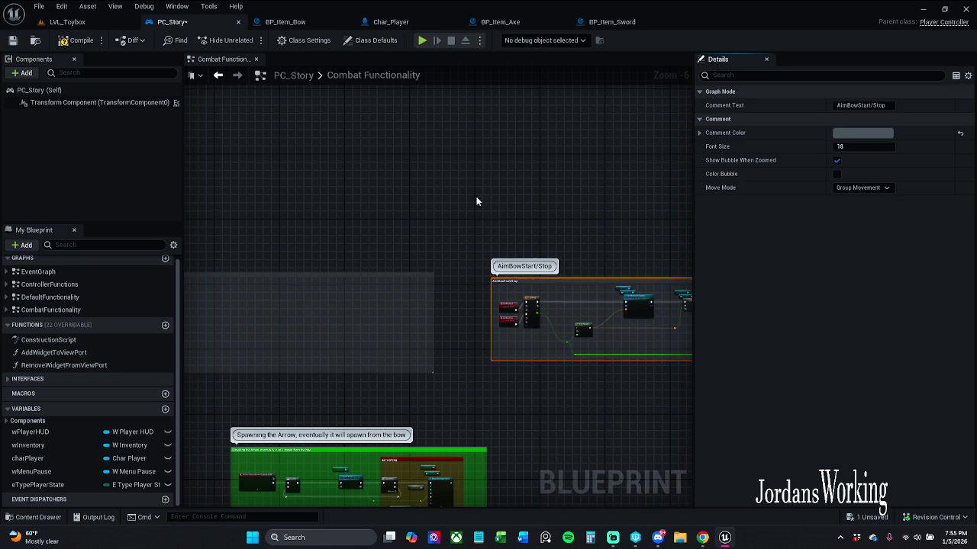
Narrow the LMB aim-in comment box by pulling its right edge inward
scroll(474, 197, down, 5)
scroll(460, 311, up, 5)
scroll(460, 311, up, 6)
scroll(602, 237, down, 6)
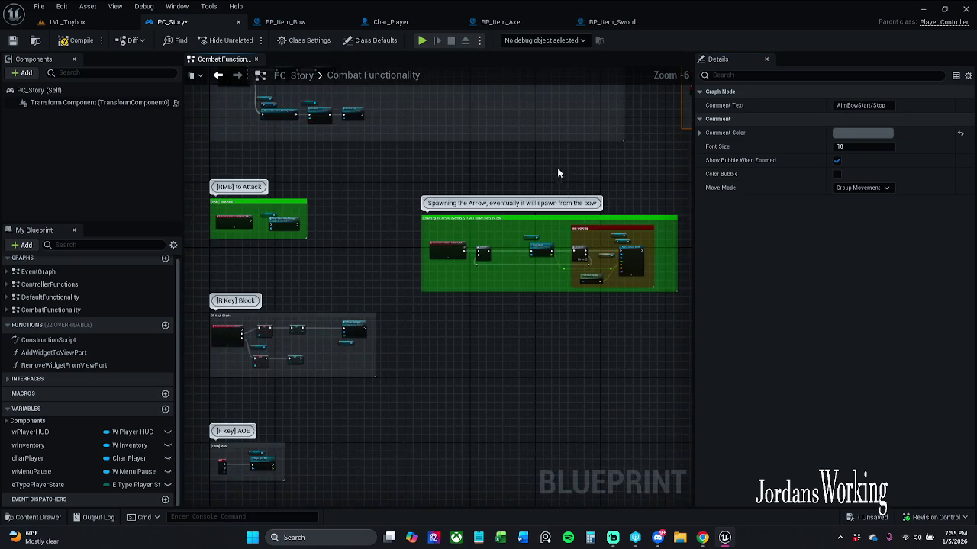
scroll(561, 183, down, 6)
scroll(550, 305, up, 6)
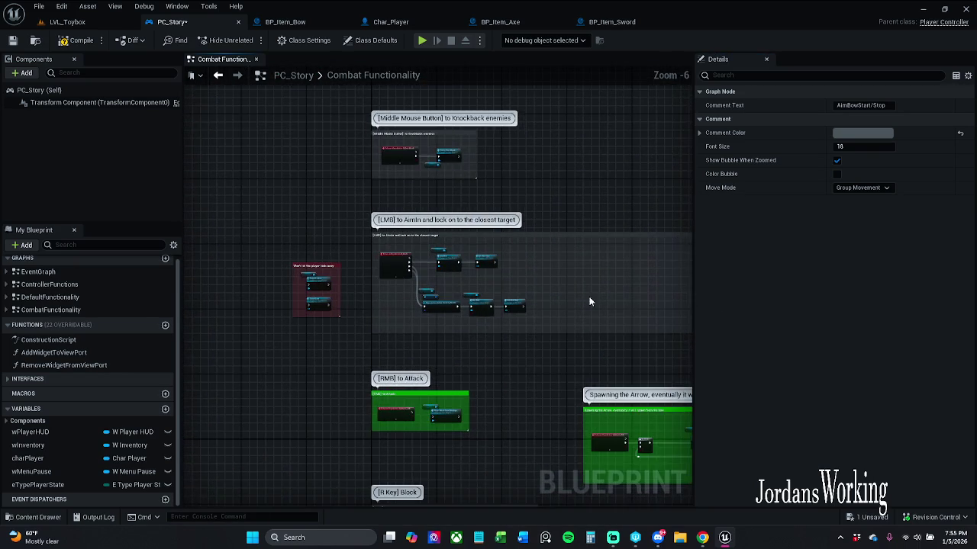
scroll(589, 301, down, 3)
scroll(590, 271, up, 3)
mouse_move(580, 238)
mouse_down()
mouse_move(327, 235)
mouse_move(476, 253)
mouse_up()
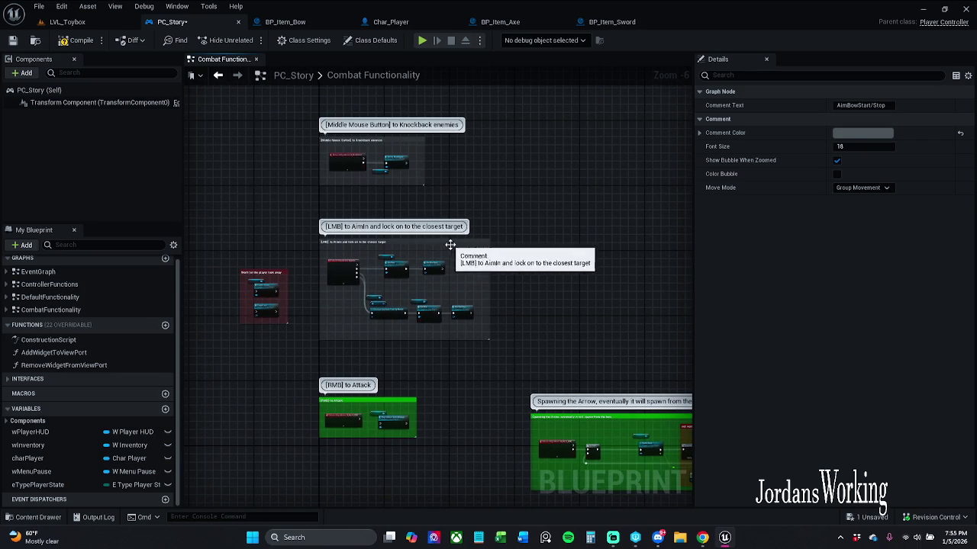
mouse_move(556, 290)
mouse_down()
mouse_move(113, 273)
mouse_move(298, 273)
mouse_up()
scroll(584, 272, down, 2)
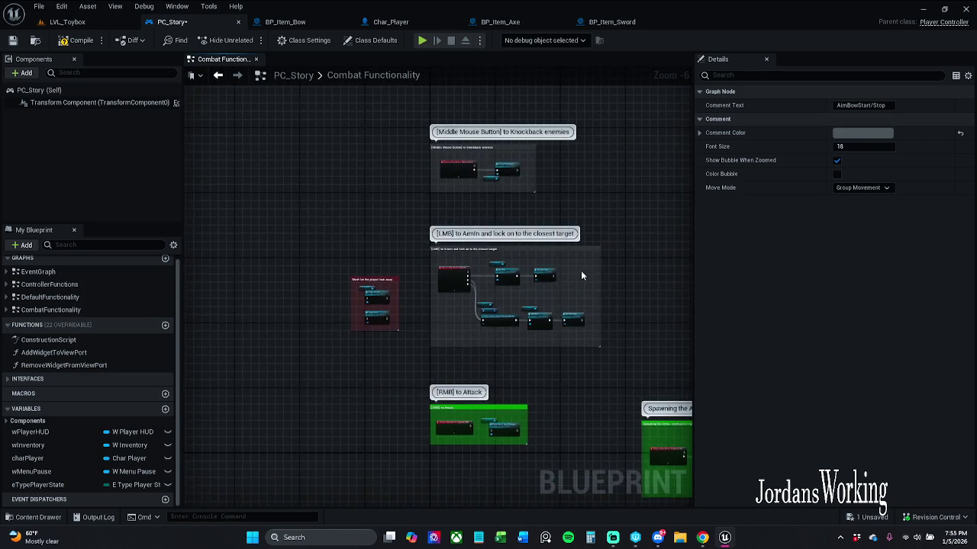
scroll(543, 246, up, 4)
scroll(504, 252, down, 1)
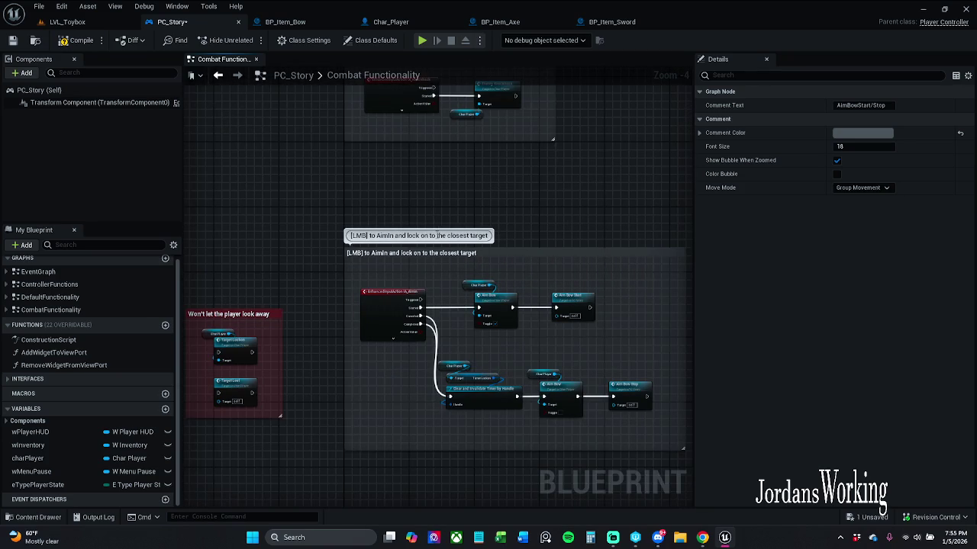
Replace 'the closest target' with 'targets' in the LMB comment and save PC_Story
drag(438, 236, 482, 237)
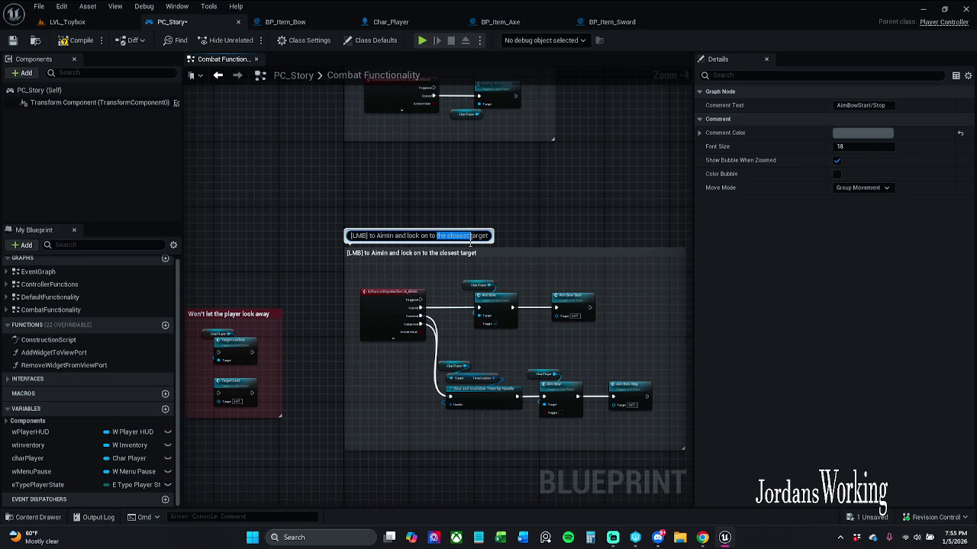
key(BackSpace)
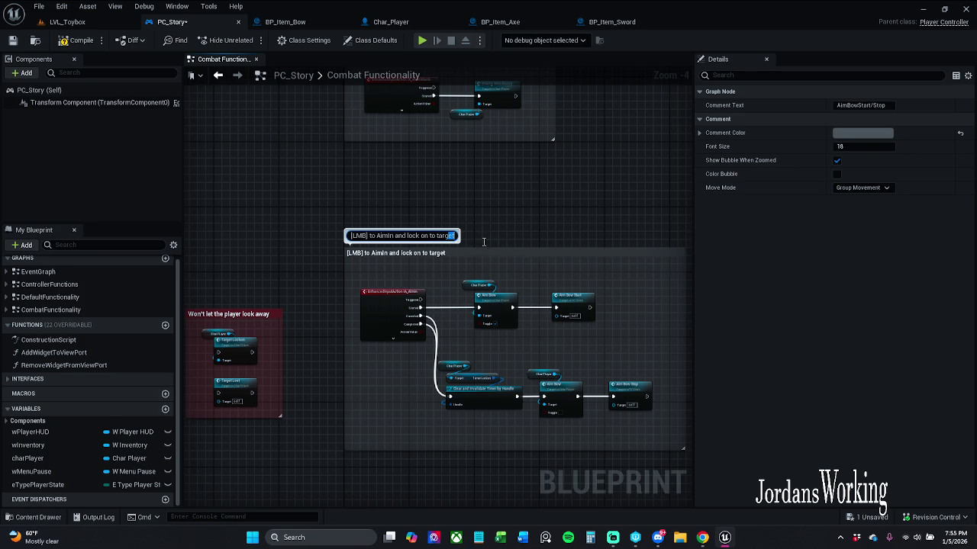
text(gets)
key(Return)
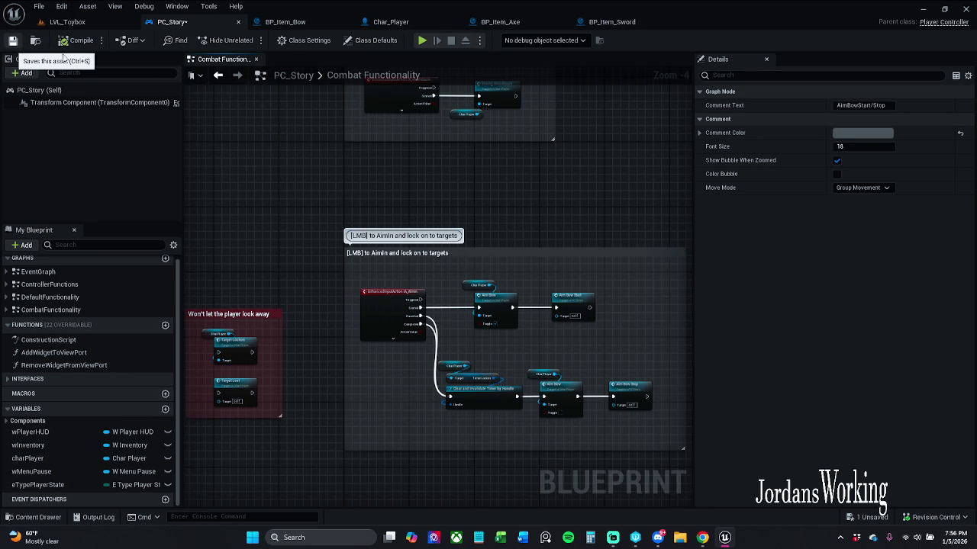
key(ctrl+s)
scroll(427, 199, down, 3)
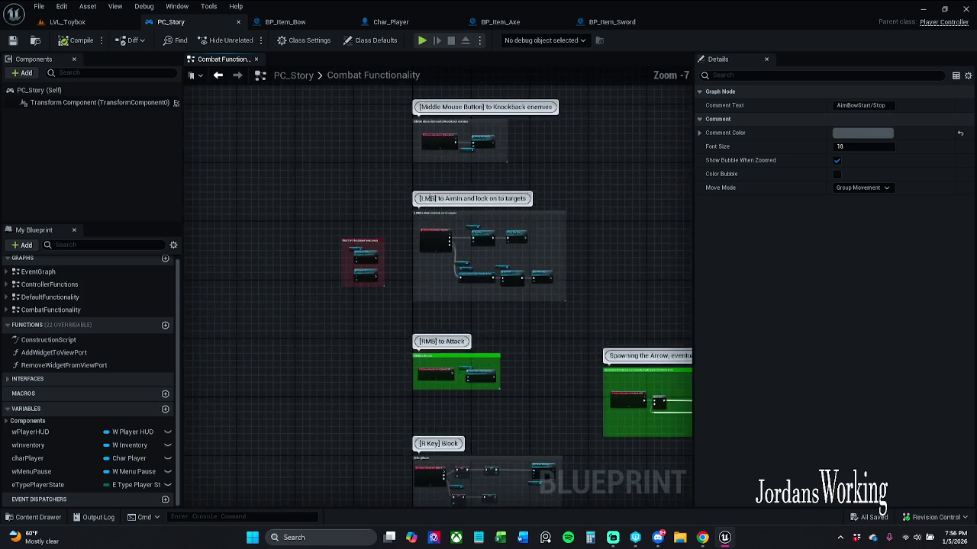
Pan and zoom across PC_Story's Combat Functionality graph to the [R Key] Block nodes
drag(427, 198, 370, 293)
scroll(380, 270, down, 4)
mouse_move(432, 383)
mouse_down()
mouse_move(420, 229)
mouse_move(378, 255)
mouse_up()
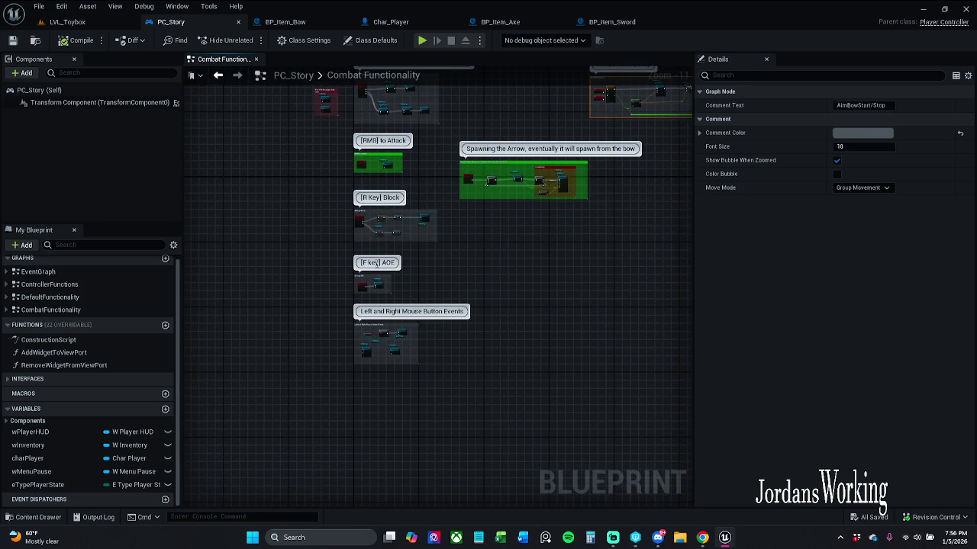
scroll(381, 227, up, 6)
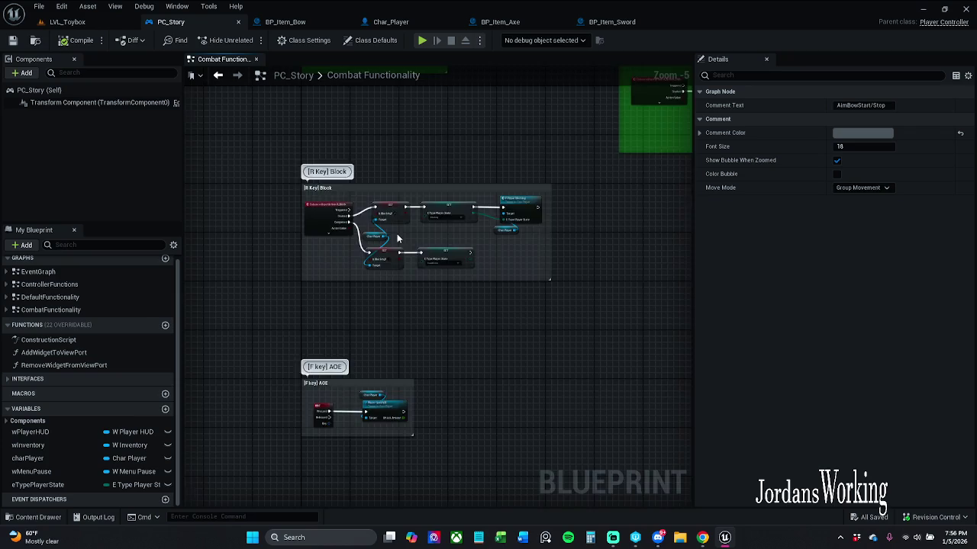
scroll(403, 292, down, 4)
drag(403, 291, 404, 395)
scroll(399, 297, up, 7)
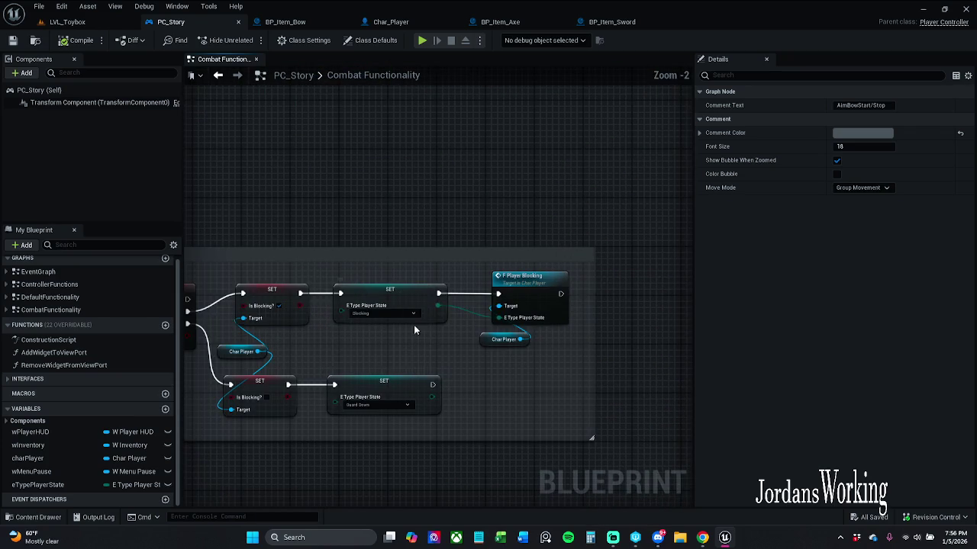
scroll(430, 342, up, 1)
drag(432, 342, 455, 332)
scroll(455, 337, down, 1)
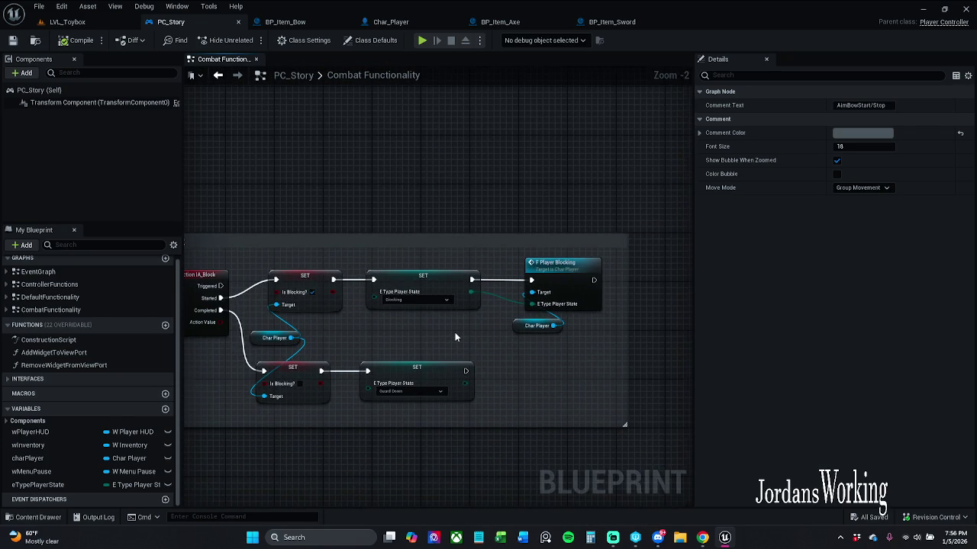
scroll(455, 337, down, 2)
scroll(455, 332, down, 8)
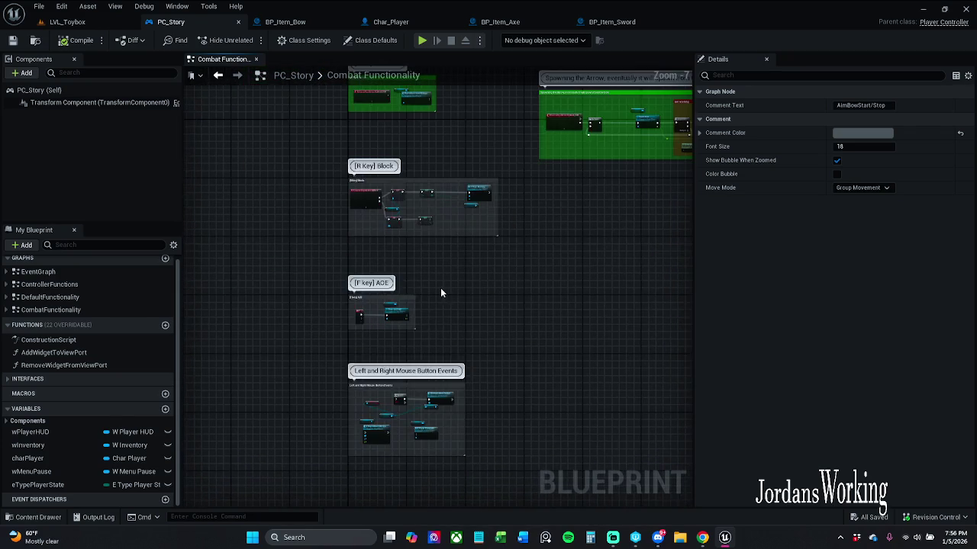
Open the Spawn Arrow function from the aiming and arrow group
mouse_move(444, 261)
mouse_down()
mouse_move(400, 289)
mouse_move(339, 305)
mouse_up()
scroll(416, 316, up, 5)
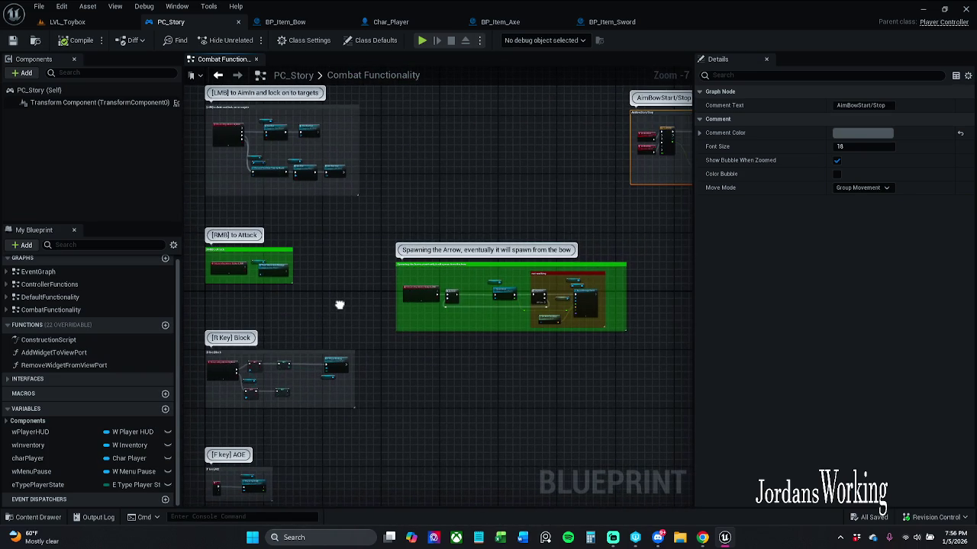
scroll(339, 305, up, 2)
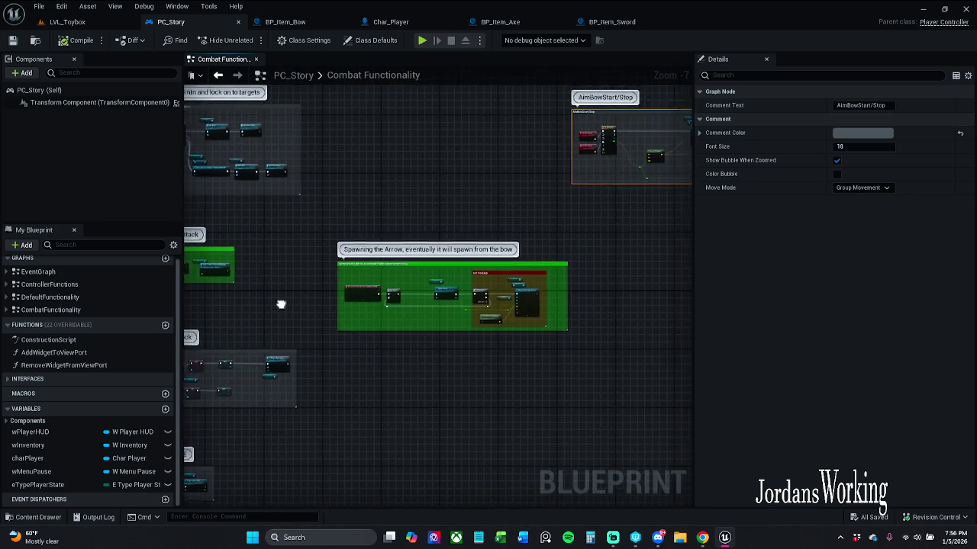
scroll(342, 296, up, 2)
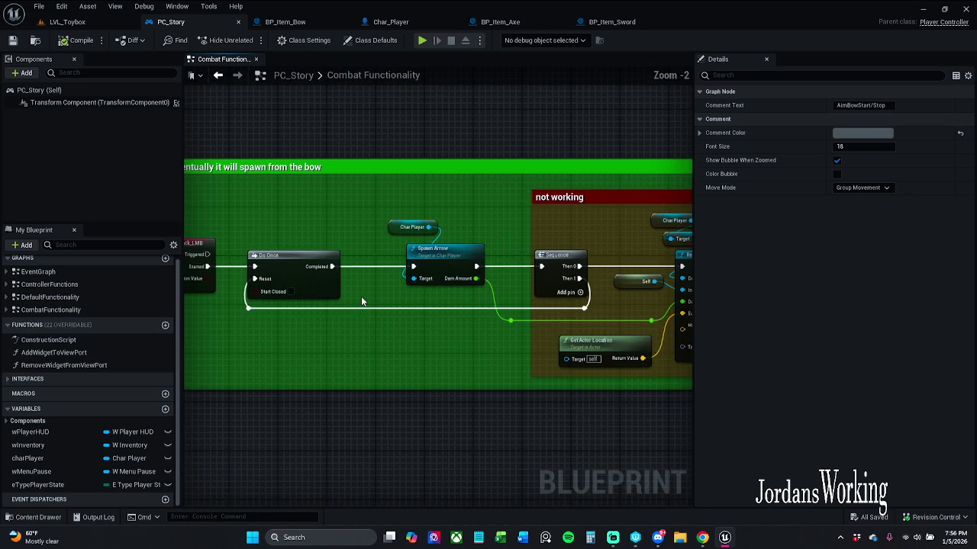
double_click(443, 262)
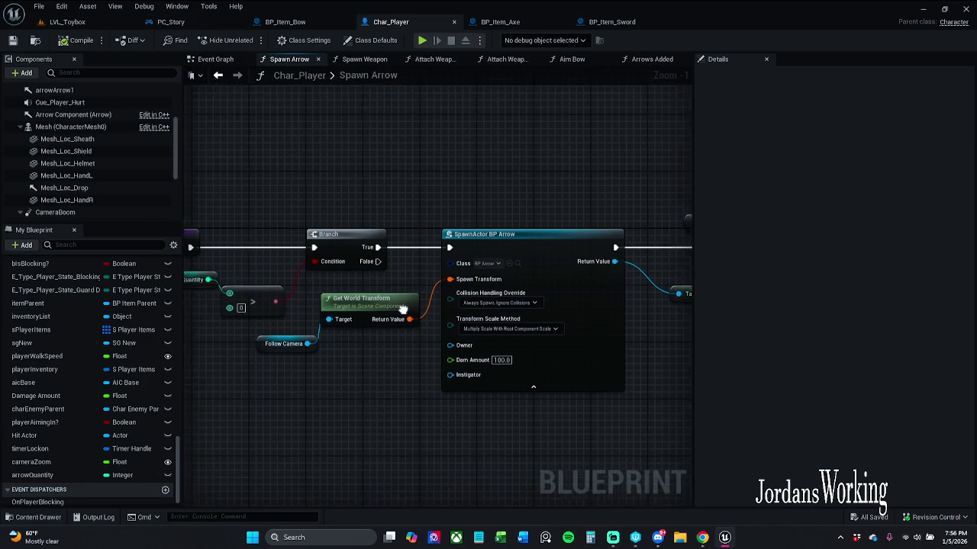
Unlink SpawnActor BP Arrow's Spawn Transform and split it into location, rotation and scale
mouse_move(361, 353)
mouse_down()
mouse_move(412, 300)
mouse_move(313, 317)
mouse_move(273, 339)
mouse_up()
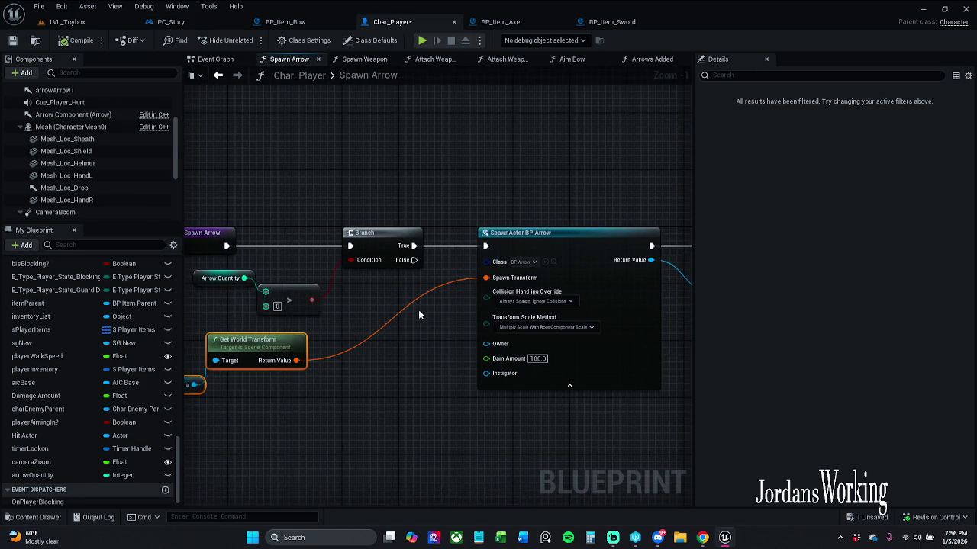
drag(419, 311, 452, 302)
right_click(519, 270)
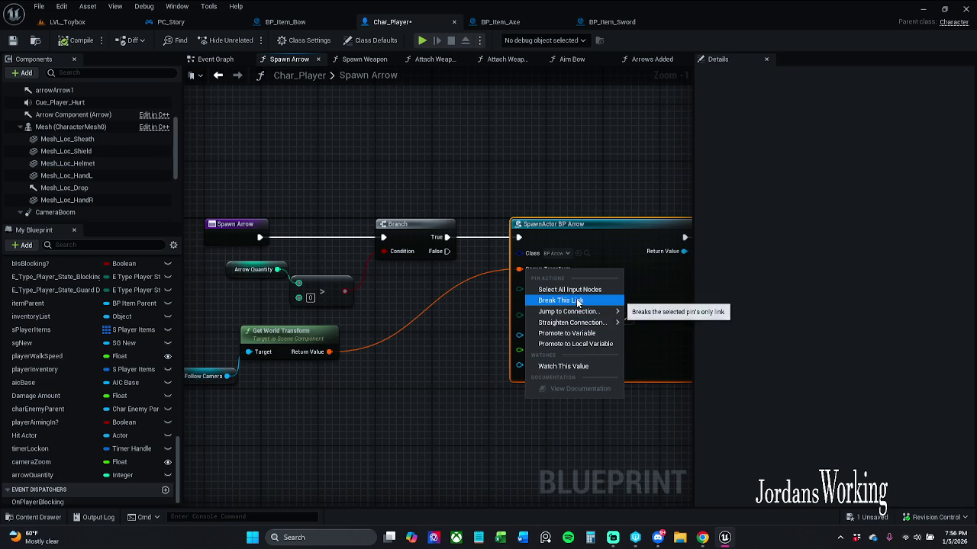
click(472, 363)
click(471, 363)
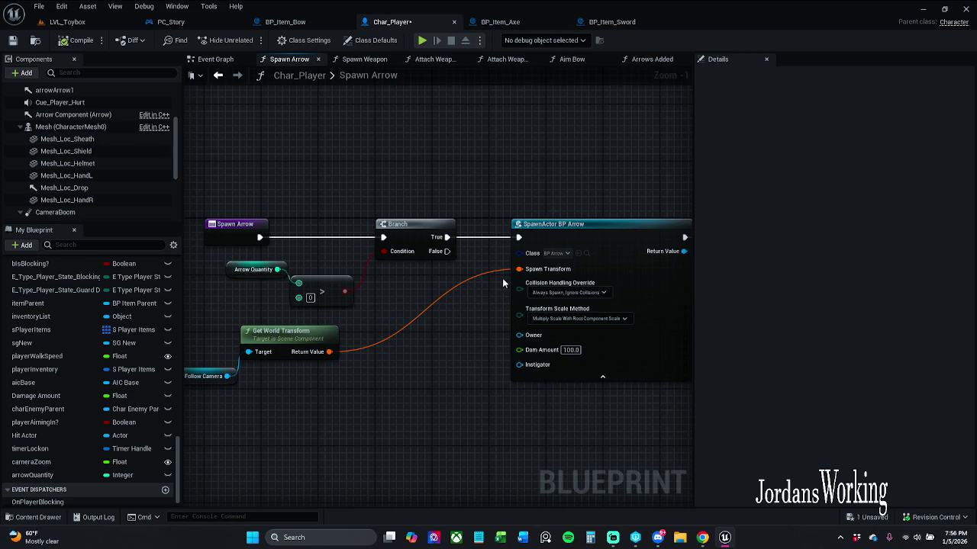
alt+click(532, 272)
right_click(533, 273)
click(603, 324)
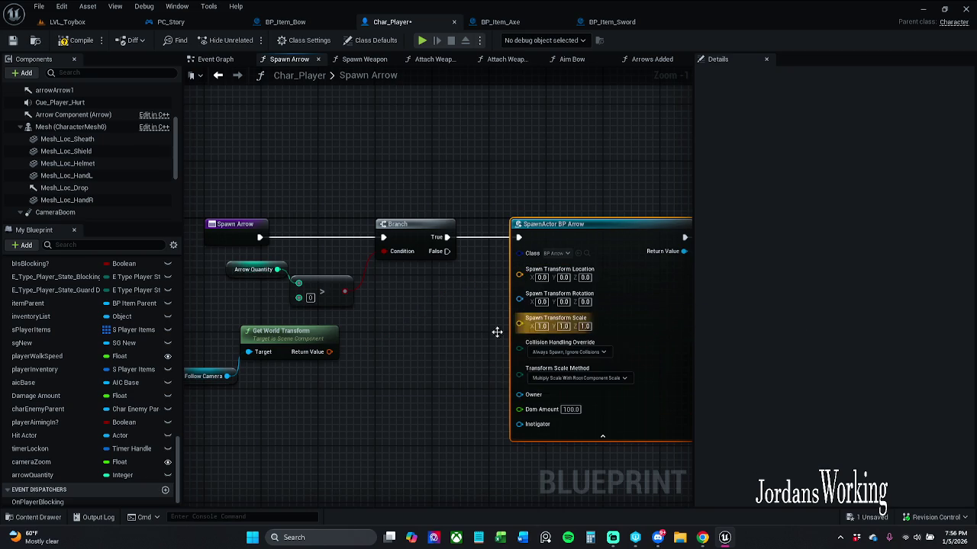
Split Get World Transform's Return Value and add a vector Add node from its Location
right_click(333, 355)
click(388, 395)
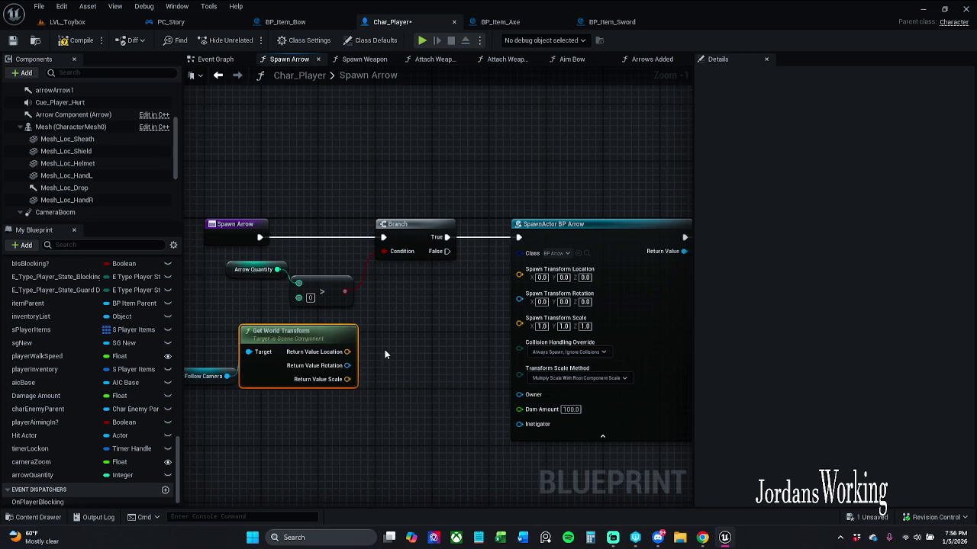
drag(356, 352, 391, 344)
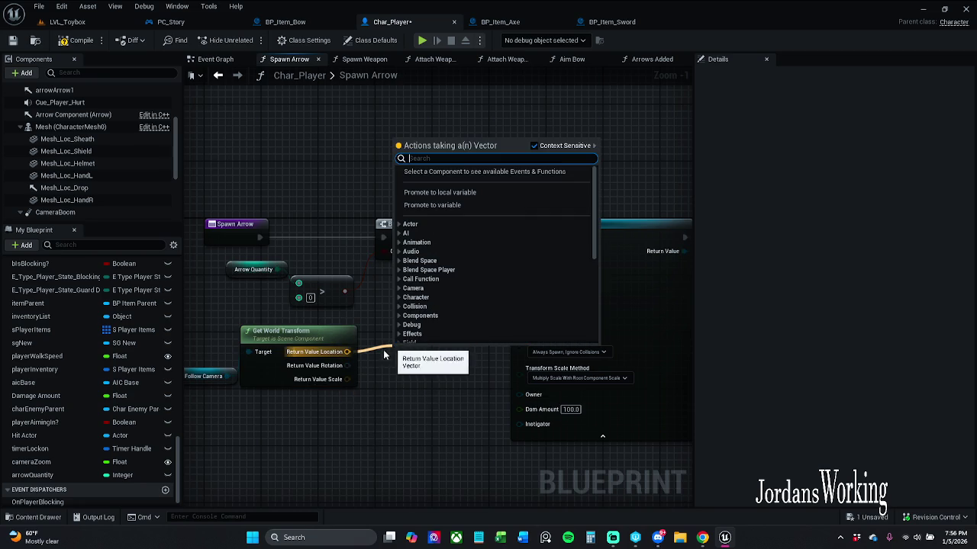
right_click(303, 410)
drag(298, 365, 278, 358)
mouse_move(463, 365)
mouse_down()
mouse_move(407, 350)
mouse_move(426, 345)
mouse_up()
text(add)
key(Return)
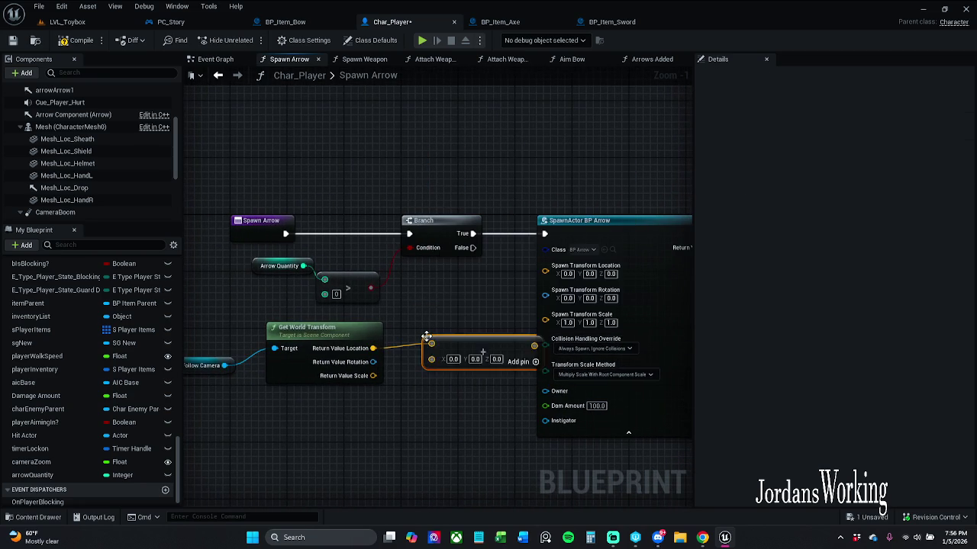
Position the Add node and Get World Transform together to the left
drag(458, 339, 436, 333)
mouse_move(215, 408)
mouse_down()
mouse_move(399, 333)
mouse_move(452, 328)
mouse_move(463, 343)
mouse_up()
click(458, 337)
drag(209, 419, 521, 322)
drag(466, 339, 435, 344)
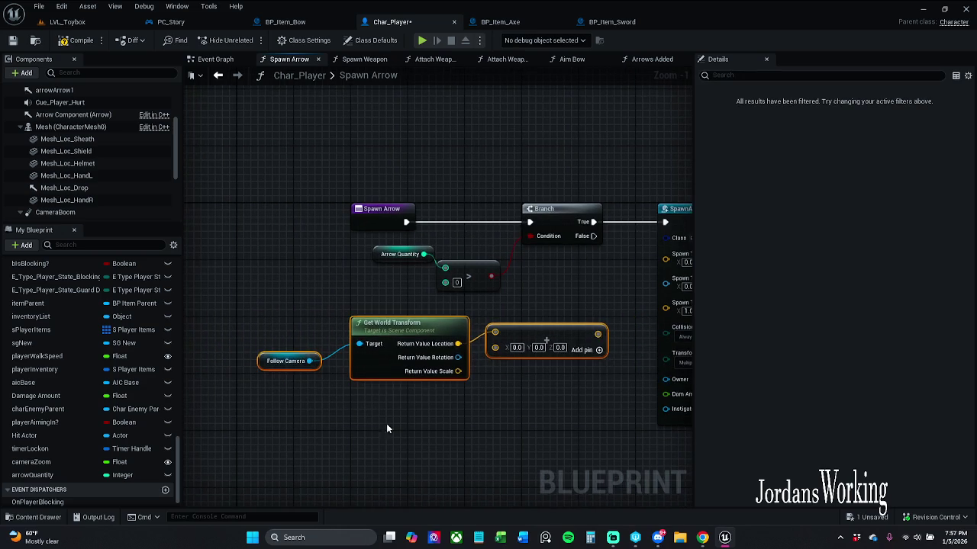
right_click(356, 361)
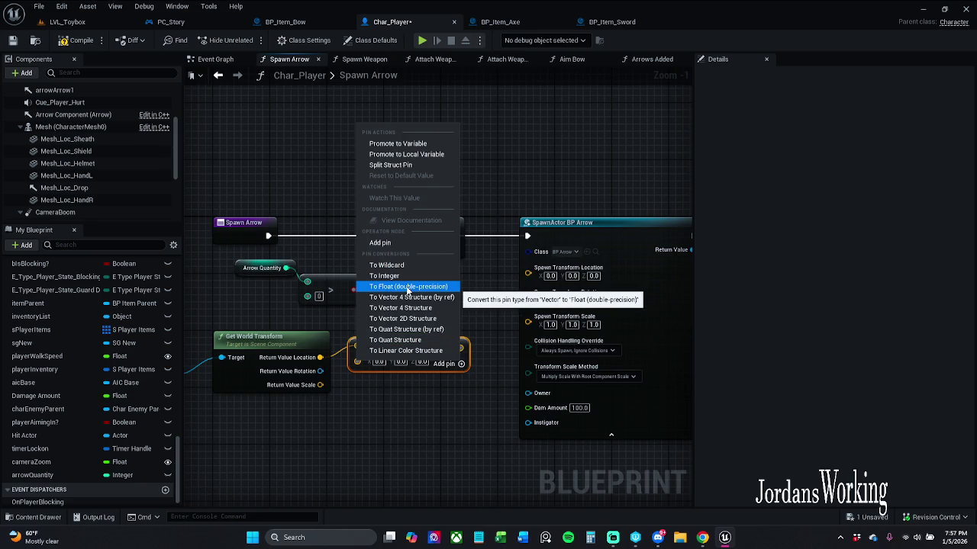
Convert the Add input to float 30.0 and wire its result into Spawn Transform Location
click(407, 288)
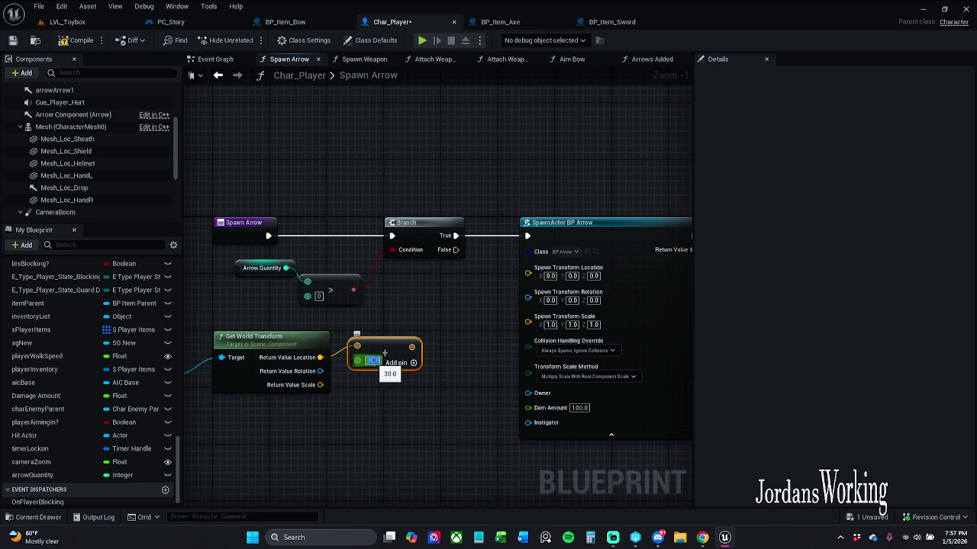
mouse_move(411, 347)
mouse_down()
mouse_move(470, 321)
mouse_move(528, 268)
mouse_up()
click(368, 358)
Align the Follow Camera, Get World Transform and Add nodes neatly
drag(215, 426, 308, 412)
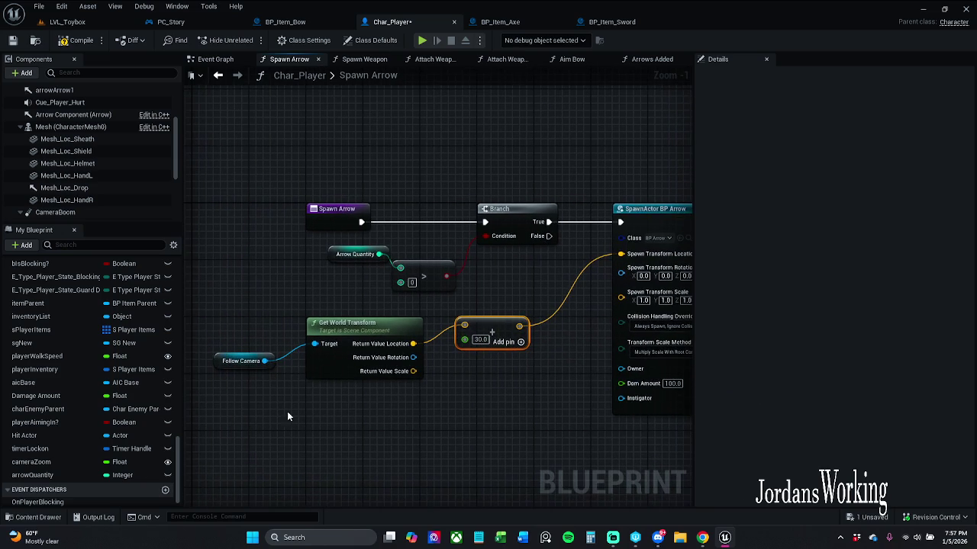
drag(221, 369, 235, 369)
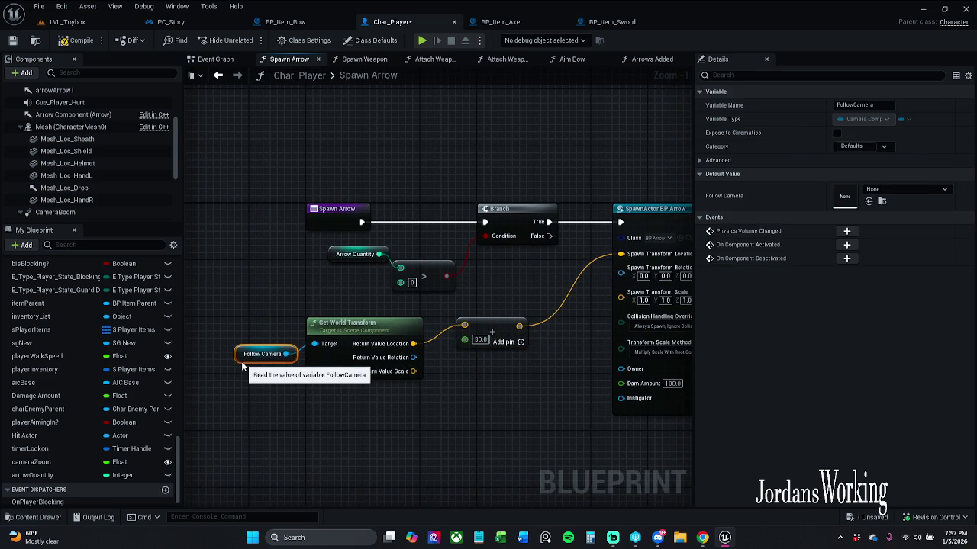
drag(216, 390, 538, 306)
mouse_move(493, 329)
mouse_down()
mouse_move(589, 313)
mouse_move(543, 321)
mouse_up()
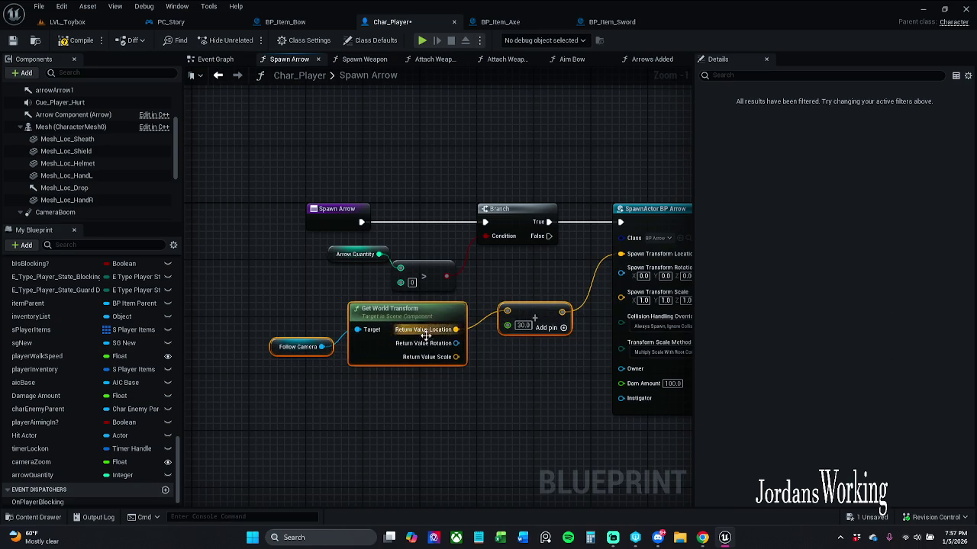
drag(417, 319, 410, 327)
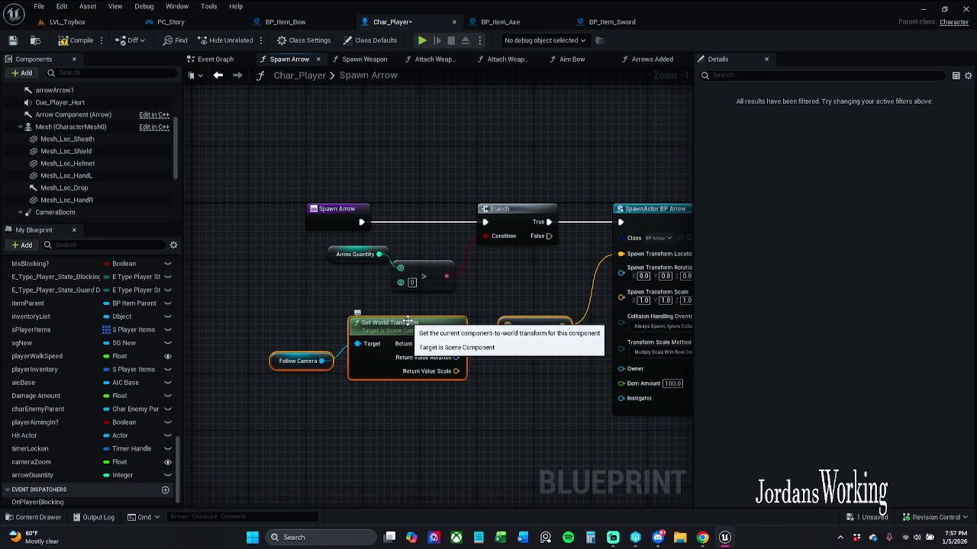
click(532, 328)
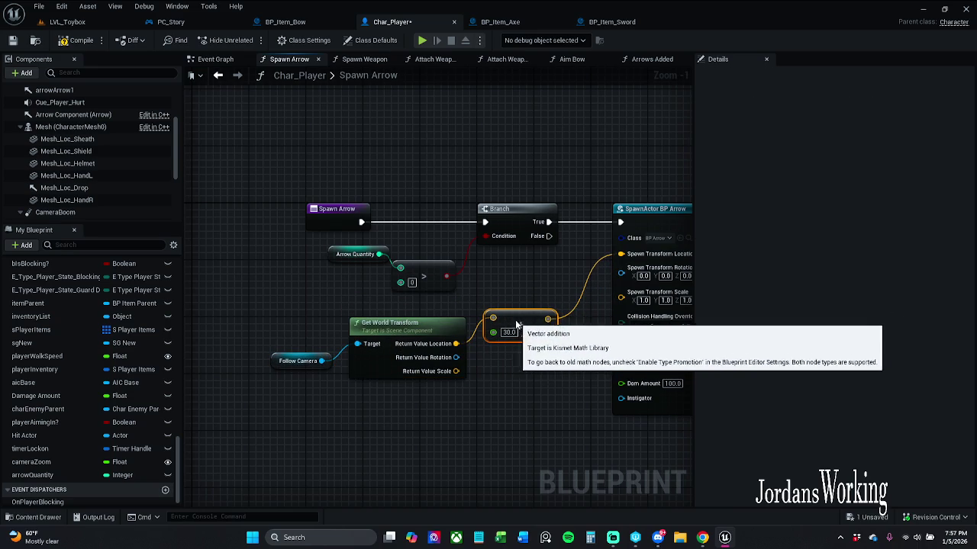
drag(532, 328, 519, 320)
mouse_move(539, 360)
mouse_down()
mouse_move(474, 361)
mouse_move(532, 334)
mouse_up()
mouse_move(304, 350)
mouse_down()
mouse_move(497, 297)
mouse_move(490, 315)
mouse_up()
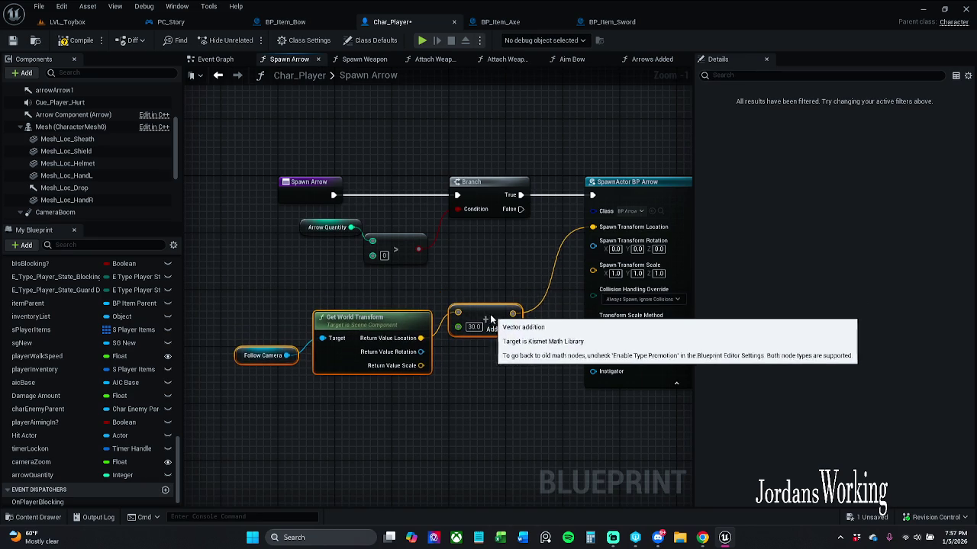
mouse_move(542, 400)
mouse_down()
mouse_move(281, 365)
mouse_move(72, 363)
mouse_move(240, 367)
mouse_move(424, 397)
mouse_up()
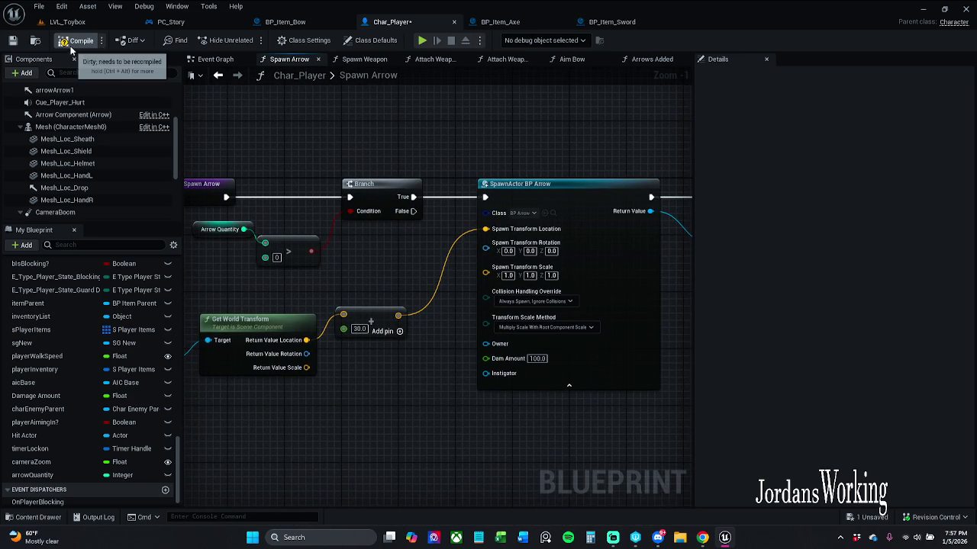
Save Char_Player and start play-testing LVL_Toybox
click(10, 41)
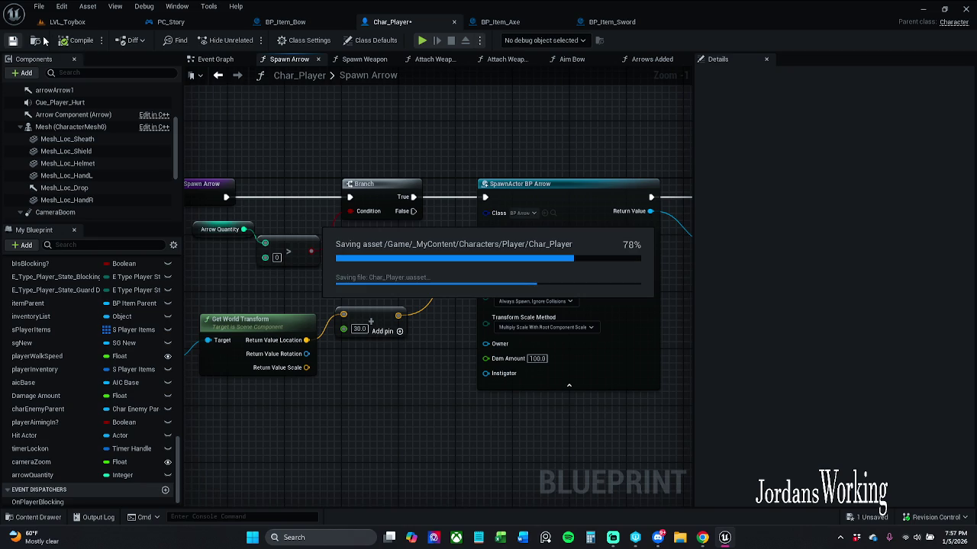
click(89, 25)
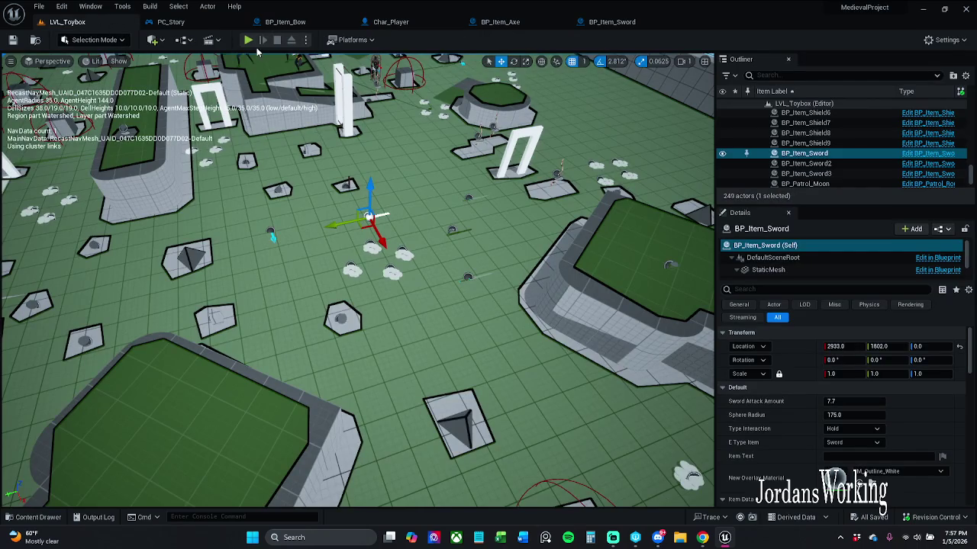
click(248, 40)
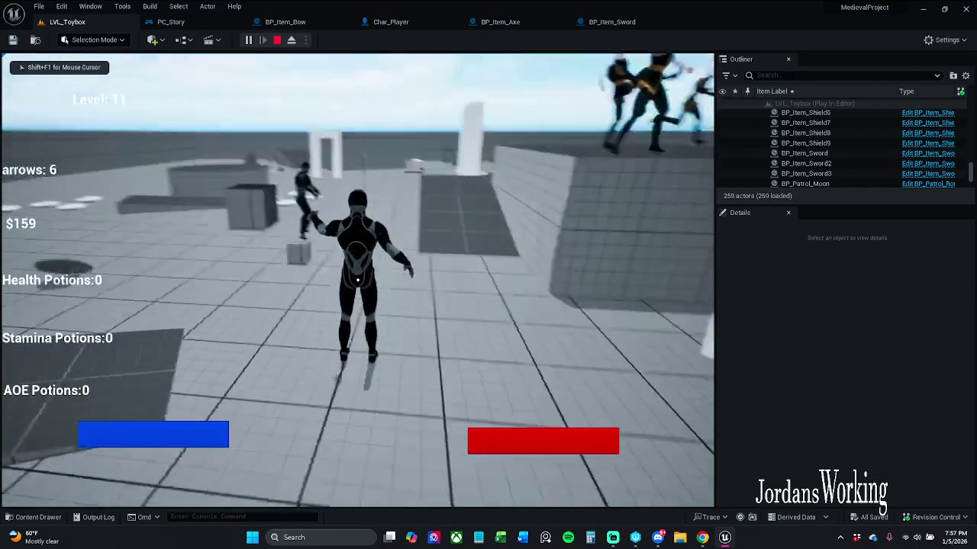
Fire several arrows and jump in game, end the test, and close BP_Item_Sword
click(357, 280)
click(357, 280)
key(space)
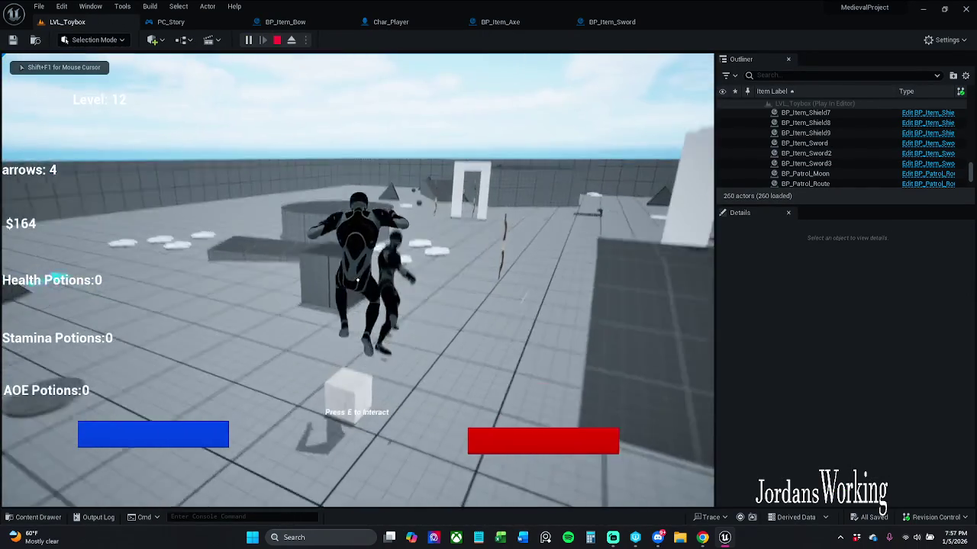
click(357, 280)
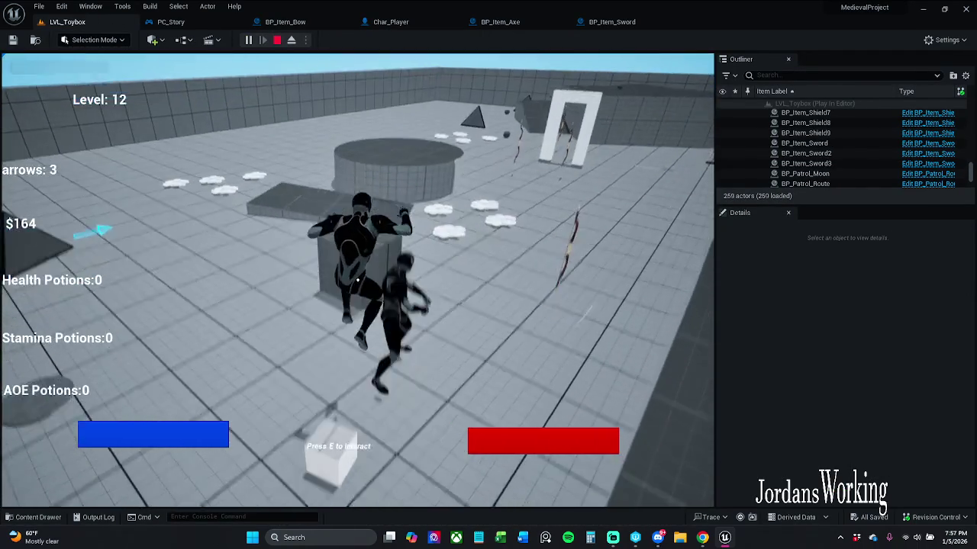
click(357, 280)
click(357, 281)
click(357, 280)
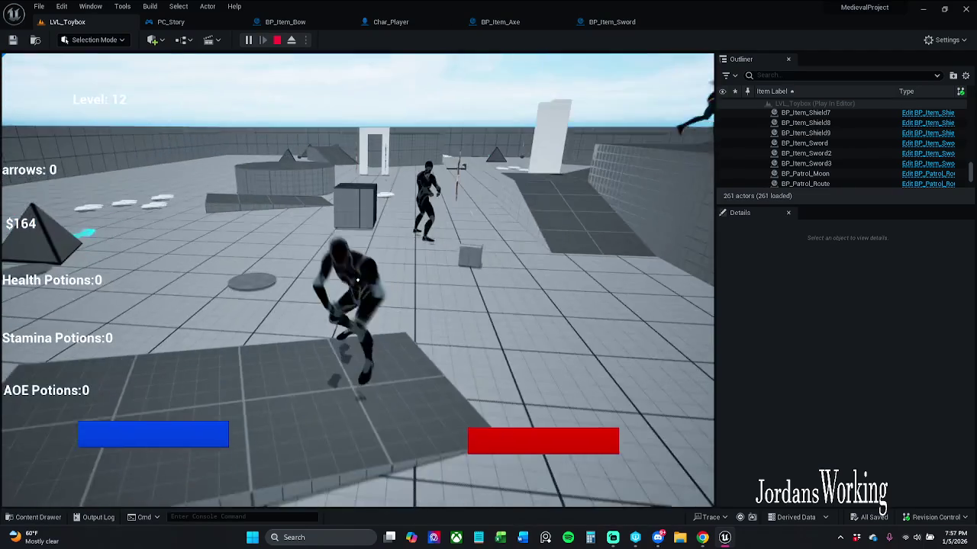
key(Escape)
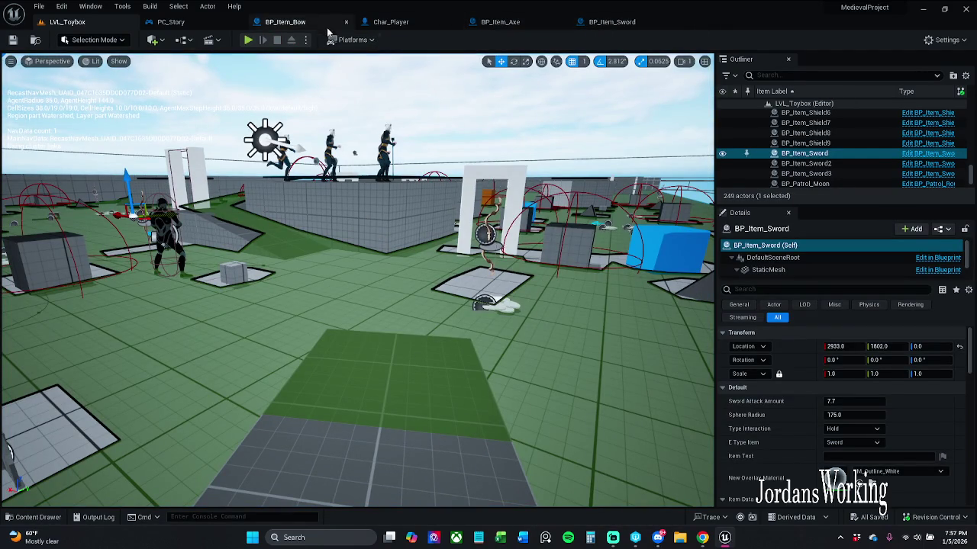
click(638, 26)
key(ctrl+w)
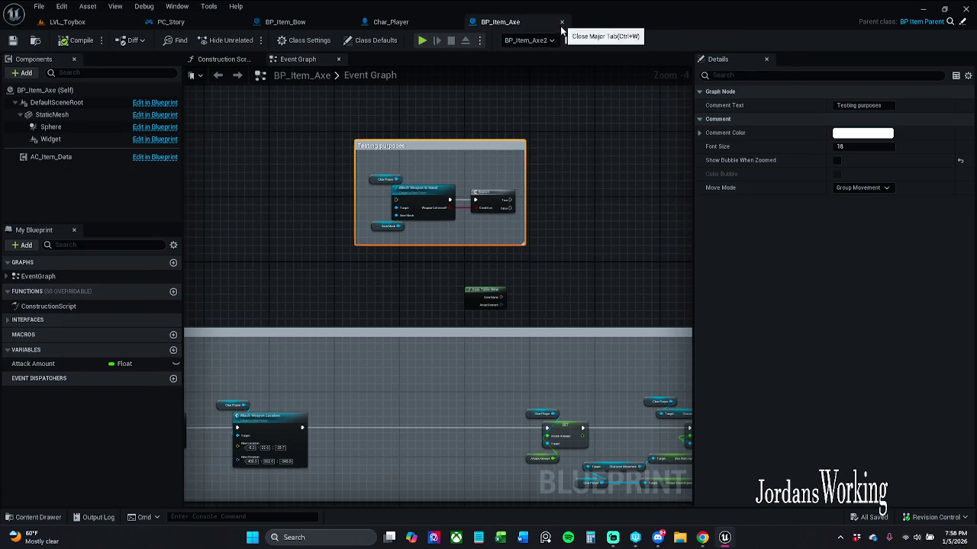
Close BP_Item_Axe, change the Add offset from 30.0 to 5.0, and compile Char_Player
click(562, 24)
drag(381, 303, 386, 238)
click(359, 265)
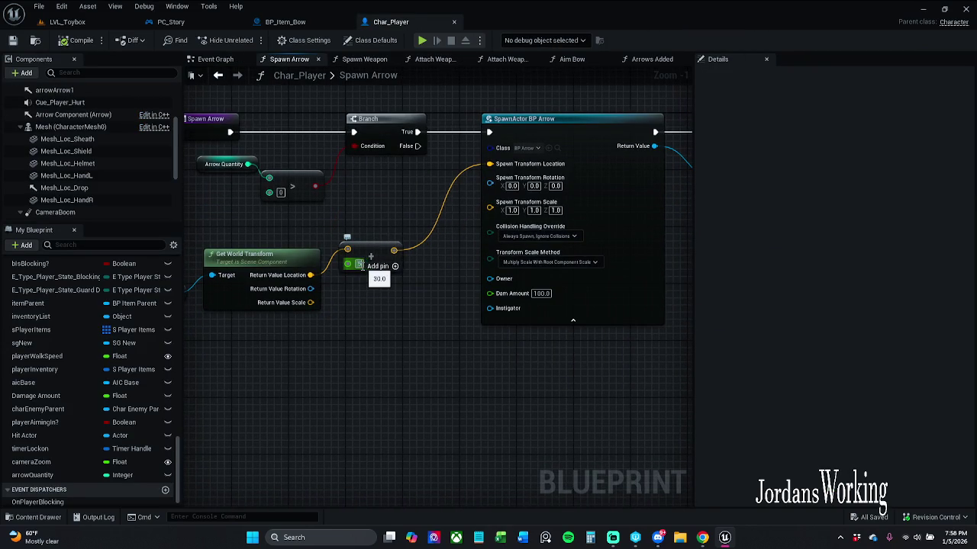
click(89, 35)
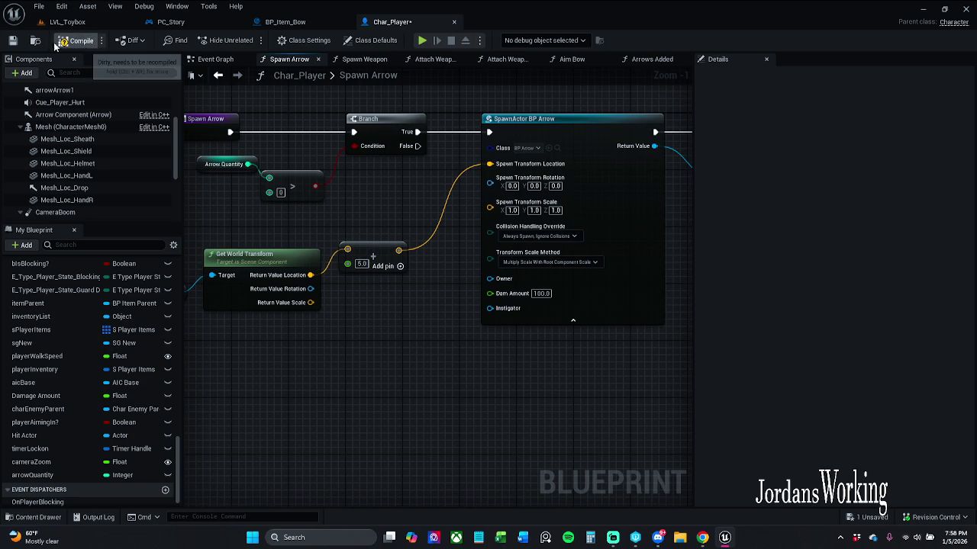
Play-test LVL_Toybox, pick up the bow and fire an arrow, then return to Char_Player
click(67, 22)
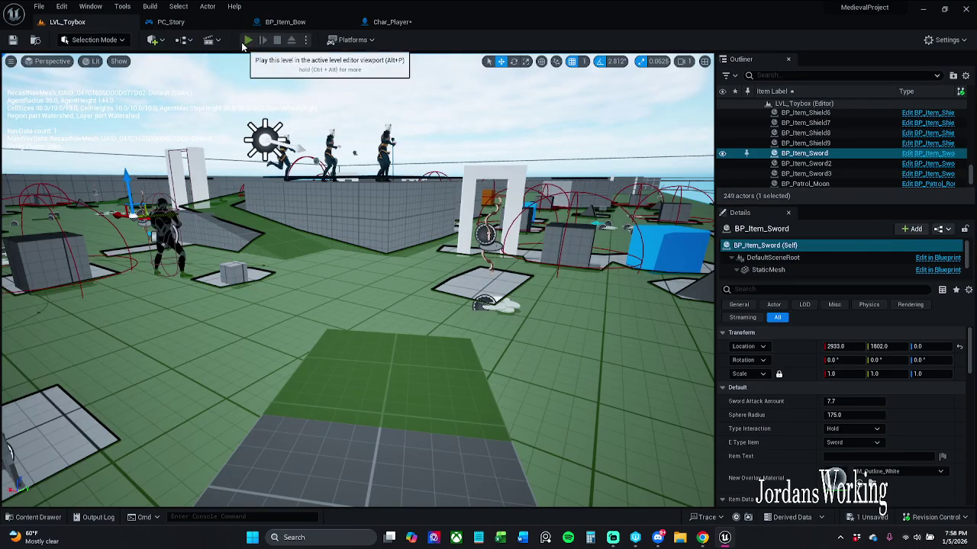
click(249, 39)
key(e)
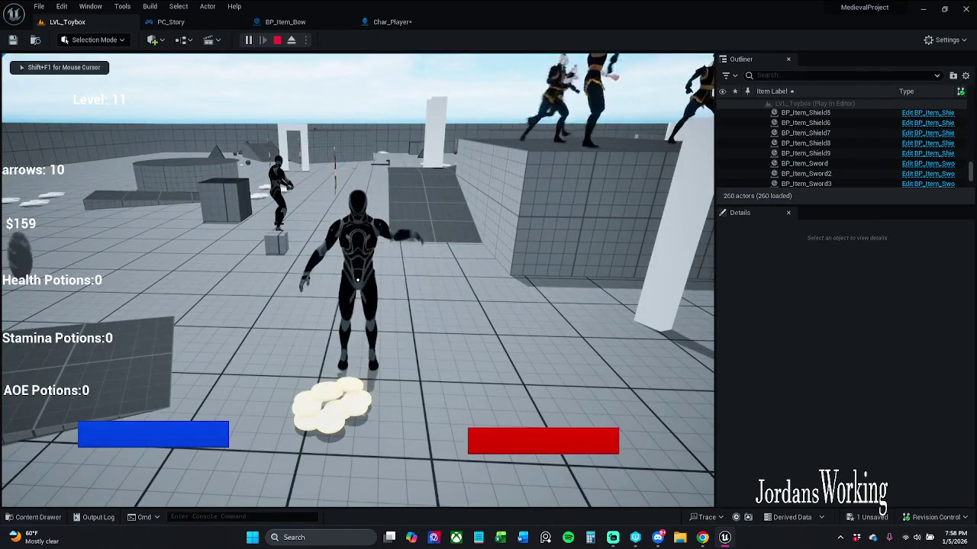
click(357, 280)
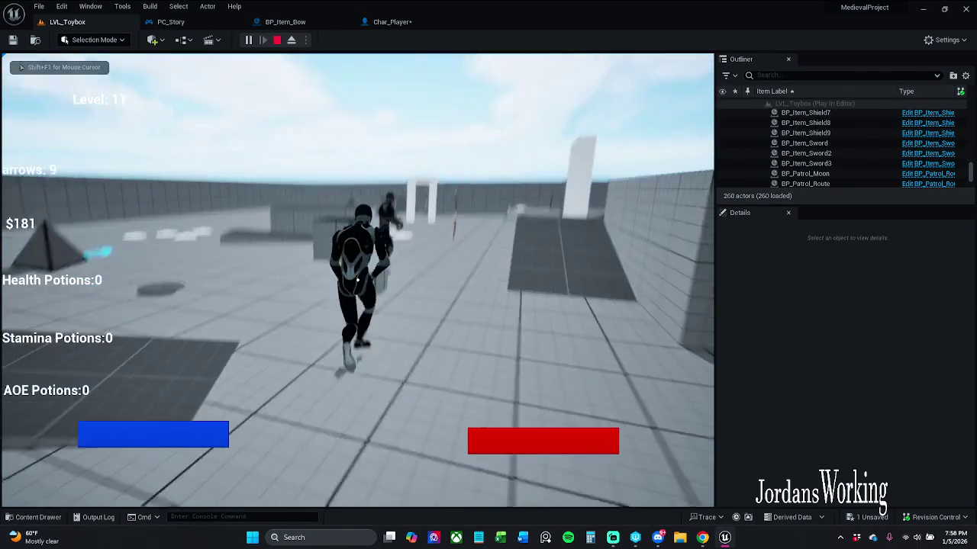
key(Escape)
click(389, 21)
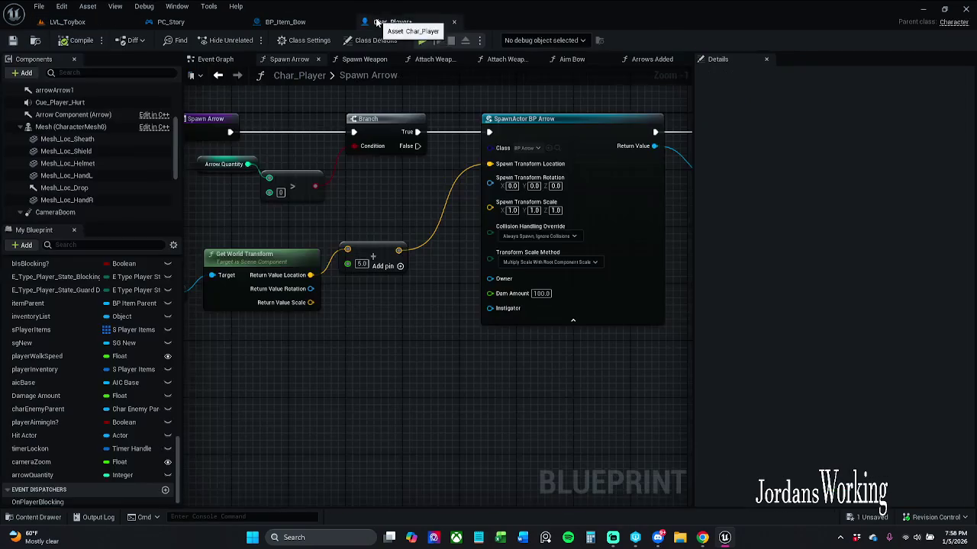
Move the Add node below Get World Transform and add a Get Forward Vector node off Follow Camera
drag(441, 263, 448, 336)
right_click(254, 351)
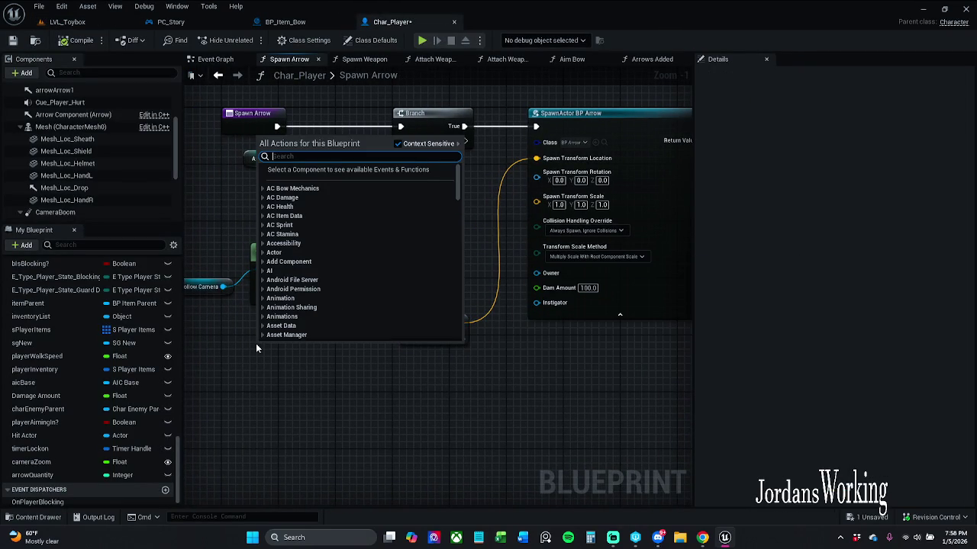
click(282, 401)
drag(283, 400, 332, 394)
drag(277, 280, 310, 341)
text(get forward)
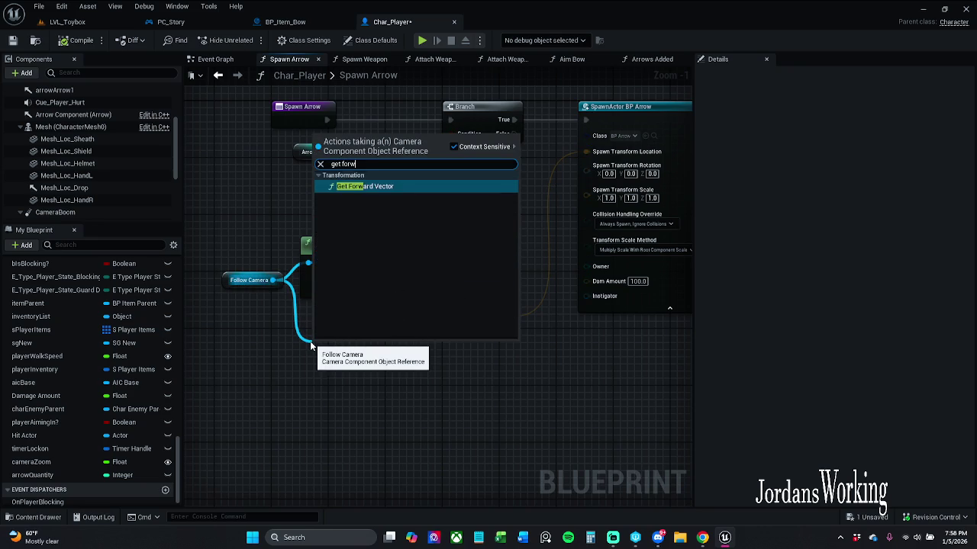
key(Return)
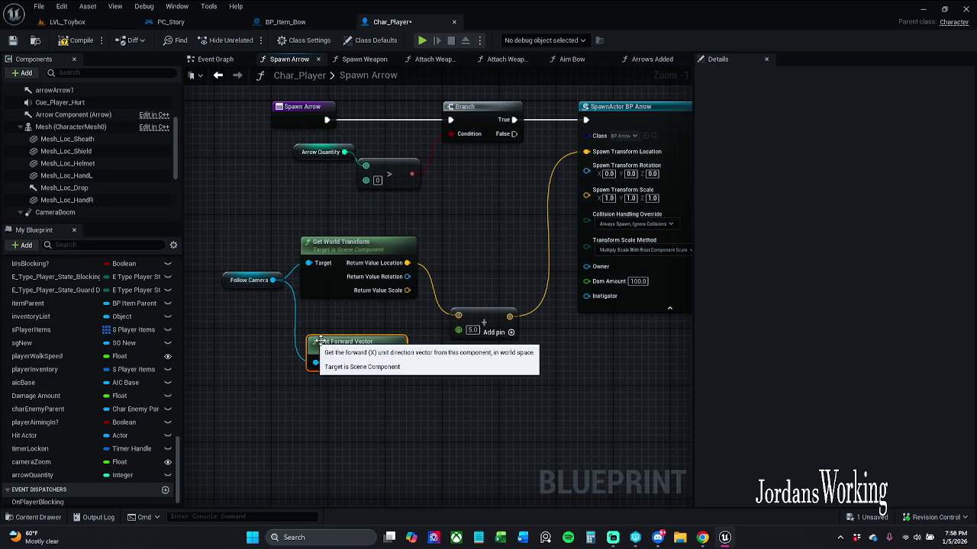
Break the Add node's links and wire the forward vector and camera location into it
right_click(464, 333)
click(507, 256)
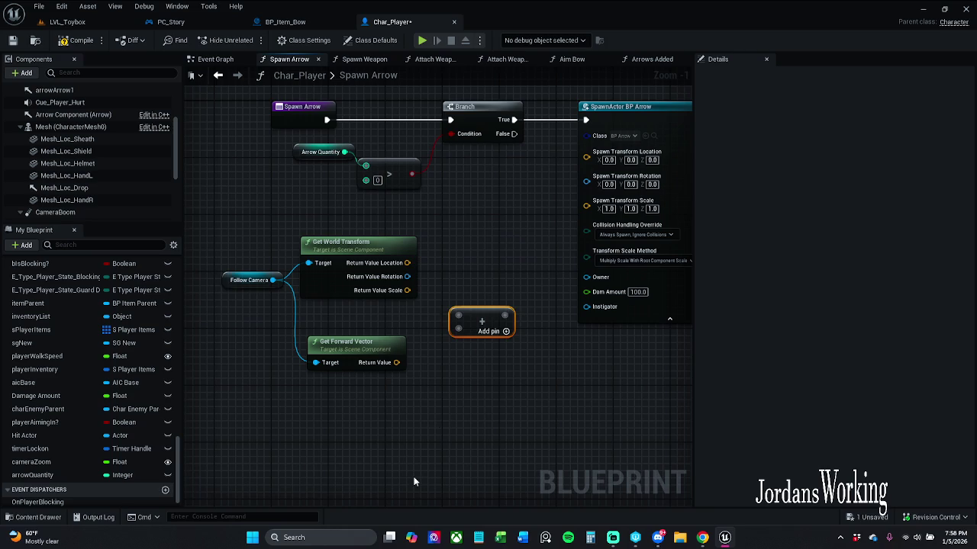
drag(395, 362, 458, 328)
mouse_move(406, 263)
mouse_down()
mouse_move(450, 282)
mouse_move(458, 315)
mouse_up()
Shift the four camera math nodes left to tidy the graph
drag(223, 238, 497, 417)
mouse_move(484, 309)
mouse_down()
mouse_move(440, 309)
mouse_move(422, 296)
mouse_move(436, 296)
mouse_up()
click(482, 307)
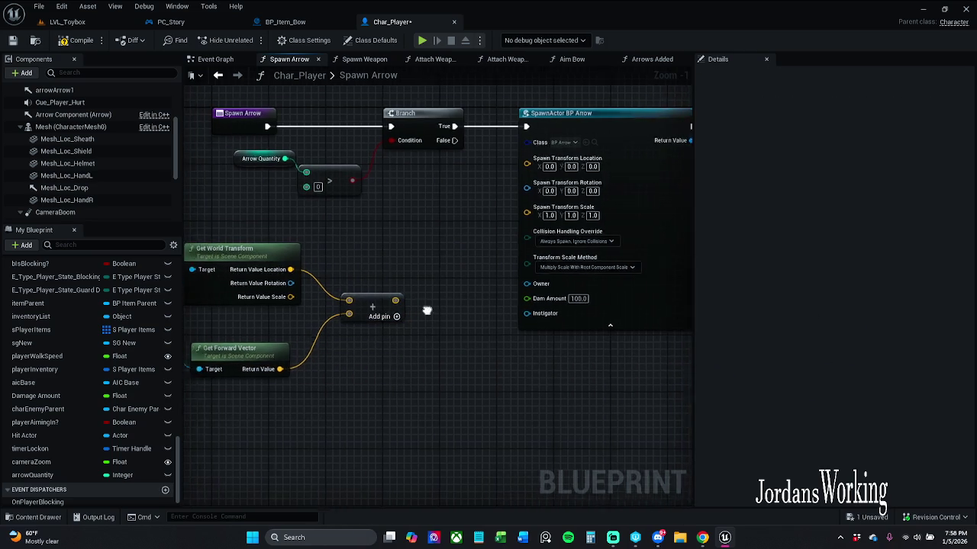
mouse_move(297, 259)
mouse_down()
mouse_move(364, 341)
mouse_move(512, 415)
mouse_up()
mouse_move(534, 309)
mouse_down()
mouse_move(501, 303)
mouse_move(547, 321)
mouse_up()
Add a Multiply node after the Add, with a float second input set to 5
text(*)
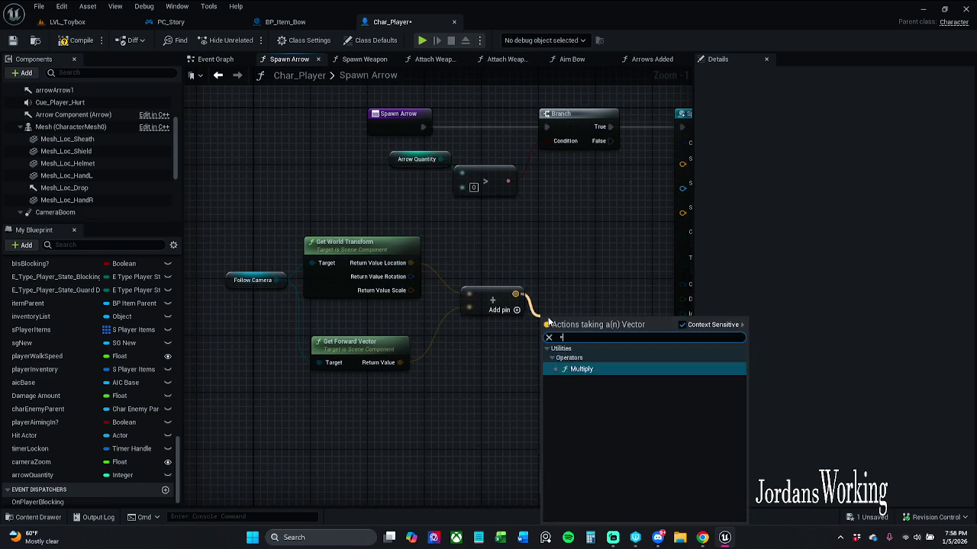
key(Return)
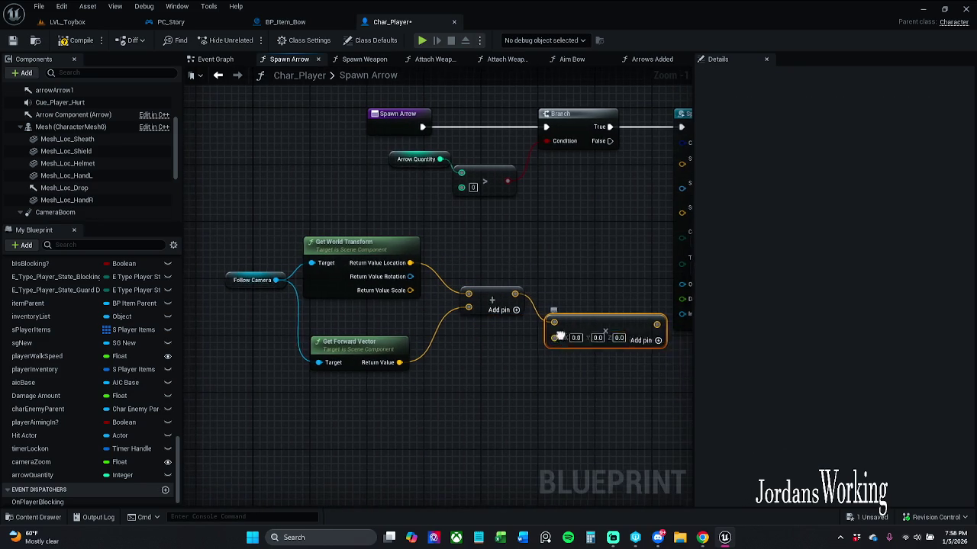
right_click(555, 338)
click(596, 239)
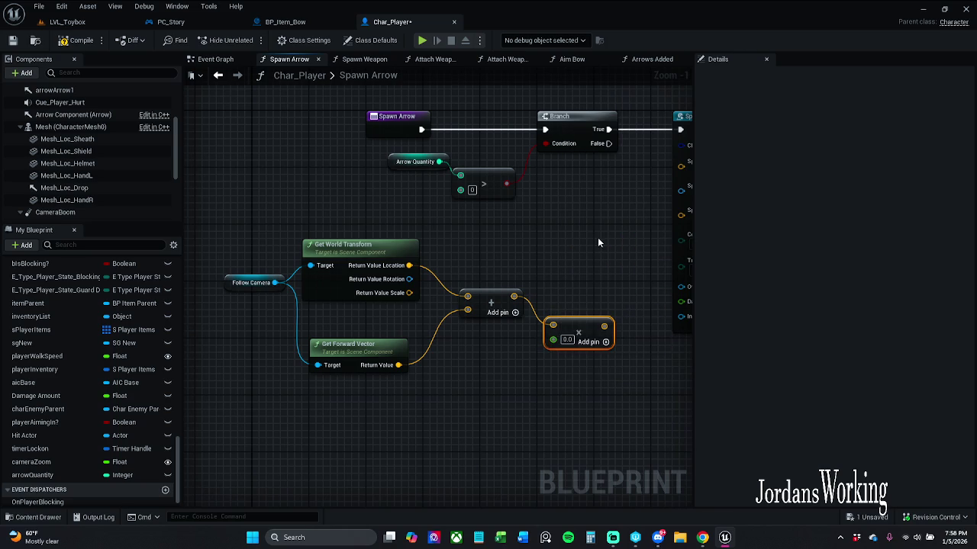
text(5)
Reconnect the camera location to the Add node's first input and save Char_Player
mouse_move(609, 326)
mouse_down()
mouse_move(491, 336)
mouse_move(561, 225)
mouse_move(576, 178)
mouse_up()
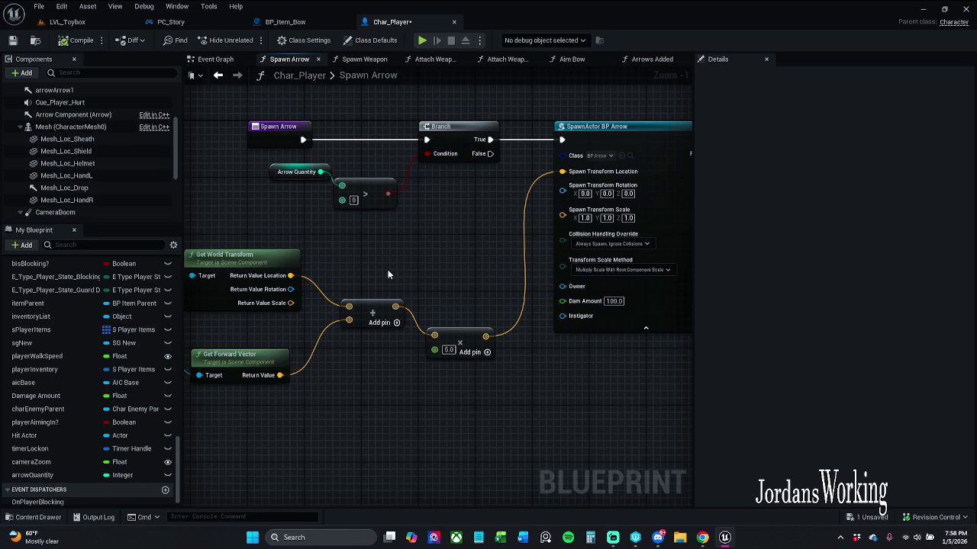
drag(386, 269, 483, 256)
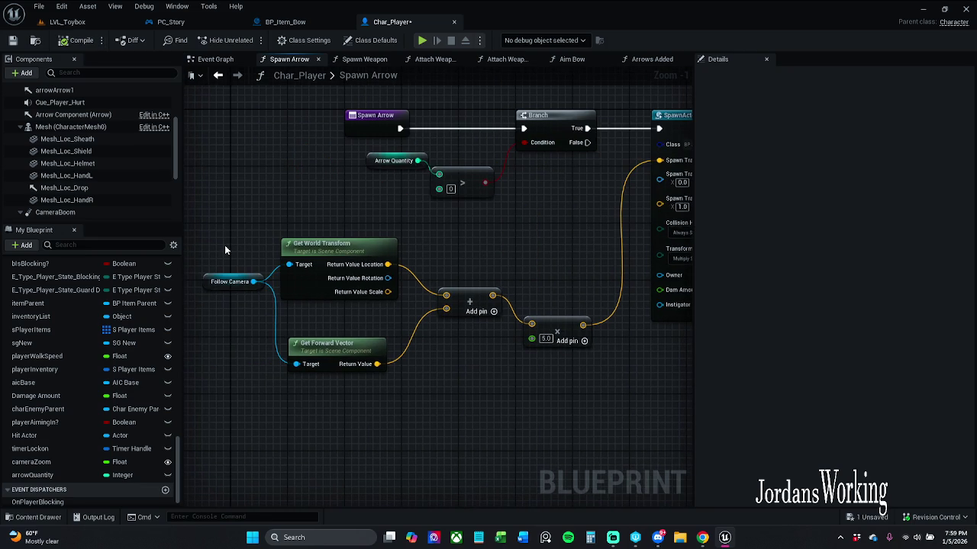
drag(218, 285, 217, 310)
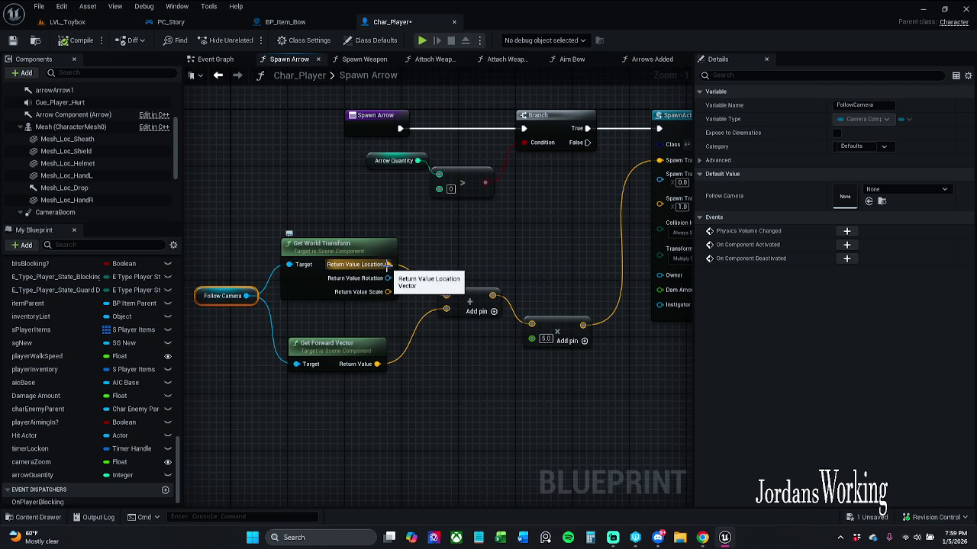
drag(388, 264, 446, 296)
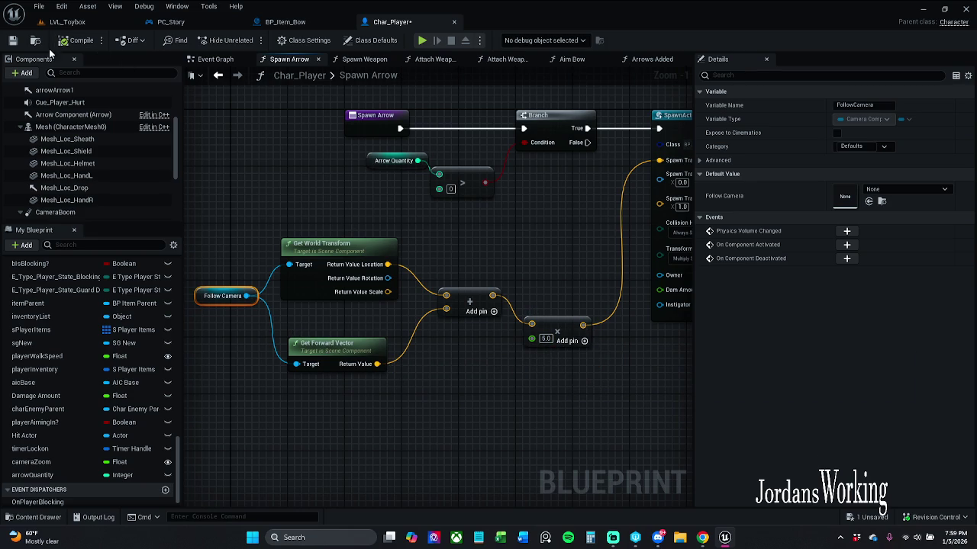
click(13, 41)
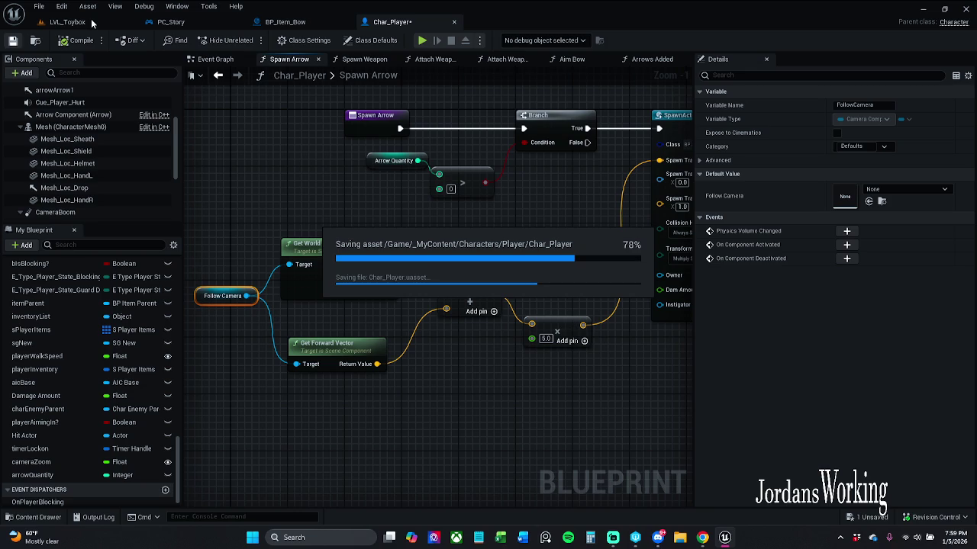
Switch from the Char_Player graph to LVL_Toybox and start a play test
click(225, 265)
drag(240, 256, 302, 232)
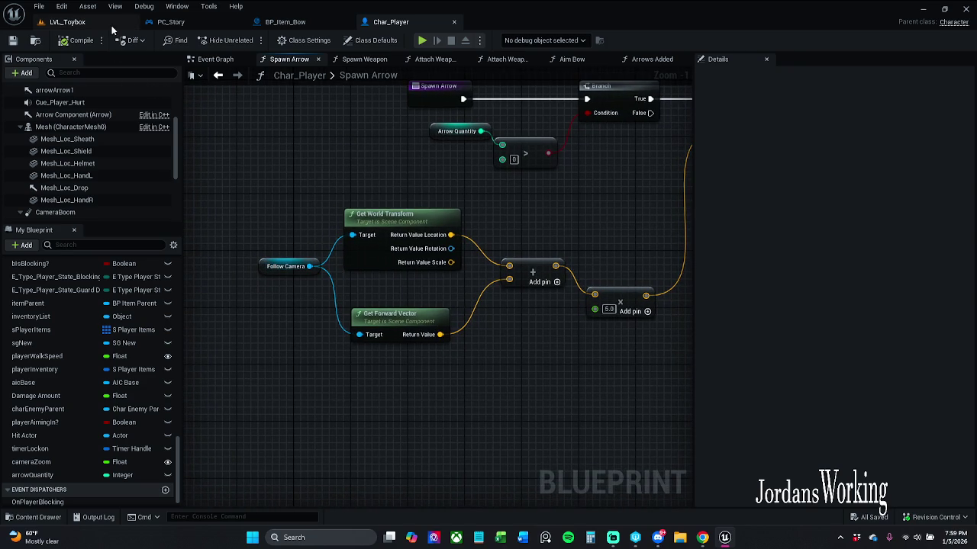
click(73, 22)
click(248, 44)
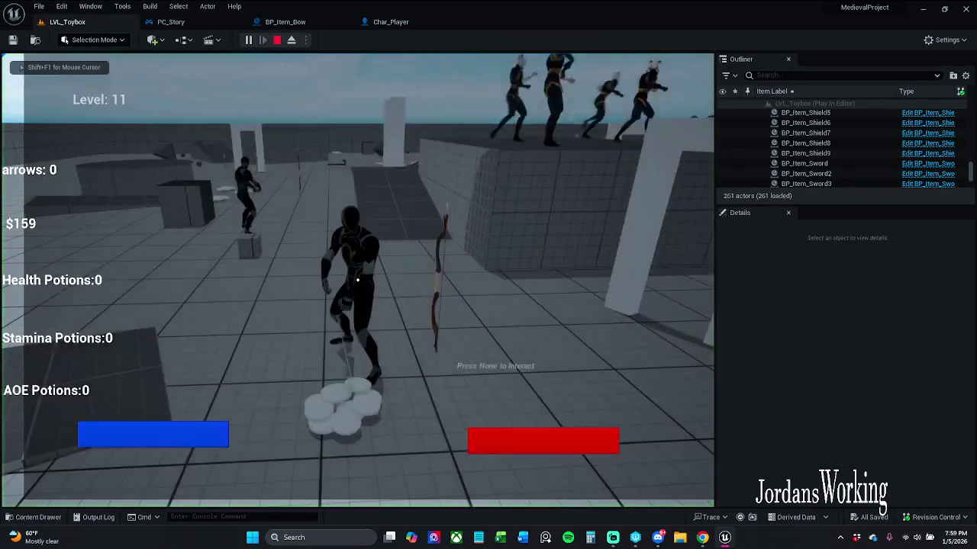
Pick up the bow and arrows, fire four arrows to test aiming, then end the play test
key(s)
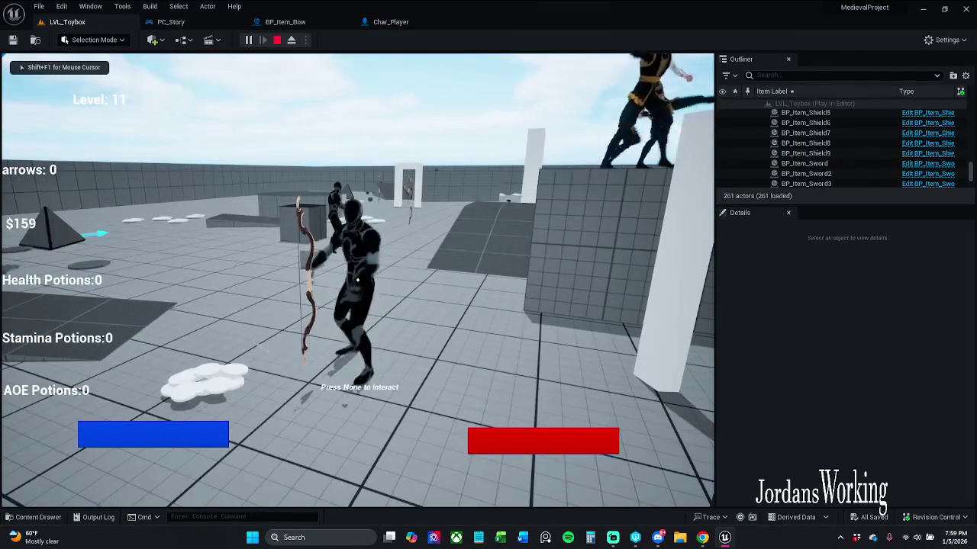
key(w)
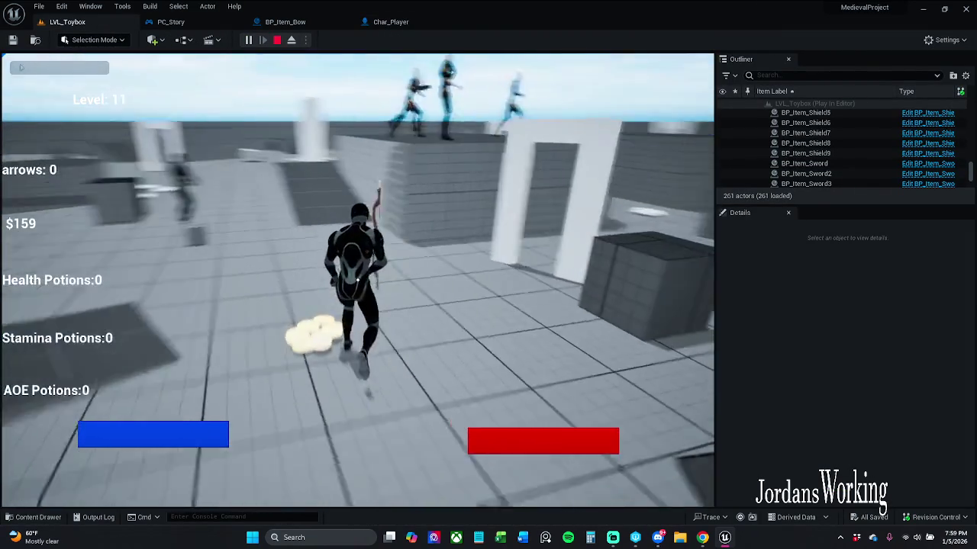
key(shift+w)
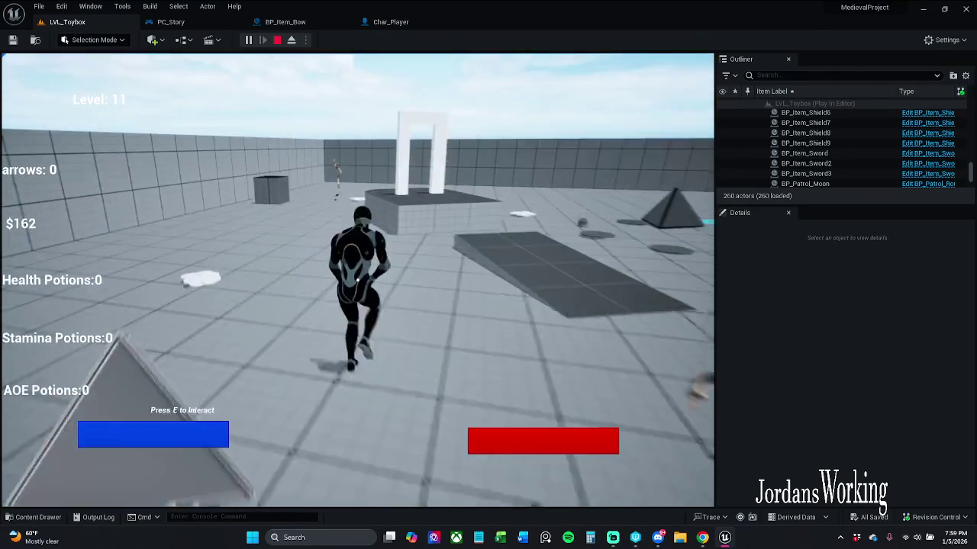
key(w)
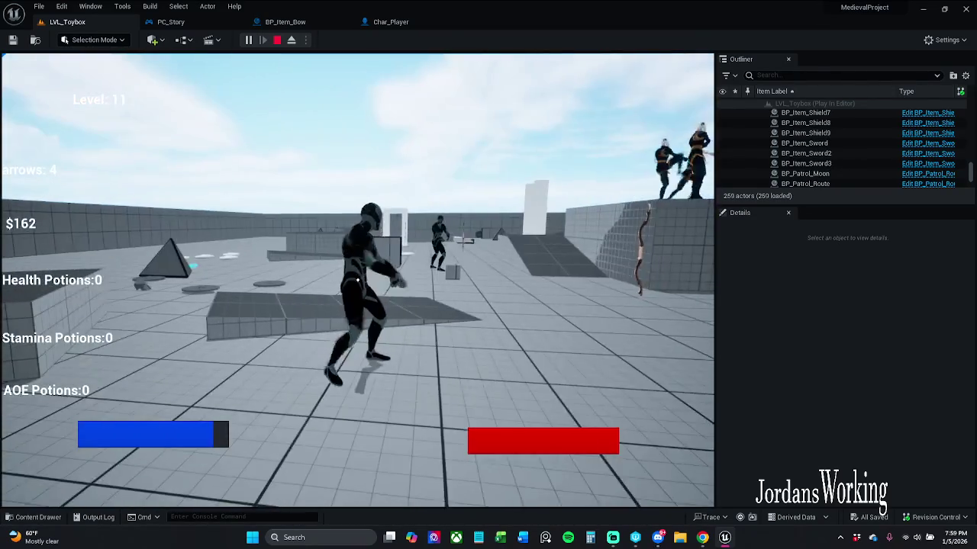
click(357, 280)
click(357, 280)
click(357, 280)
click(357, 280)
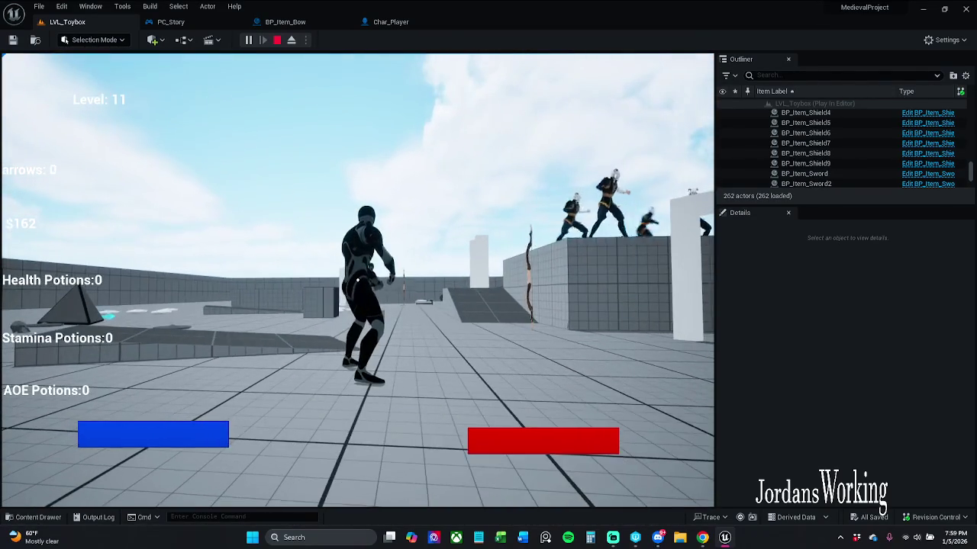
key(Escape)
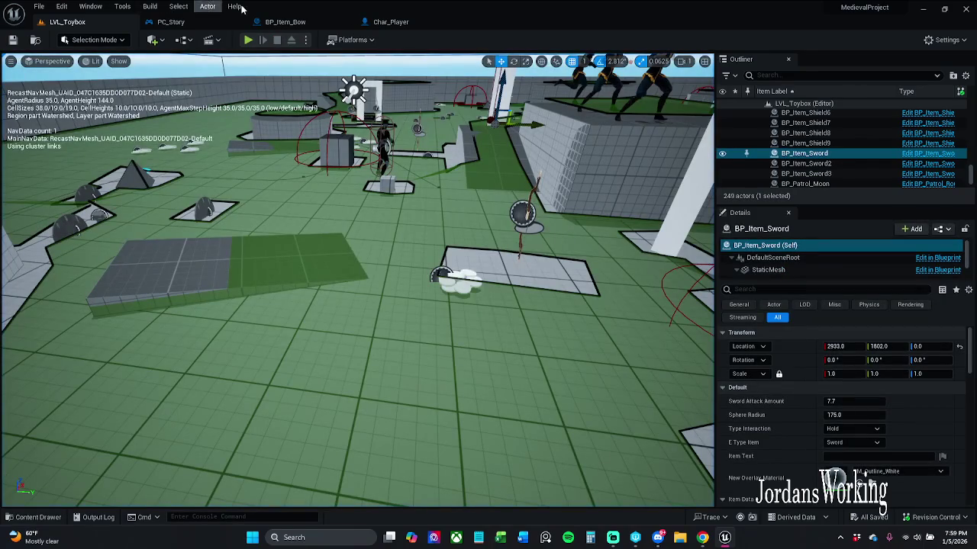
click(286, 22)
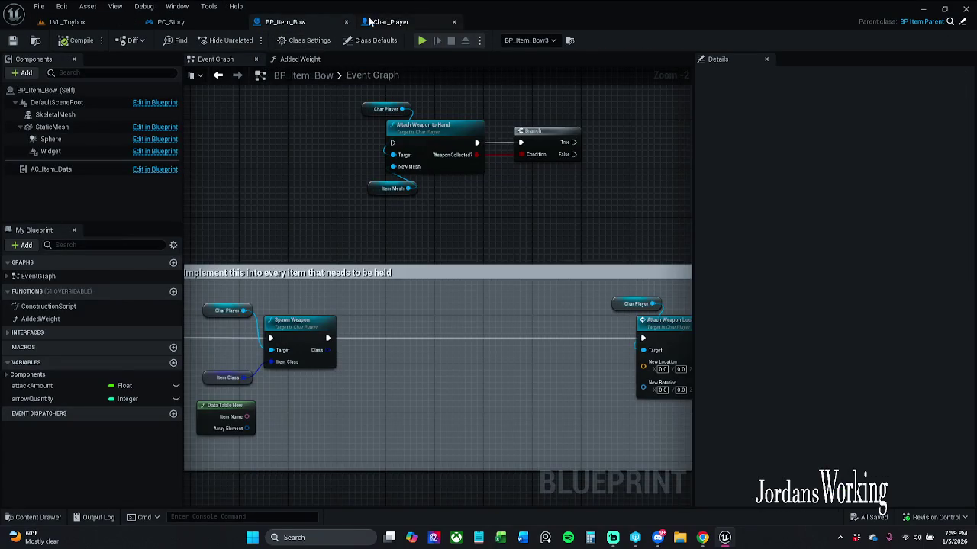
Return to Char_Player's Spawn Arrow graph, abandon a world-rotation wire, and move Follow Camera lower
click(391, 21)
drag(485, 216, 380, 199)
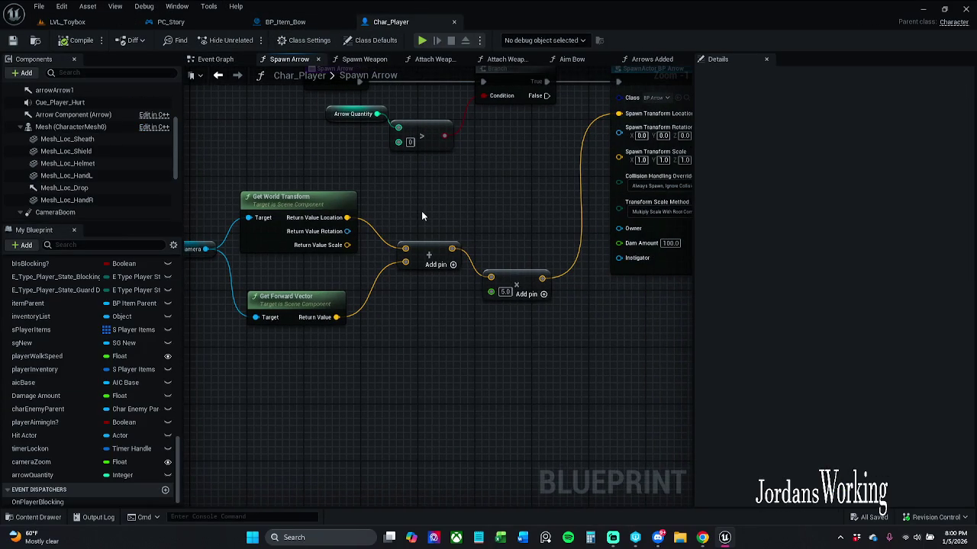
right_click(411, 266)
click(340, 372)
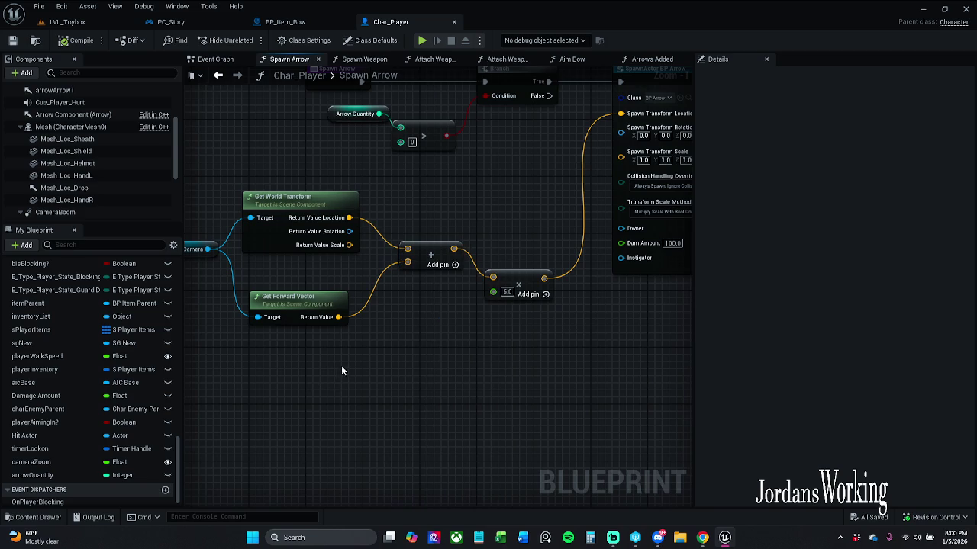
drag(380, 250, 408, 236)
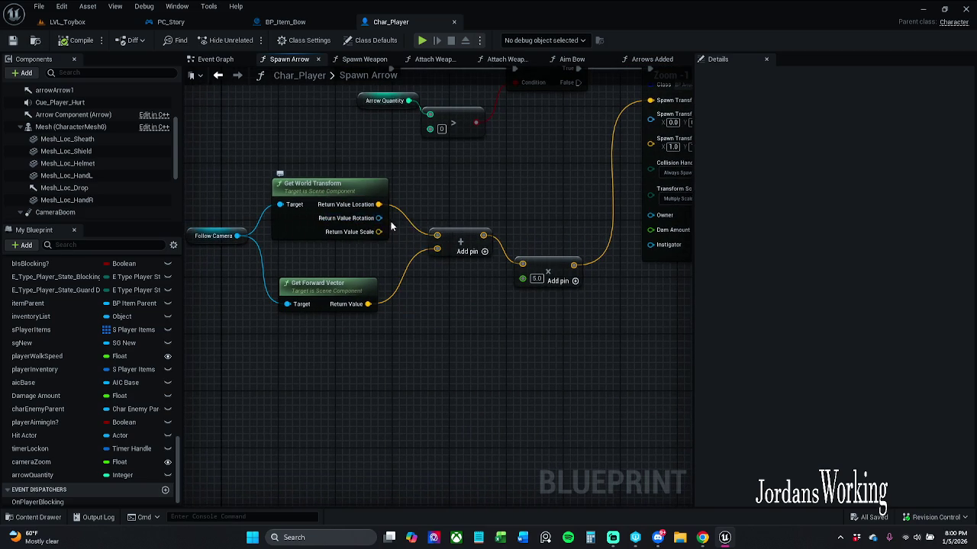
drag(382, 222, 422, 239)
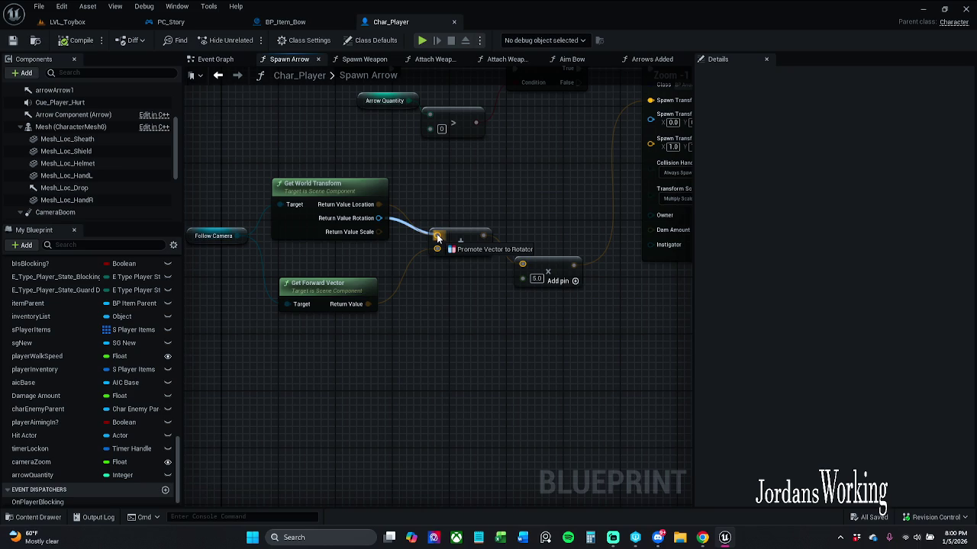
drag(468, 359, 468, 359)
right_click(365, 364)
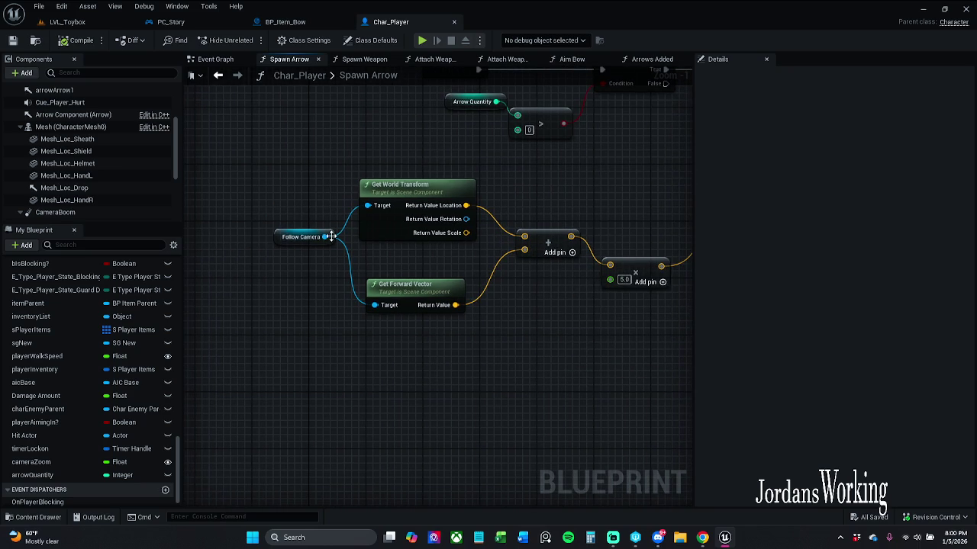
mouse_move(290, 239)
mouse_down()
mouse_move(305, 363)
mouse_move(309, 347)
mouse_move(352, 373)
mouse_up()
Add a Follow Camera Relative Rotation getter and wire it and Get Forward Vector into Add
text(g)
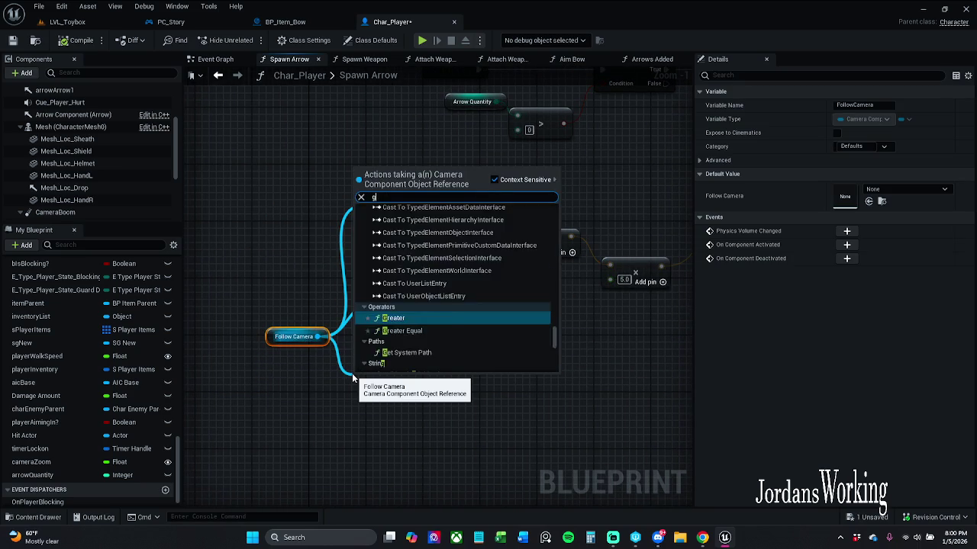
text(et actor)
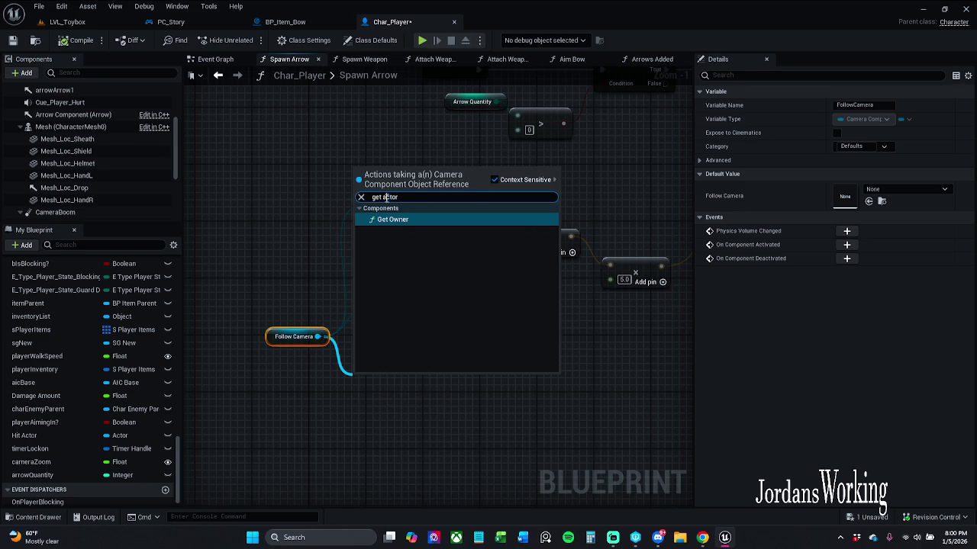
text(rot)
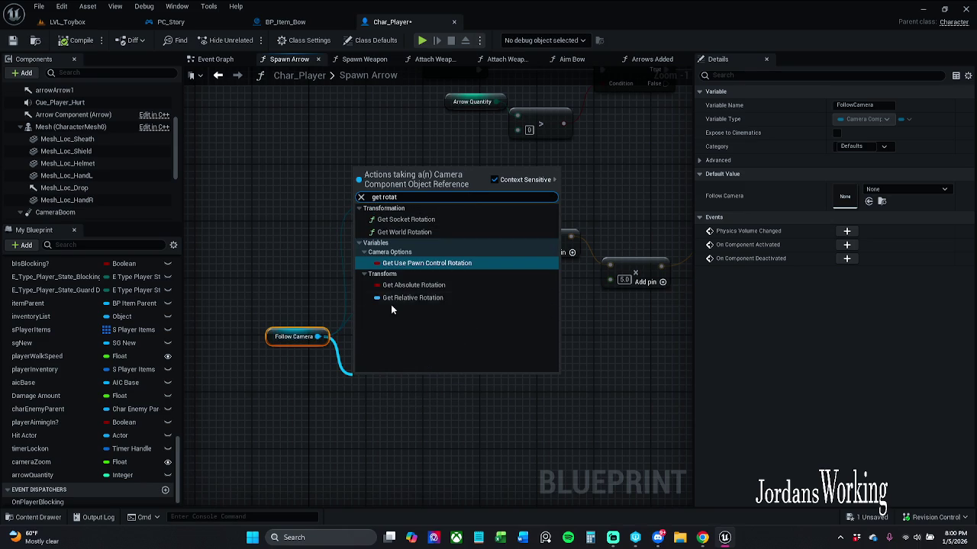
click(441, 296)
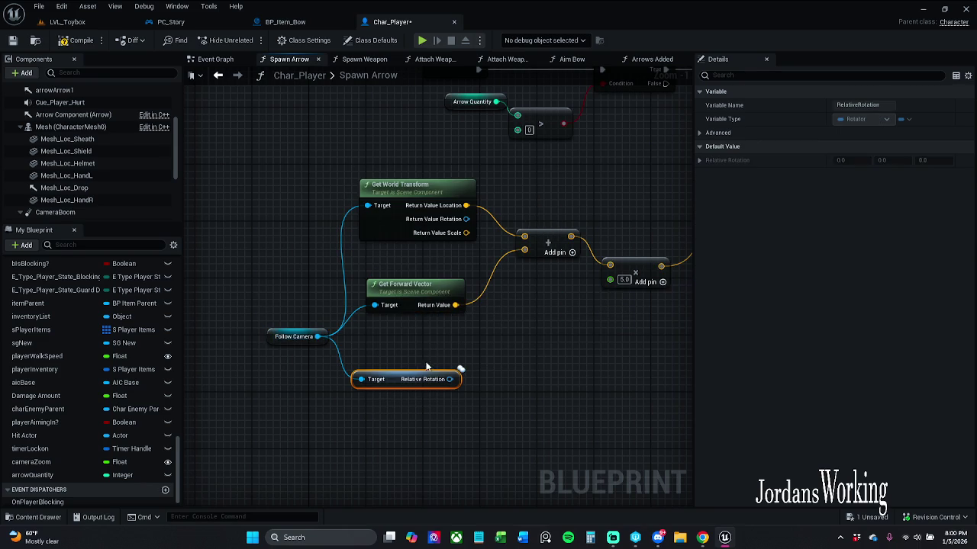
drag(414, 383, 422, 376)
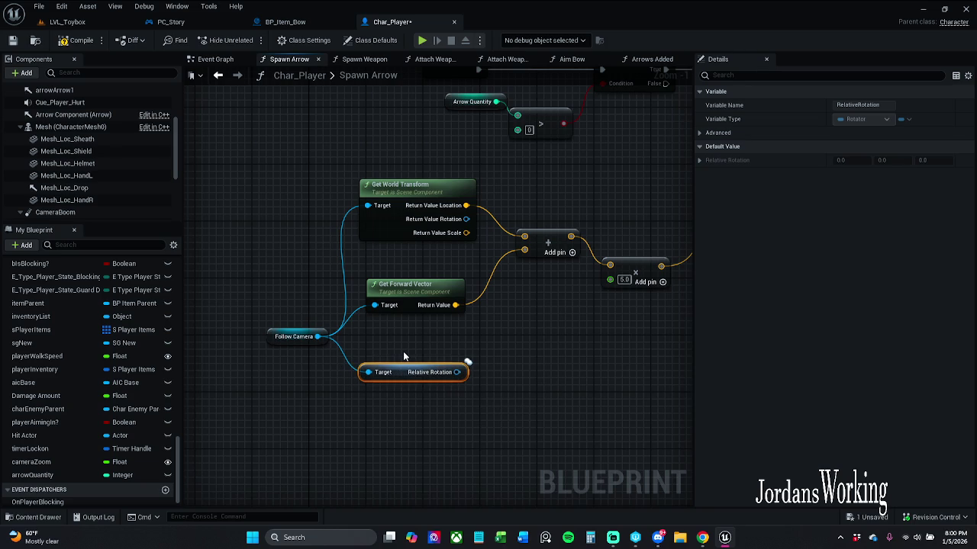
drag(405, 186, 383, 143)
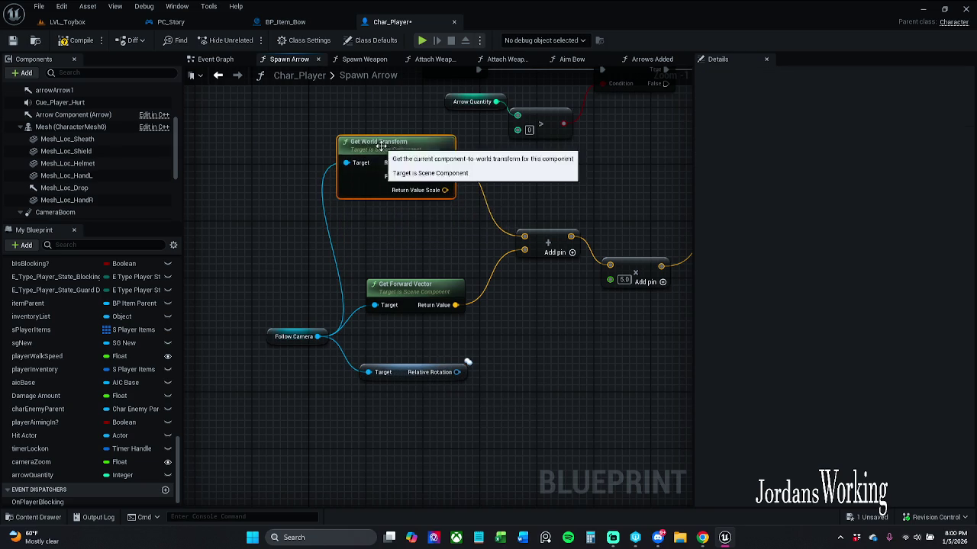
drag(468, 302, 492, 283)
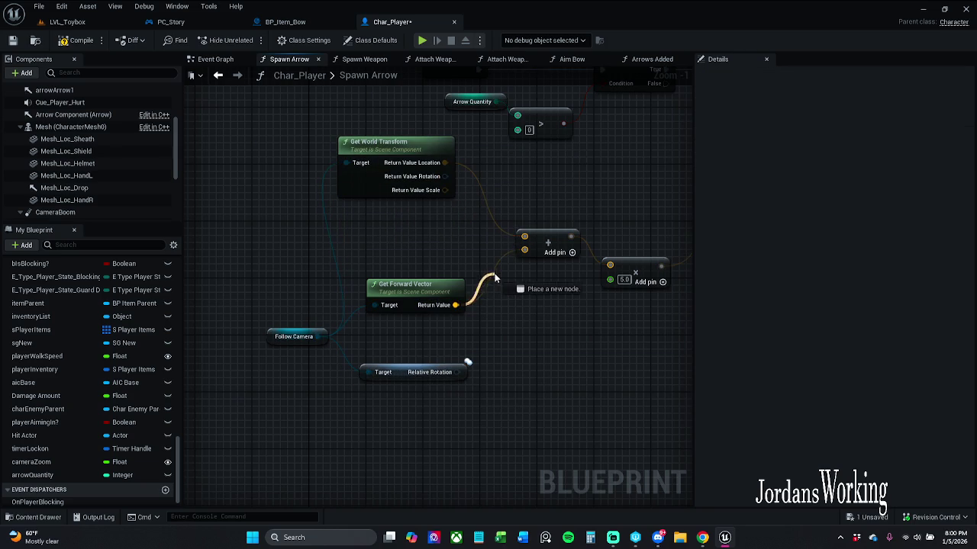
drag(519, 247, 524, 249)
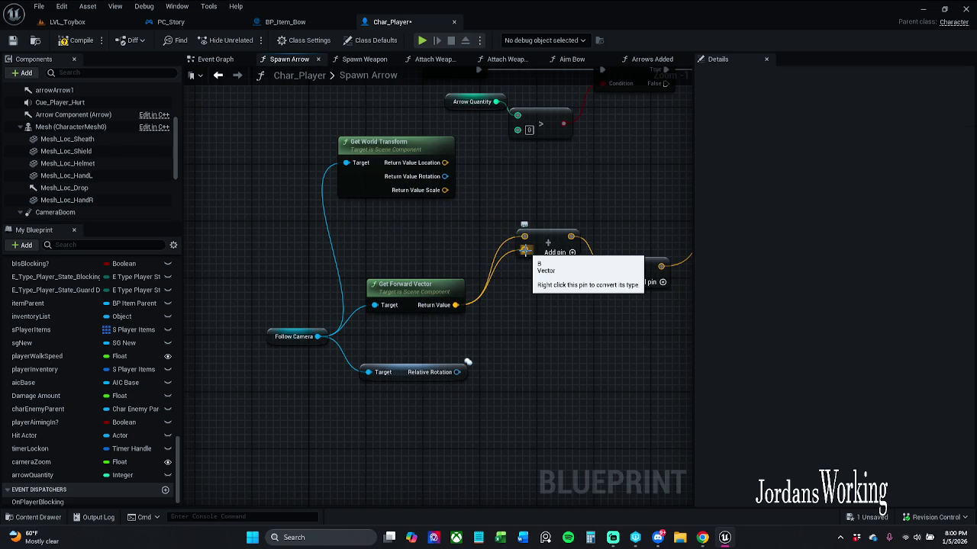
drag(456, 372, 525, 252)
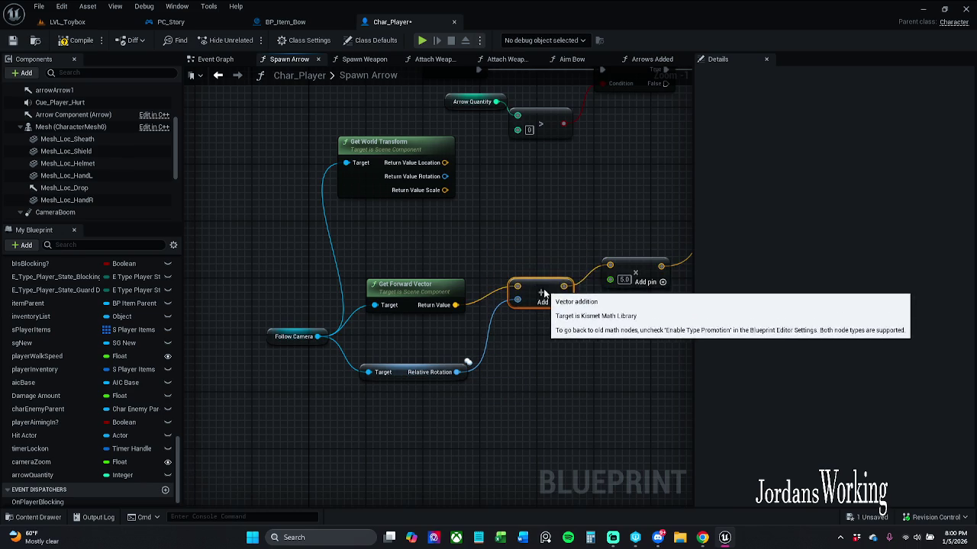
drag(593, 313, 520, 308)
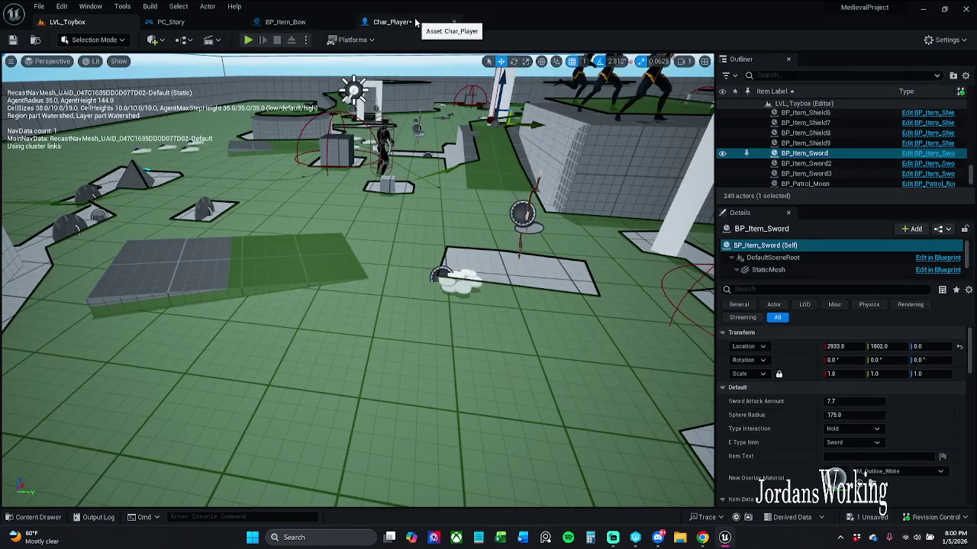
click(416, 22)
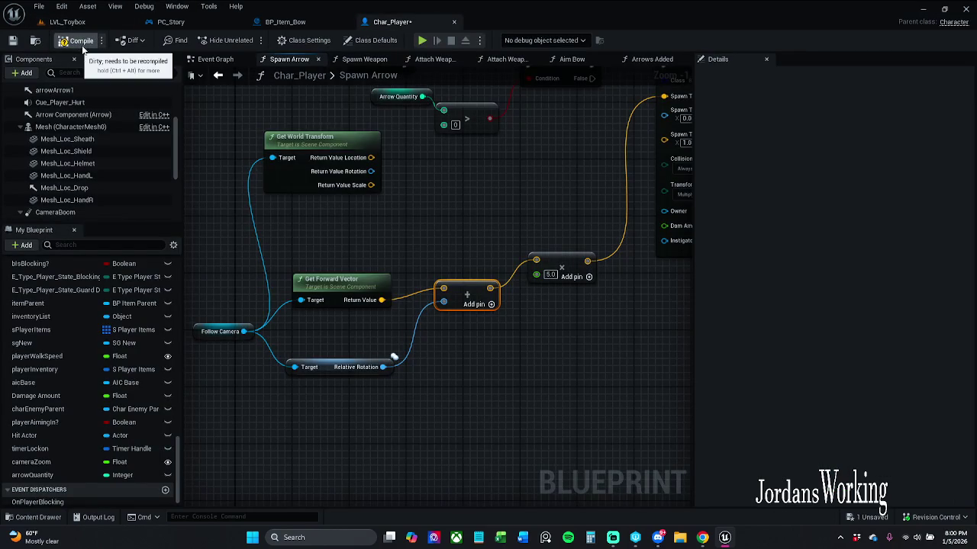
click(97, 23)
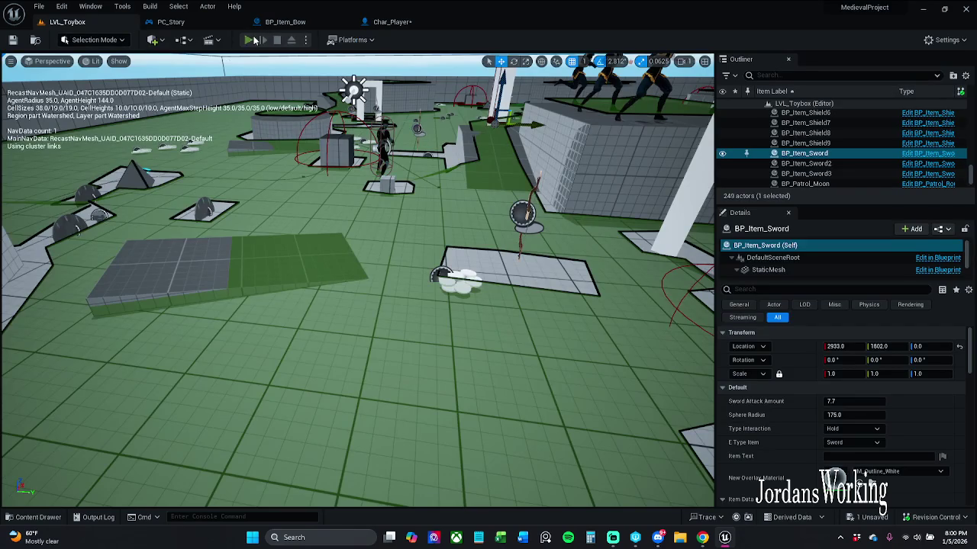
click(255, 40)
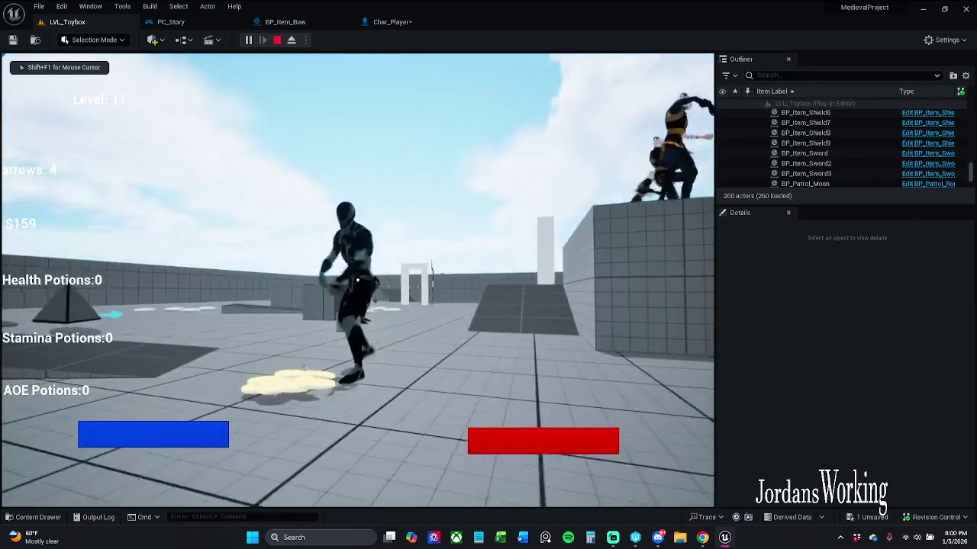
click(357, 280)
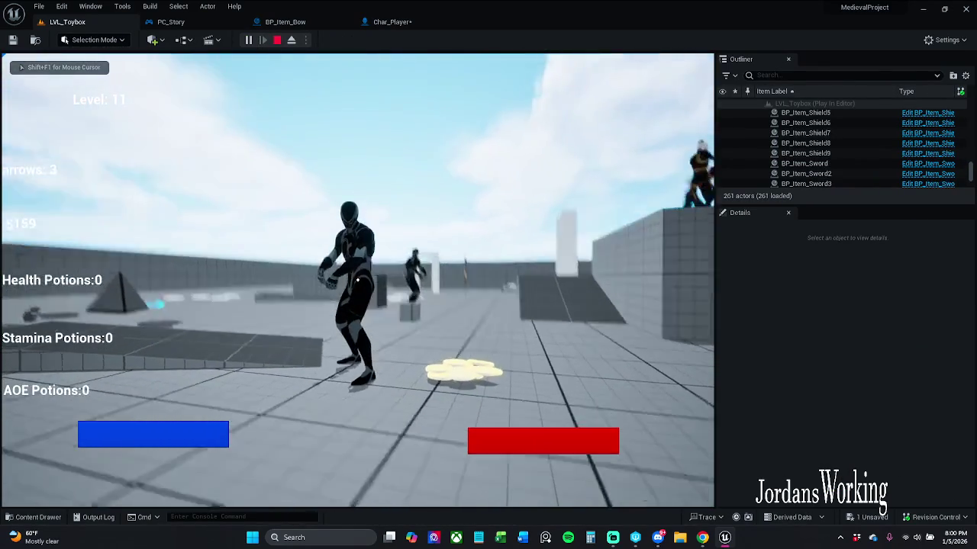
click(357, 280)
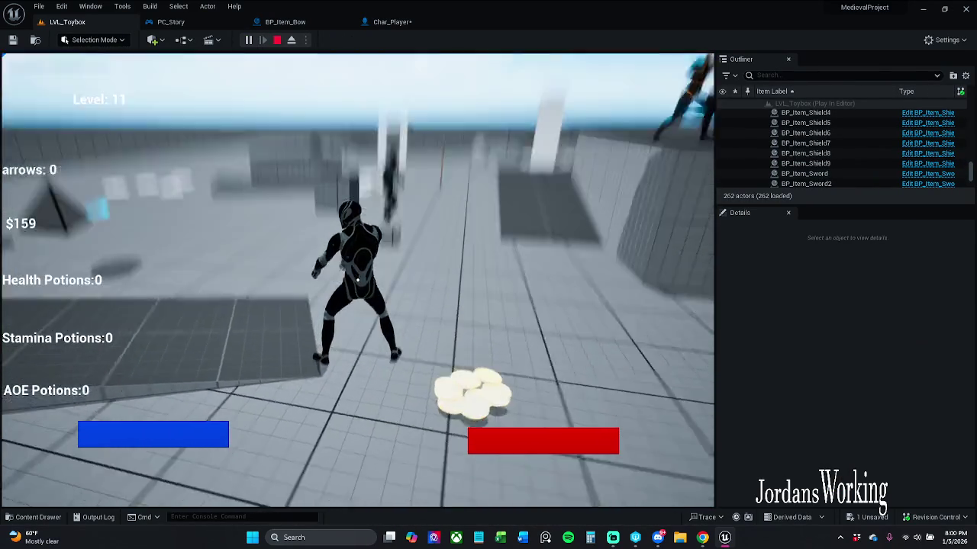
key(w)
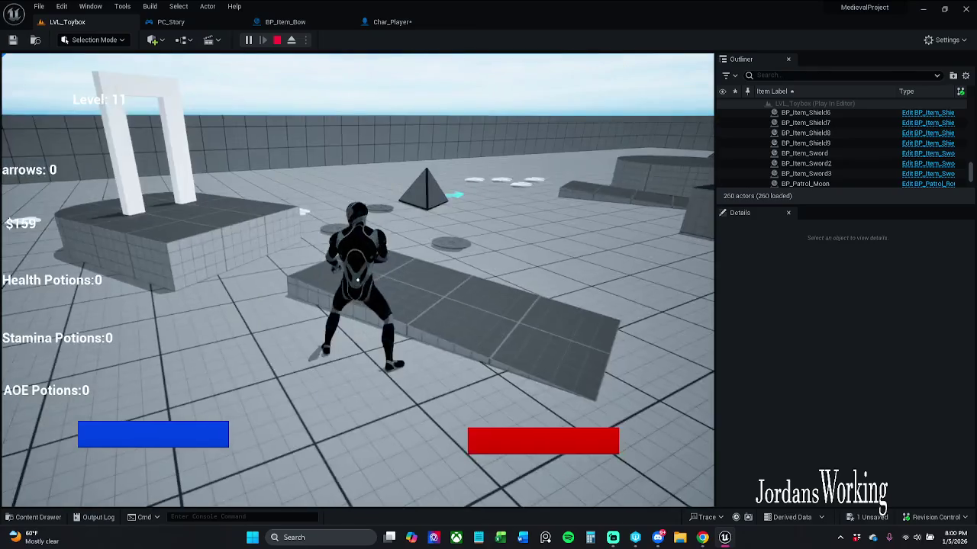
key(Escape)
click(248, 41)
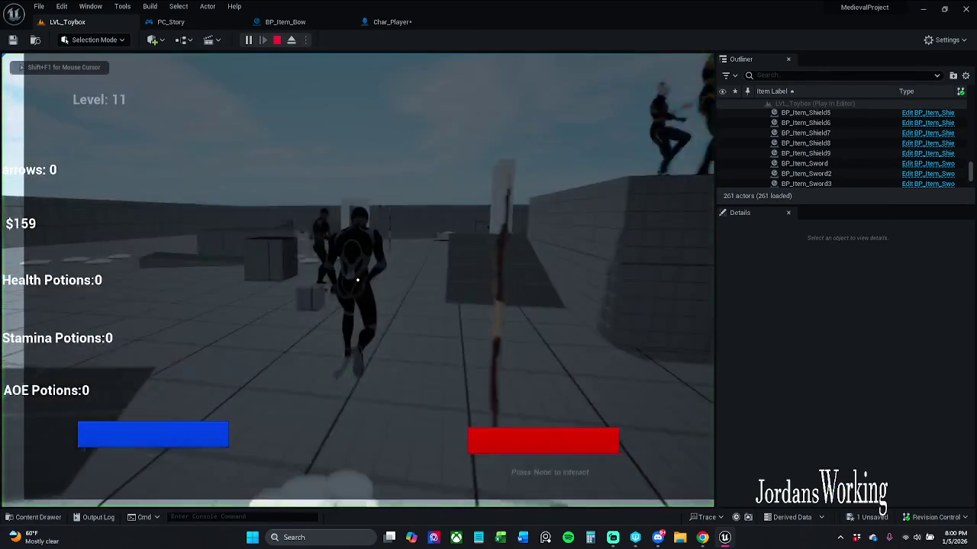
key(w)
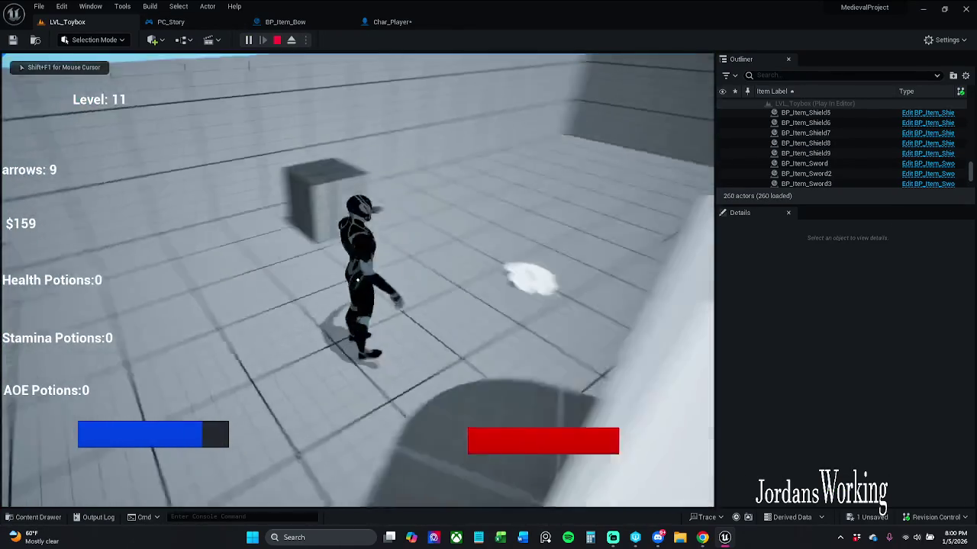
click(357, 279)
click(357, 279)
click(358, 279)
click(357, 279)
click(358, 279)
click(357, 279)
click(358, 279)
click(358, 280)
click(357, 280)
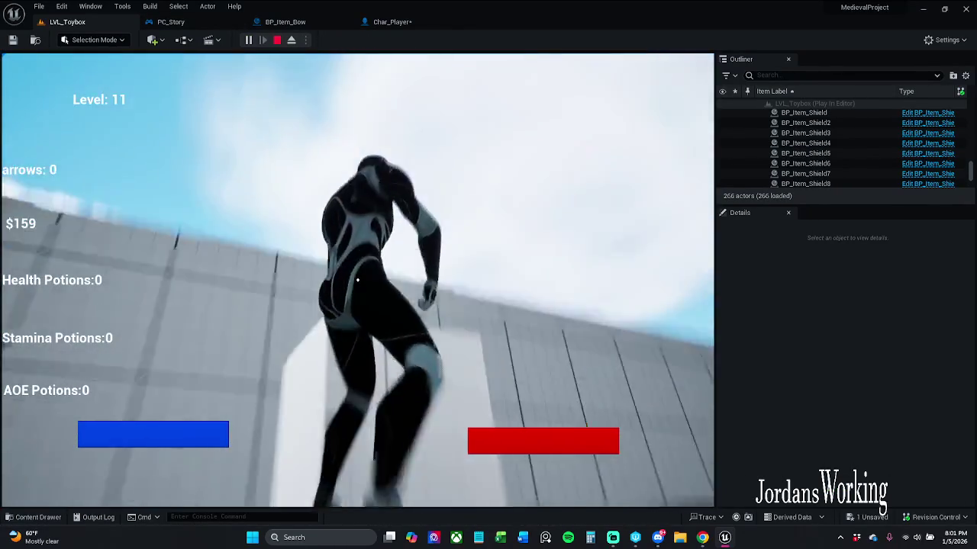
key(Escape)
click(432, 23)
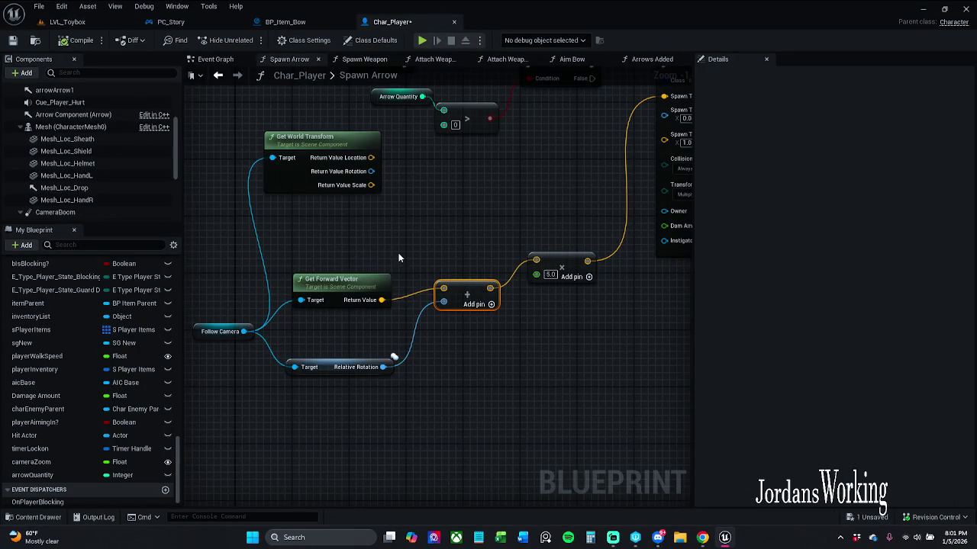
Delete the Get Forward Vector and Relative Rotation nodes and reconnect the location wire to Add
drag(308, 229, 363, 427)
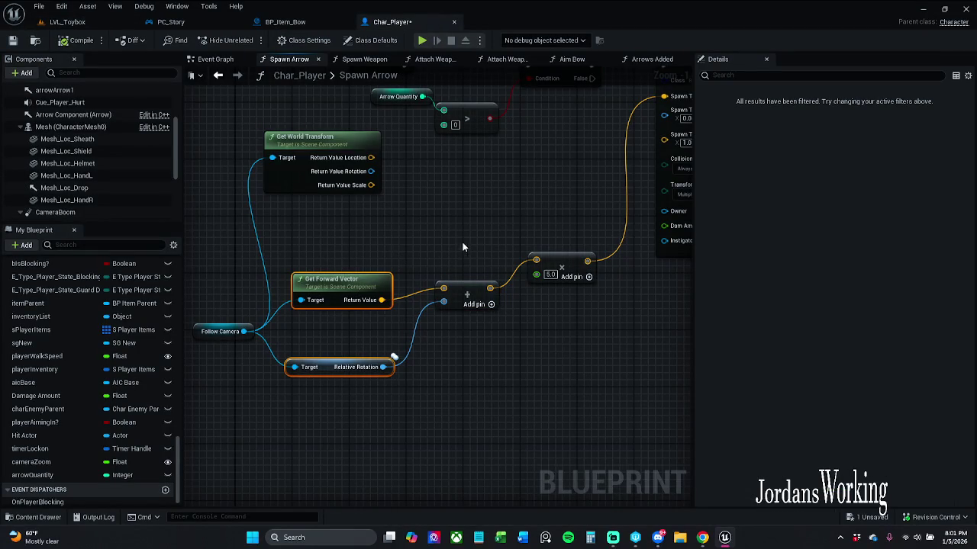
key(Delete)
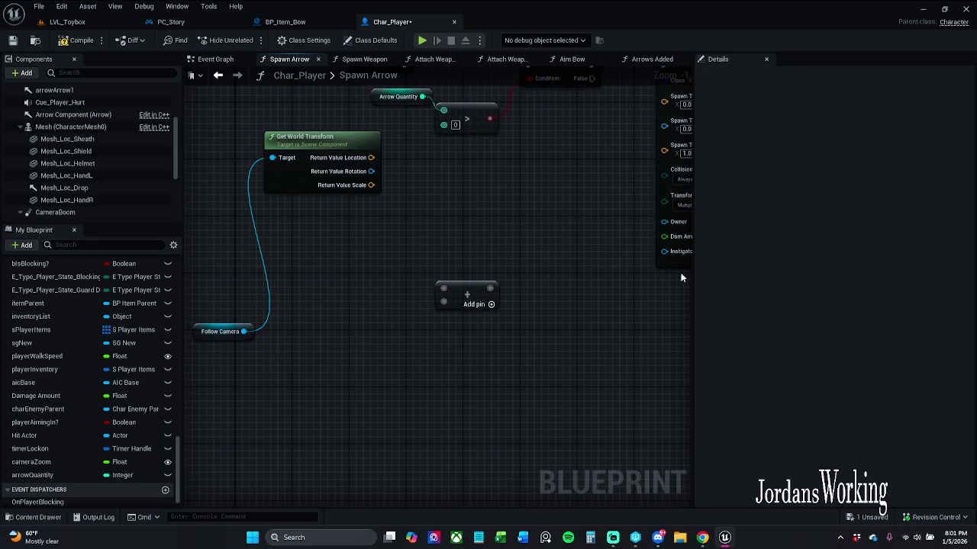
drag(410, 199, 404, 221)
mouse_move(369, 186)
mouse_down()
mouse_move(461, 307)
mouse_move(448, 325)
mouse_up()
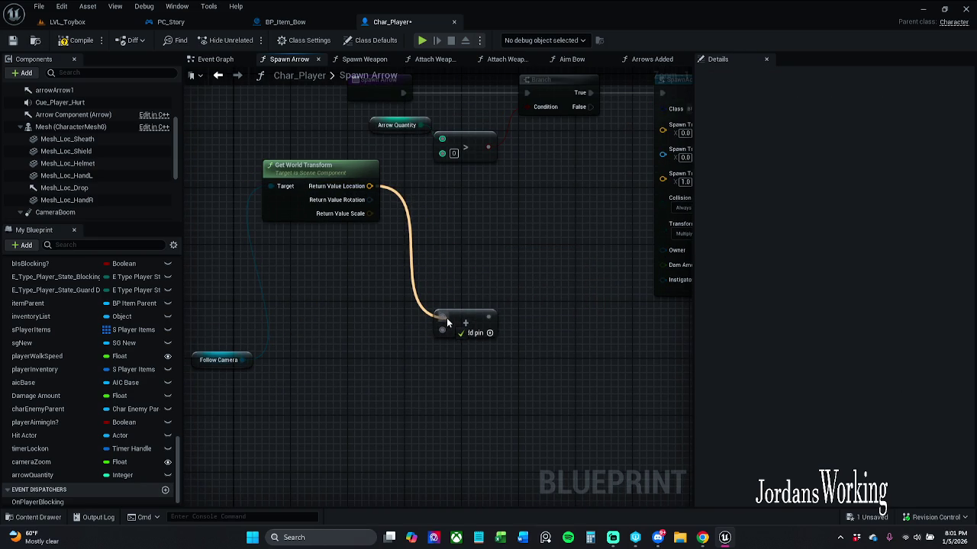
mouse_move(446, 317)
mouse_down()
mouse_move(413, 235)
mouse_move(415, 244)
mouse_up()
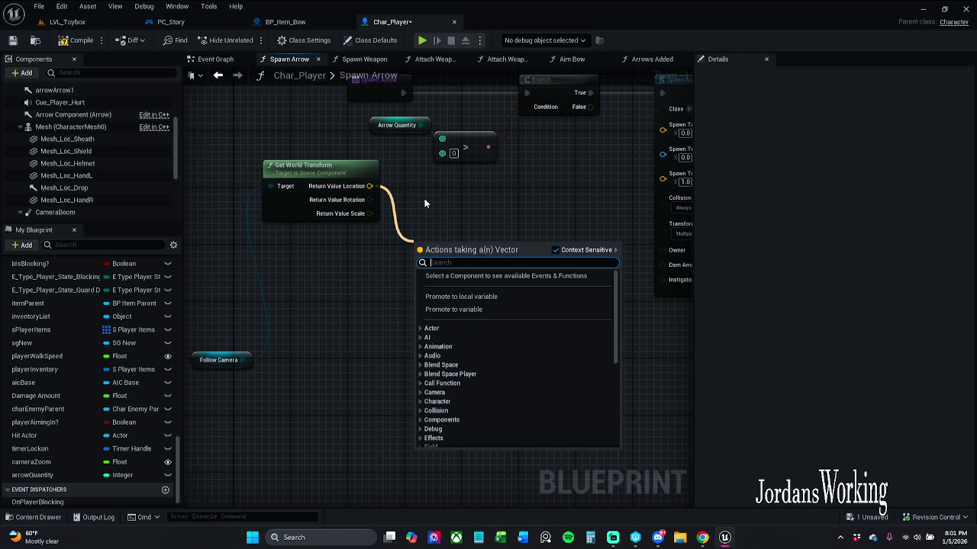
click(425, 207)
Add a new Get Forward Vector off Follow Camera, sum it in Add, and feed Spawn Transform
mouse_move(369, 194)
mouse_down()
mouse_move(418, 307)
mouse_move(437, 312)
mouse_move(407, 260)
mouse_up()
drag(192, 364, 280, 287)
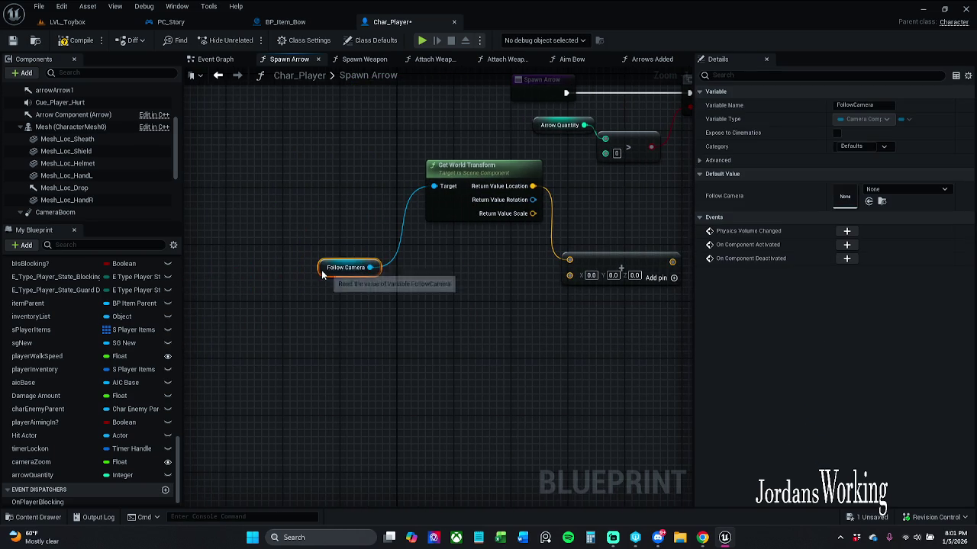
drag(370, 267, 413, 308)
text(get for)
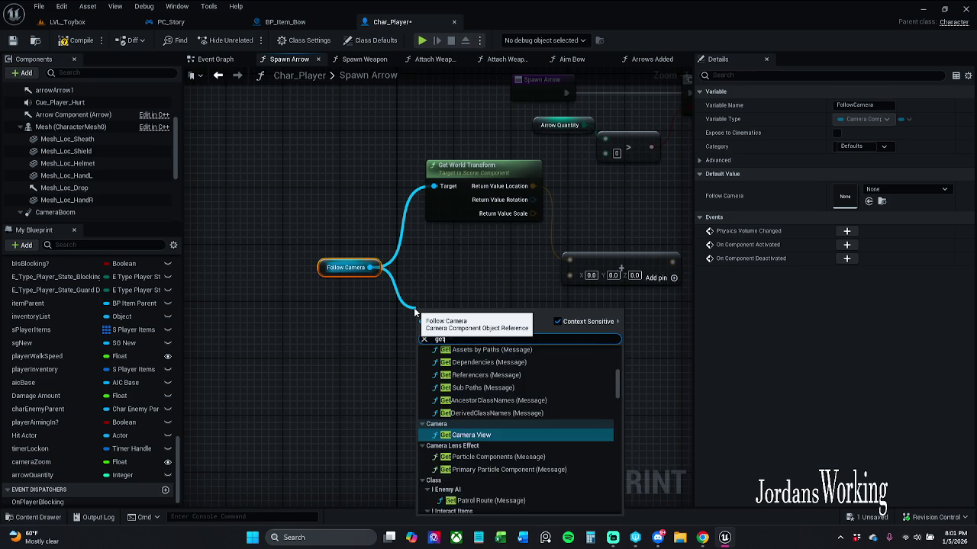
key(Return)
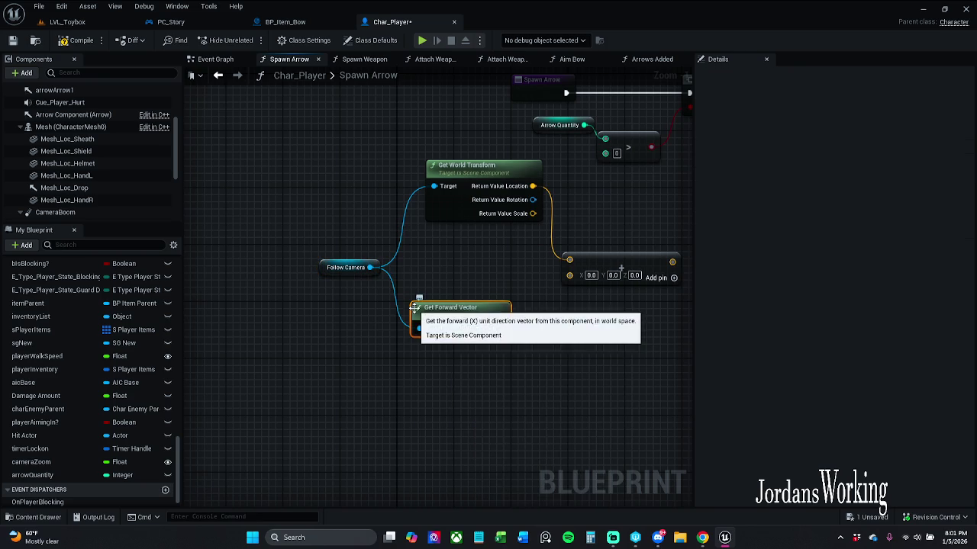
mouse_move(519, 335)
mouse_down()
mouse_move(416, 340)
mouse_move(425, 323)
mouse_move(412, 321)
mouse_up()
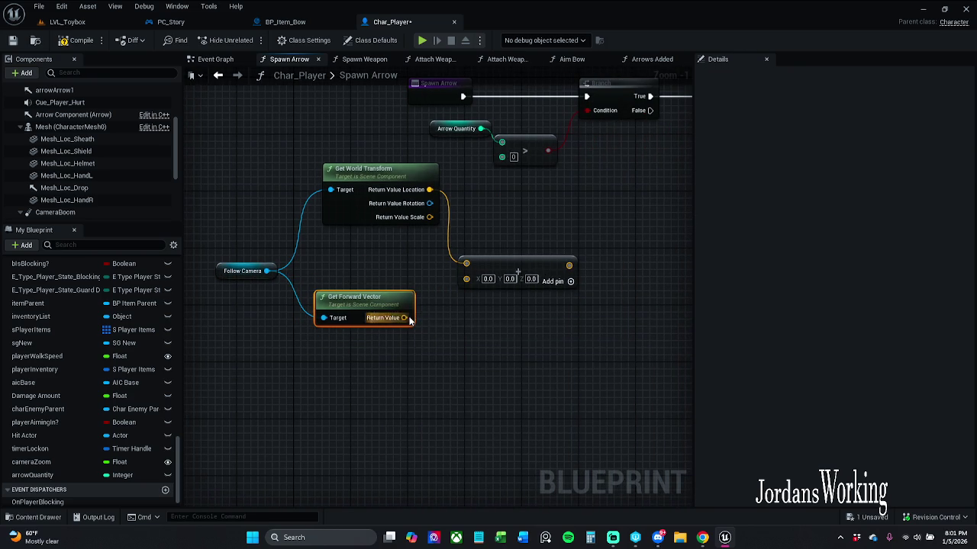
mouse_move(463, 282)
mouse_down()
mouse_move(425, 309)
mouse_move(641, 153)
mouse_up()
drag(416, 292, 423, 271)
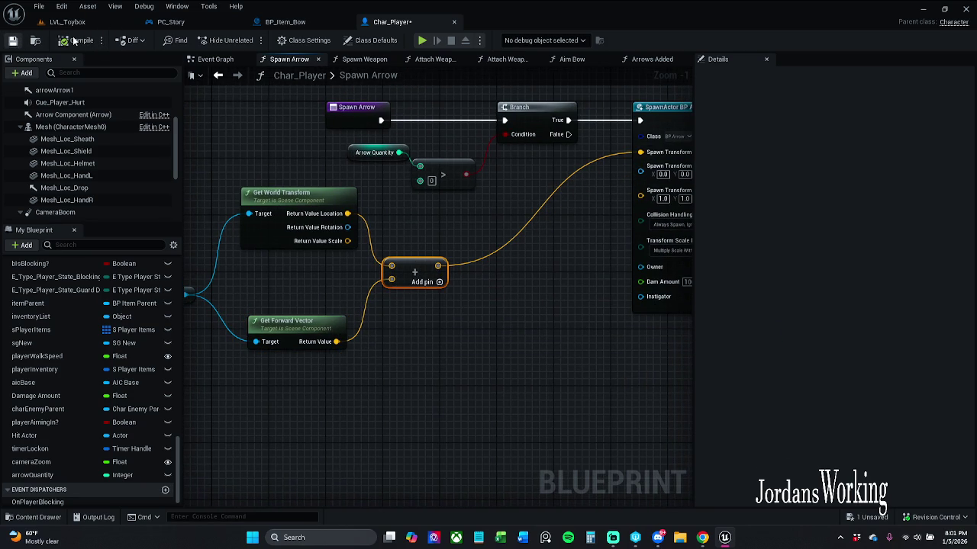
Save Char_Player, run a quick LVL_Toybox play test, and close the runtime error log
key(ctrl+s)
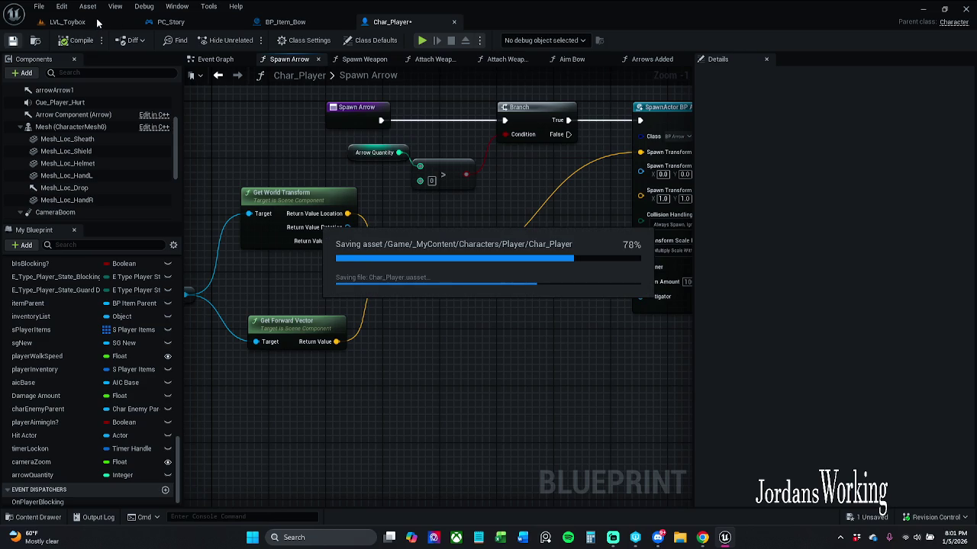
click(97, 23)
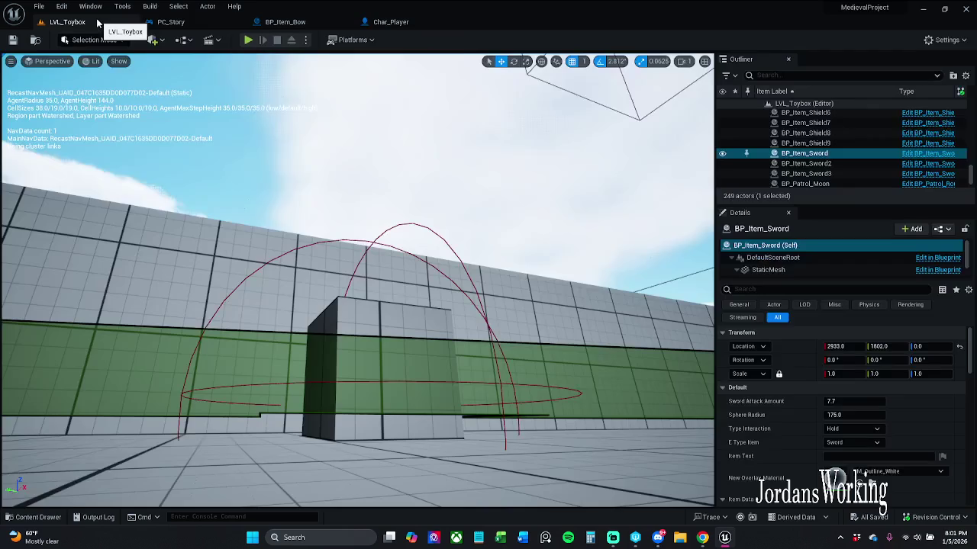
click(248, 40)
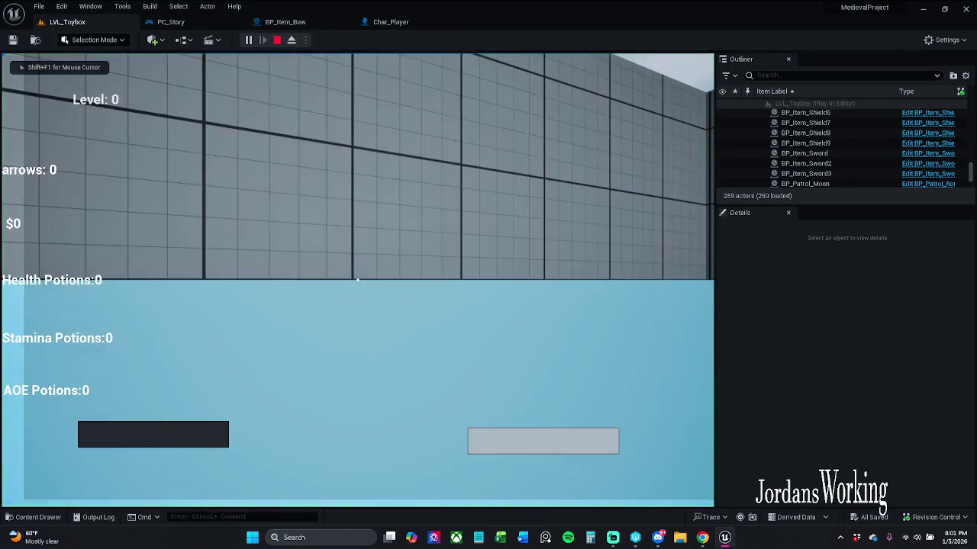
key(Escape)
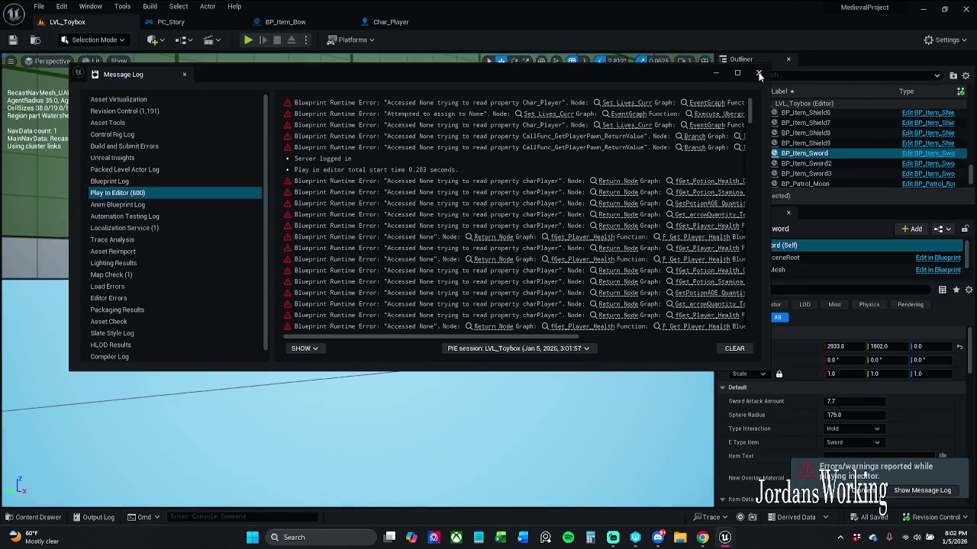
click(758, 73)
Replay LVL_Toybox, firing four arrows while moving, then end the play test
click(248, 40)
key(w)
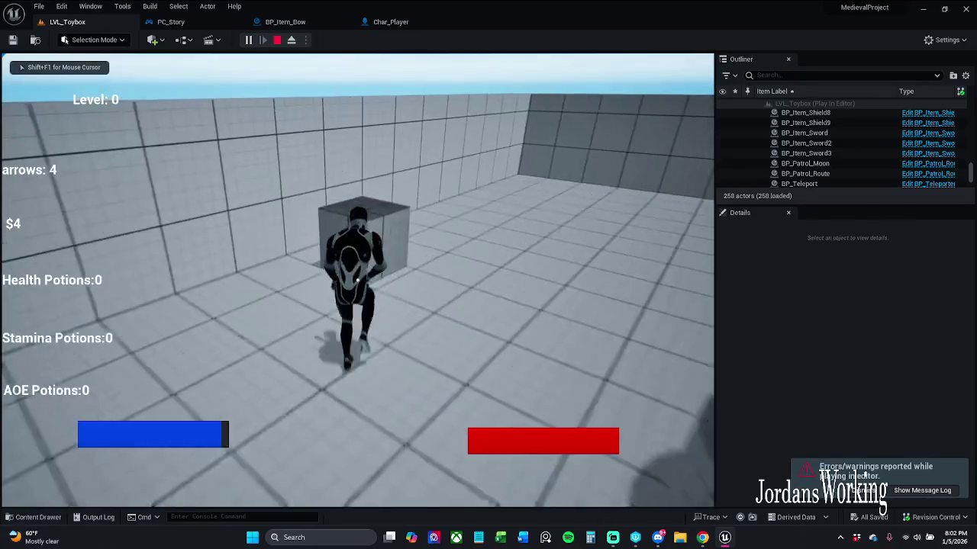
click(357, 280)
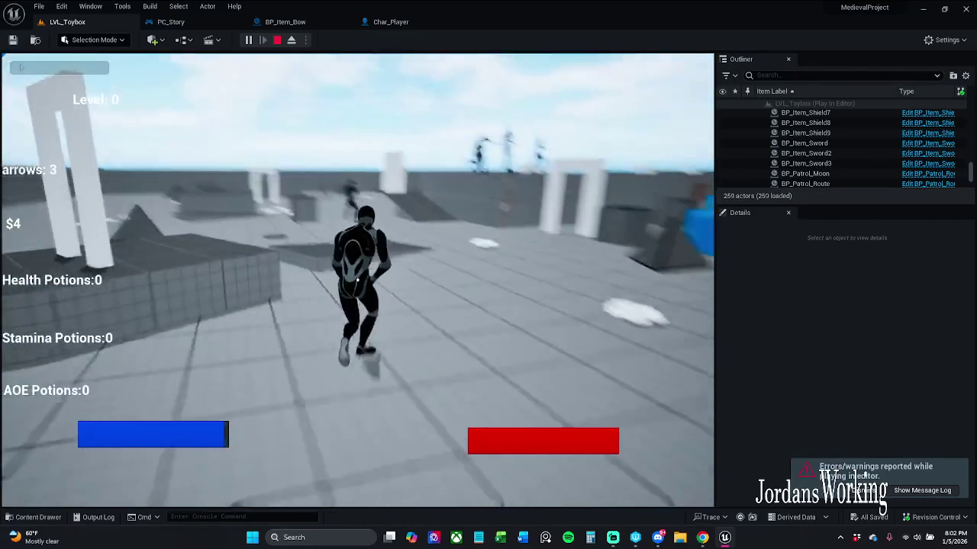
key(w)
click(358, 281)
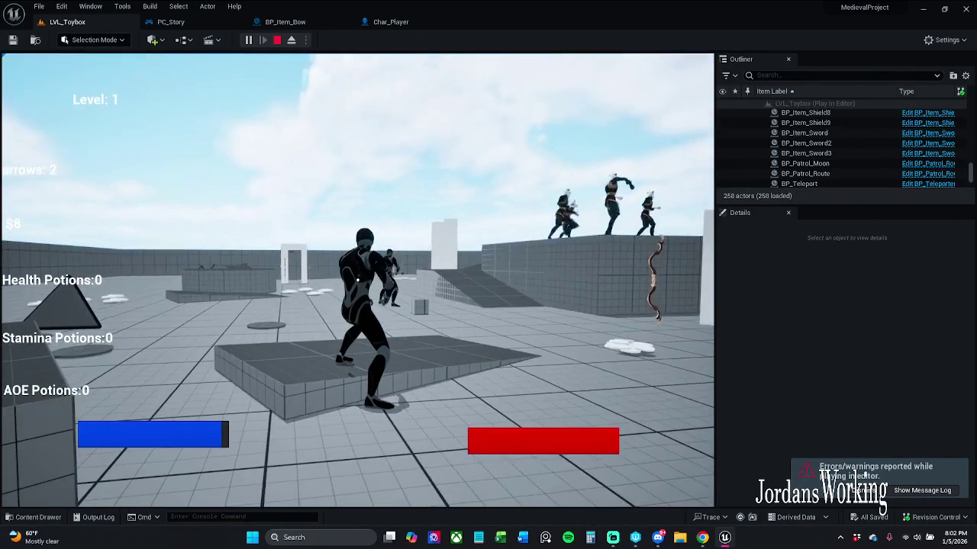
click(357, 281)
click(358, 281)
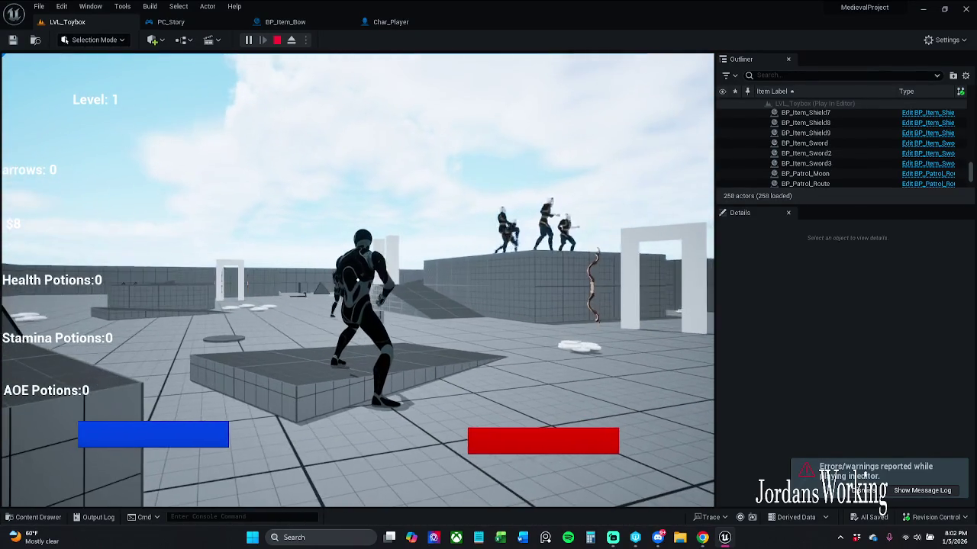
key(Escape)
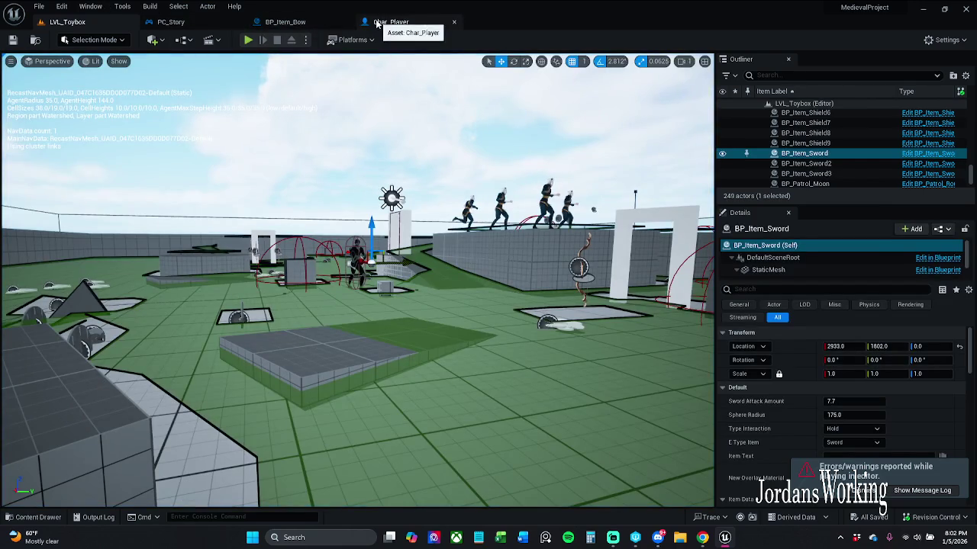
Multiply the Add result by Follow Camera's world rotation, then start a LVL_Toybox play test
click(377, 24)
mouse_move(358, 288)
mouse_down()
mouse_move(456, 267)
mouse_move(510, 312)
mouse_up()
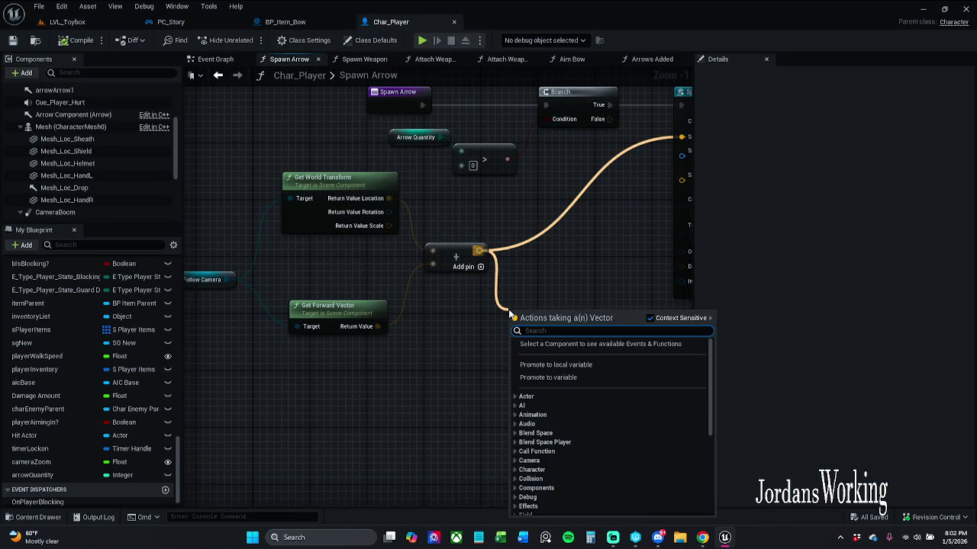
click(549, 363)
drag(332, 357, 409, 333)
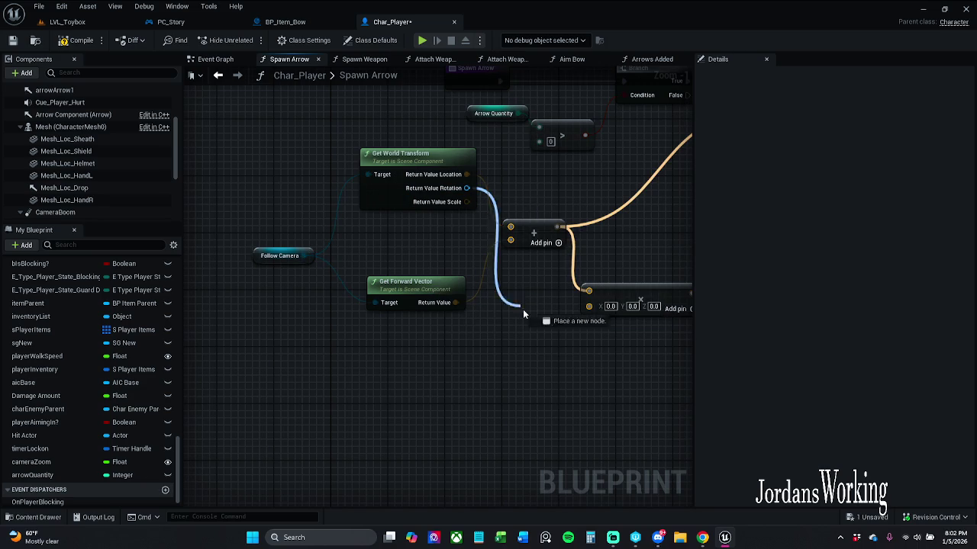
drag(589, 307, 589, 306)
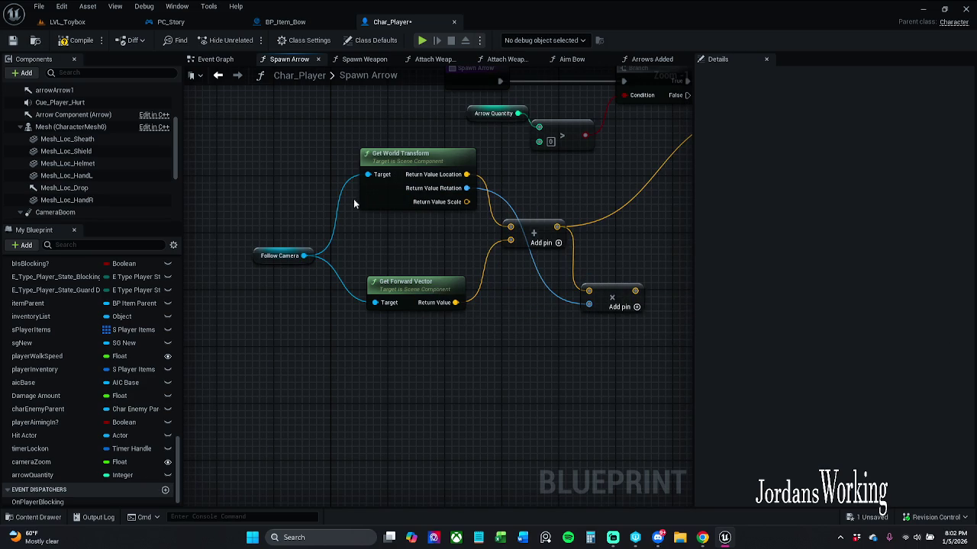
click(67, 22)
click(245, 39)
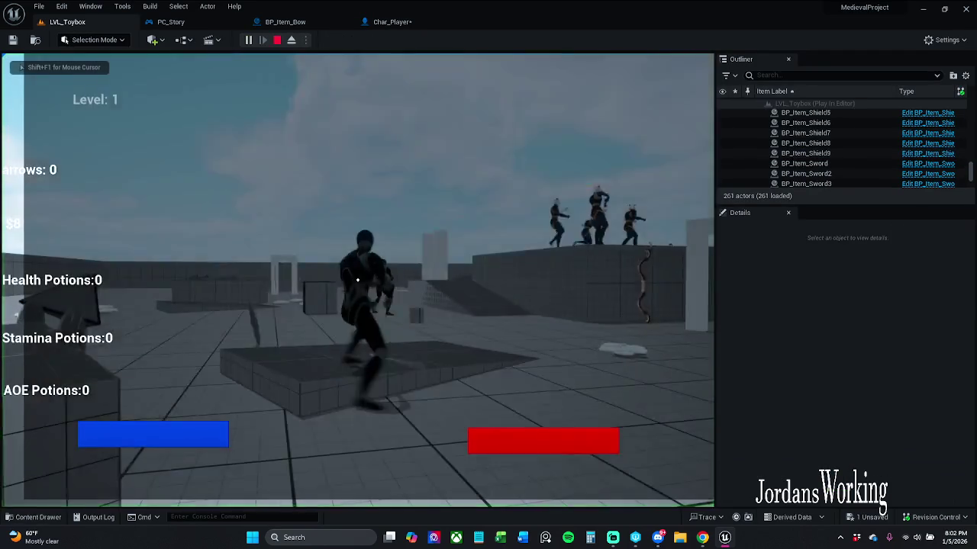
Run forward to collect items, fire four arrows, end the play test and go back to Char_Player
key(w)
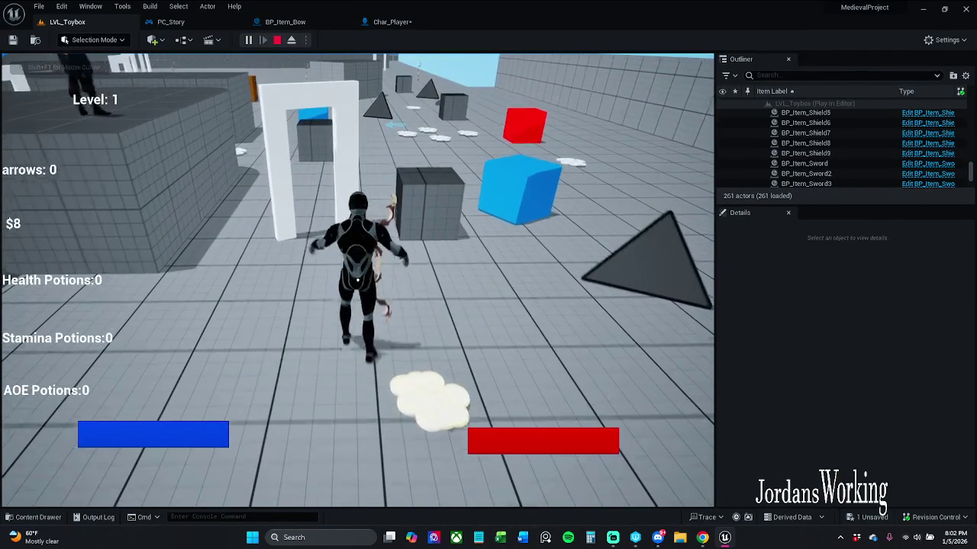
key(w)
key(w)
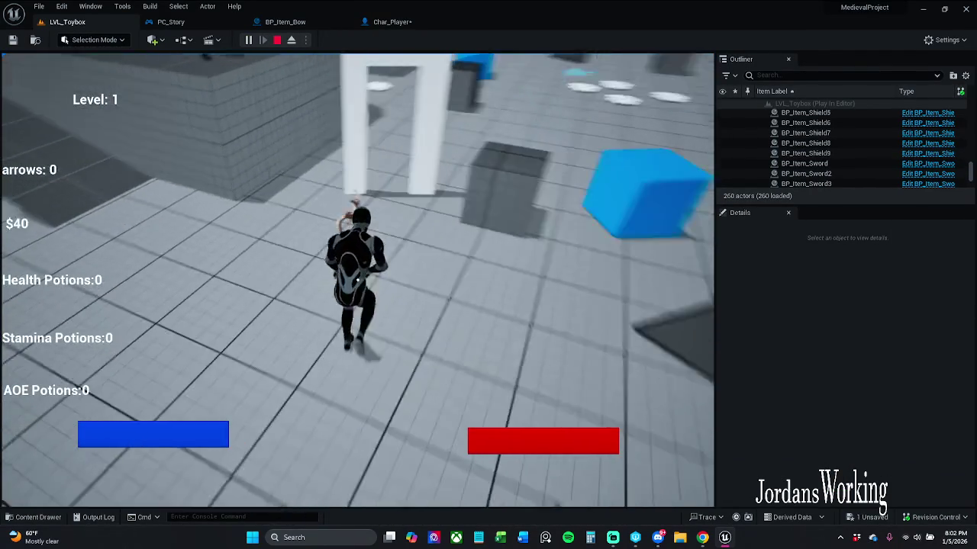
key(w)
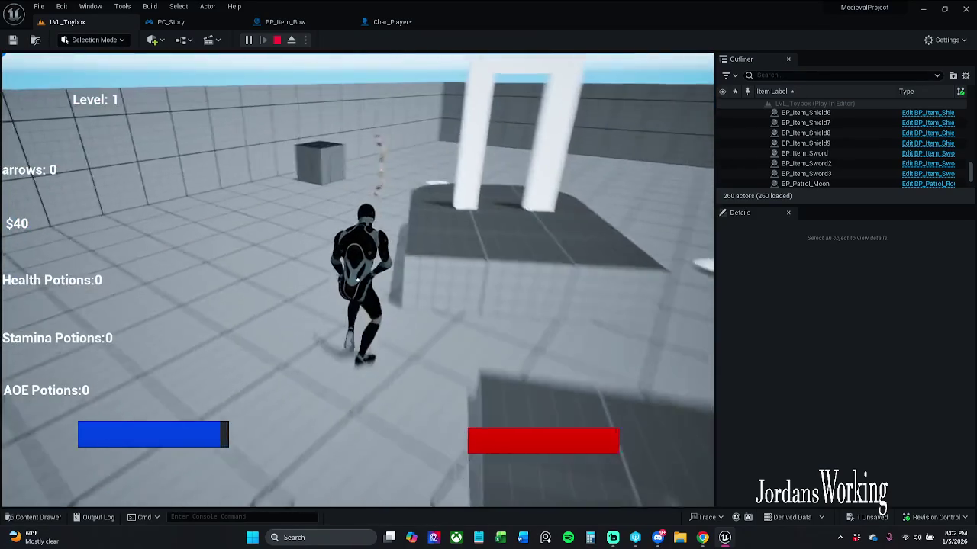
click(358, 280)
click(357, 280)
click(357, 280)
click(358, 280)
click(357, 280)
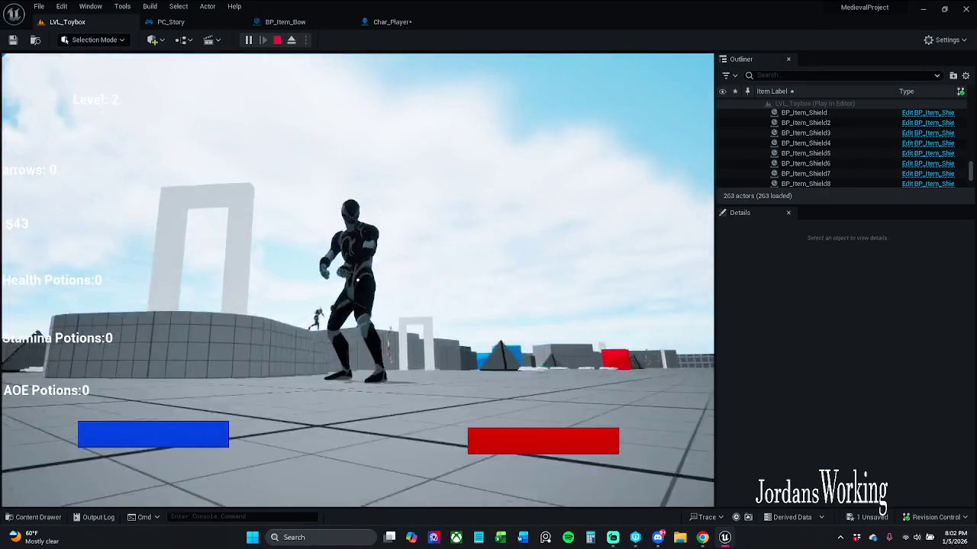
key(Escape)
click(410, 21)
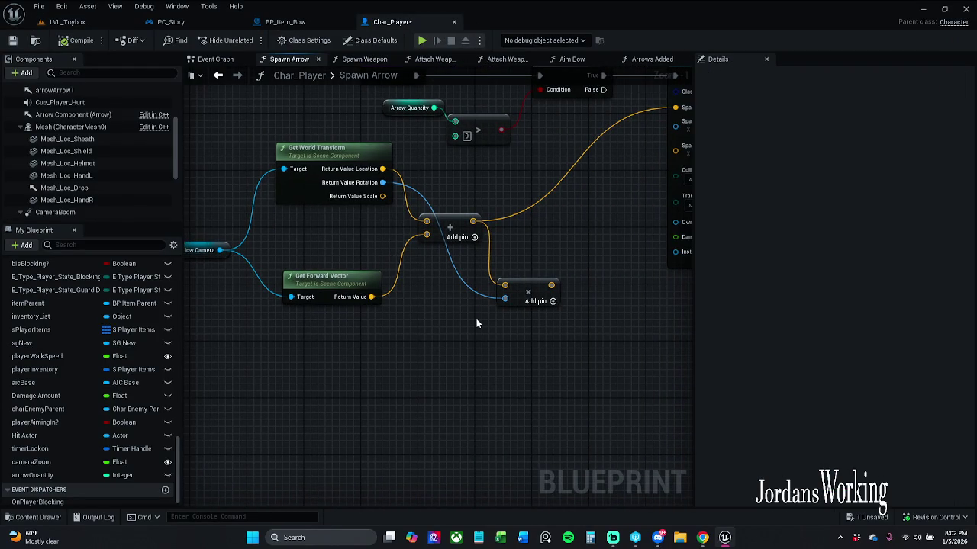
Delete the Get Forward Vector, Add and Multiply nodes, undoing an accidental rotation split
drag(427, 332, 533, 279)
drag(354, 362, 309, 290)
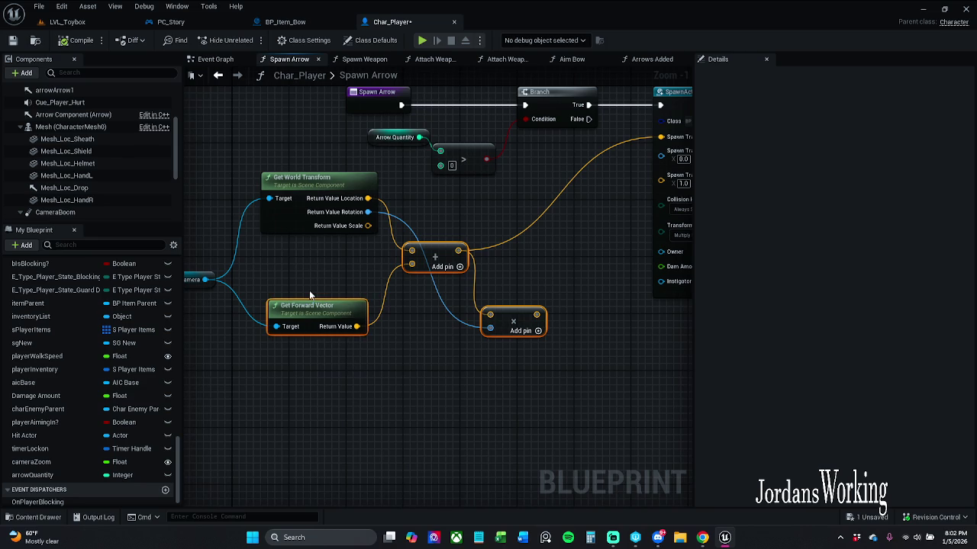
key(Delete)
right_click(369, 214)
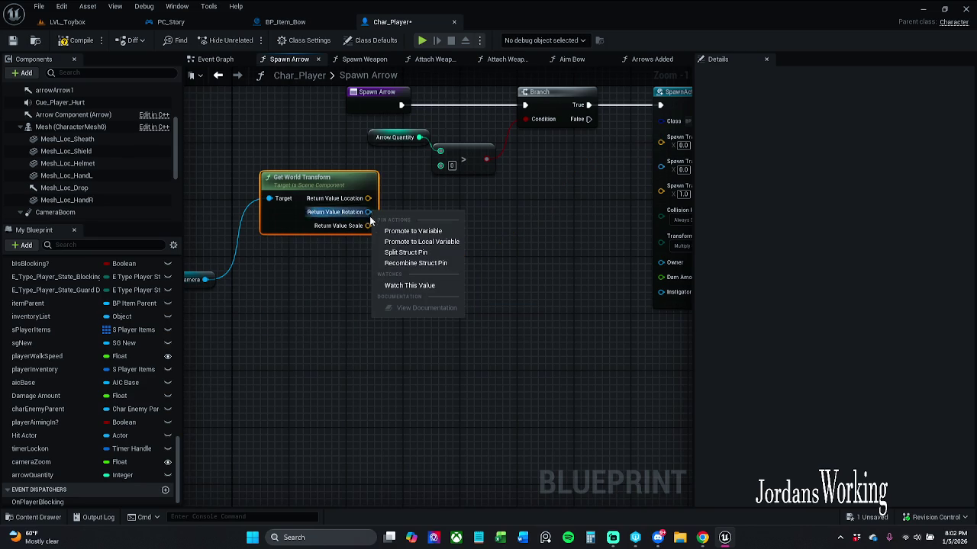
click(418, 254)
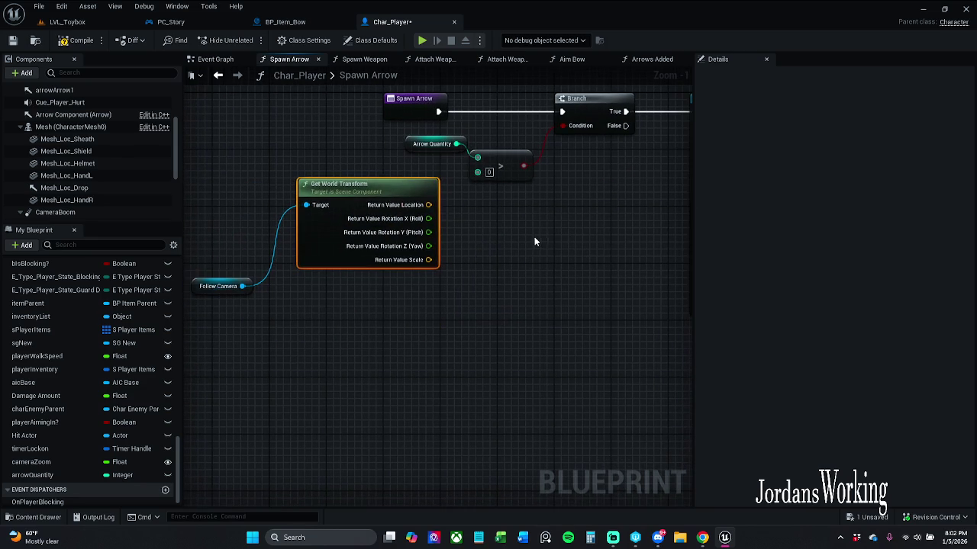
key(ctrl+z)
Recombine Get World Transform's output, wire it into Spawn Transform, and save Char_Player
right_click(403, 218)
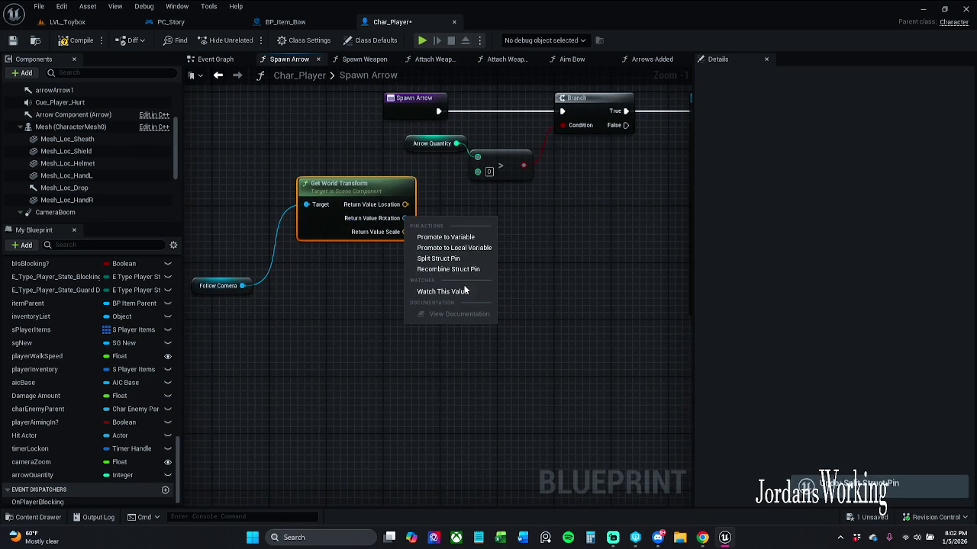
click(462, 269)
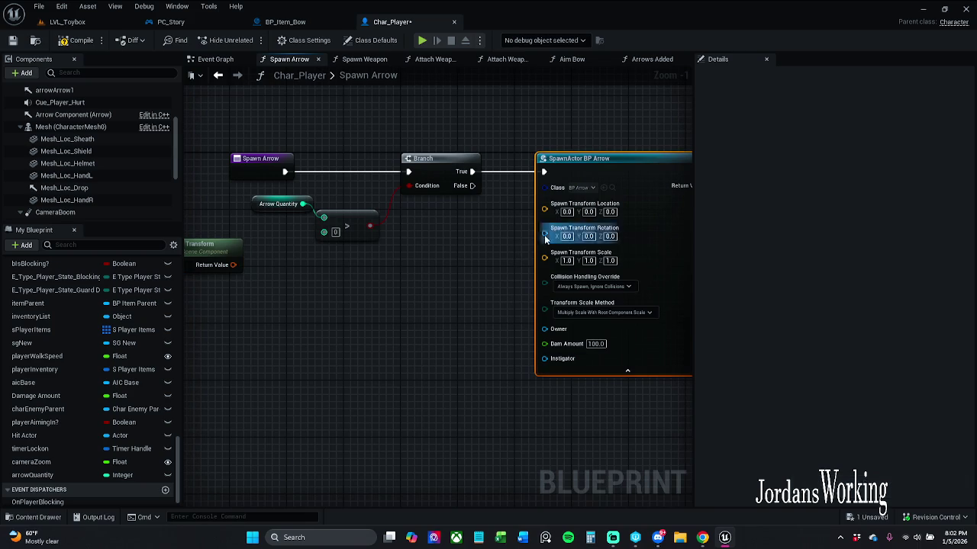
right_click(545, 237)
mouse_move(621, 287)
mouse_down()
mouse_move(526, 316)
mouse_move(382, 334)
mouse_move(452, 321)
mouse_up()
mouse_move(463, 242)
mouse_down()
mouse_move(372, 301)
mouse_move(648, 260)
mouse_move(679, 245)
mouse_move(469, 256)
mouse_move(445, 278)
mouse_move(460, 277)
mouse_up()
ctrl+click(300, 328)
drag(506, 299, 577, 216)
mouse_move(462, 285)
mouse_down()
mouse_move(518, 271)
mouse_move(509, 239)
mouse_move(509, 276)
mouse_move(467, 301)
mouse_move(481, 304)
mouse_up()
drag(361, 326, 375, 335)
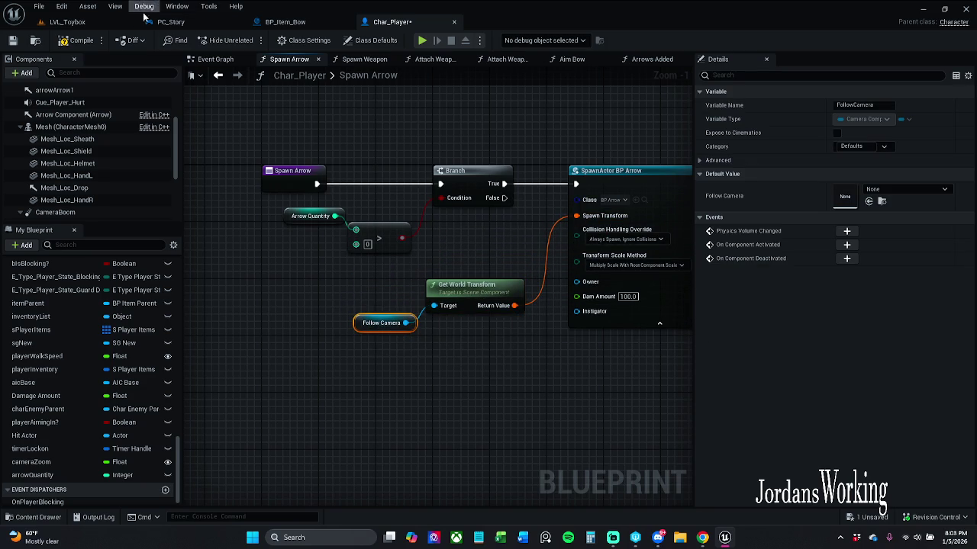
click(13, 42)
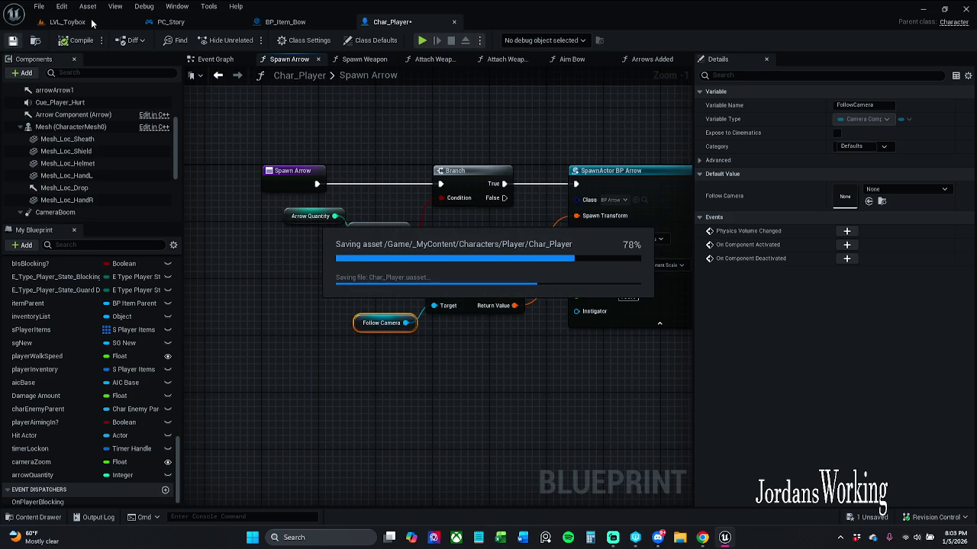
click(68, 23)
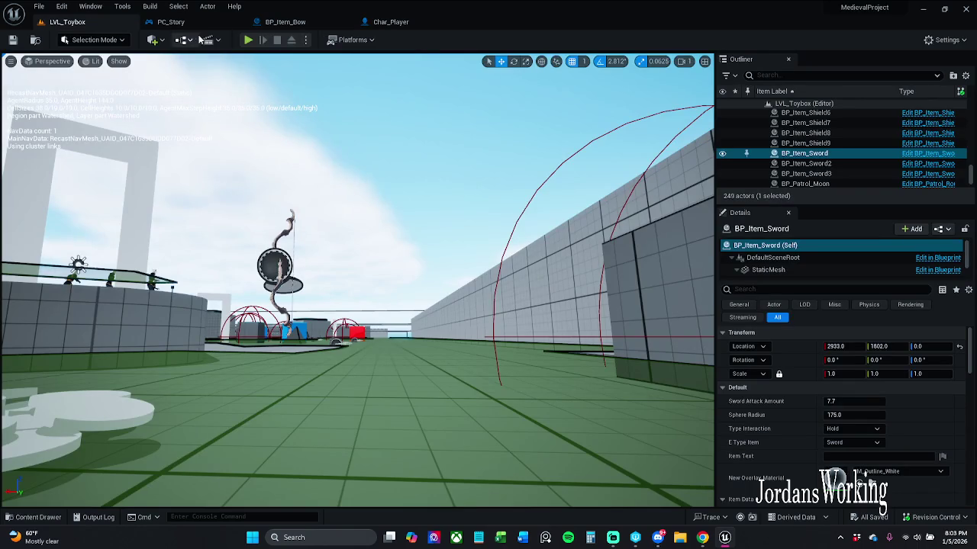
Play-test LVL_Toybox running, shooting the bow and fighting the enemy, then return to Char_Player
click(248, 41)
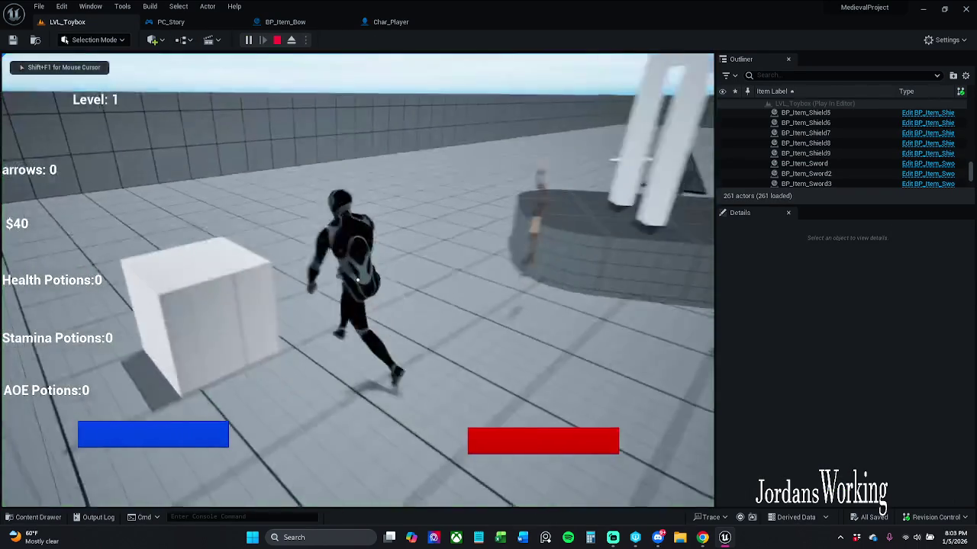
key(w)
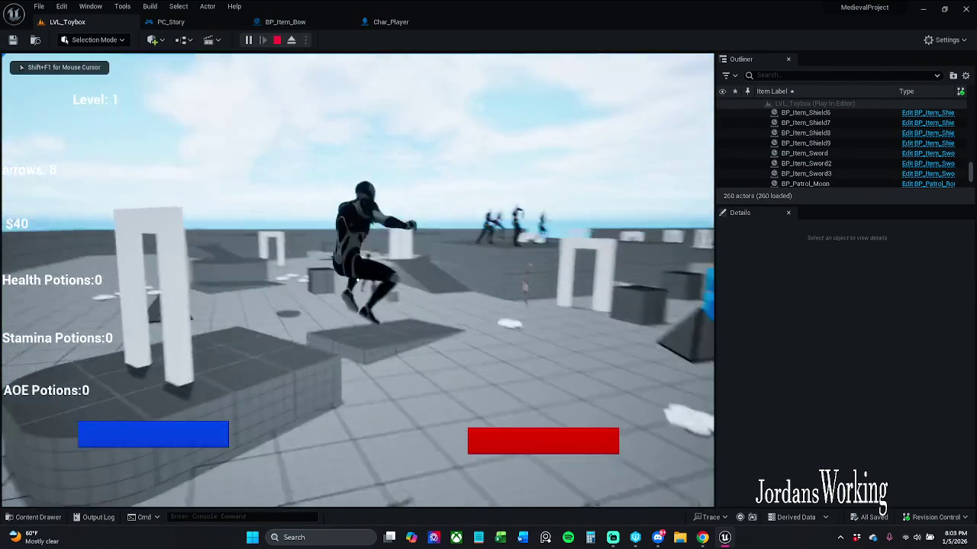
key(w)
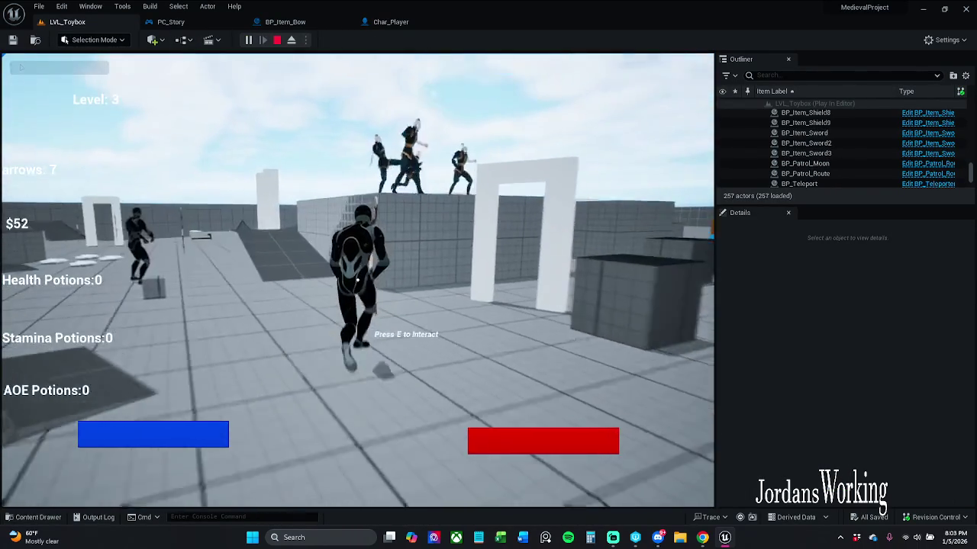
key(w)
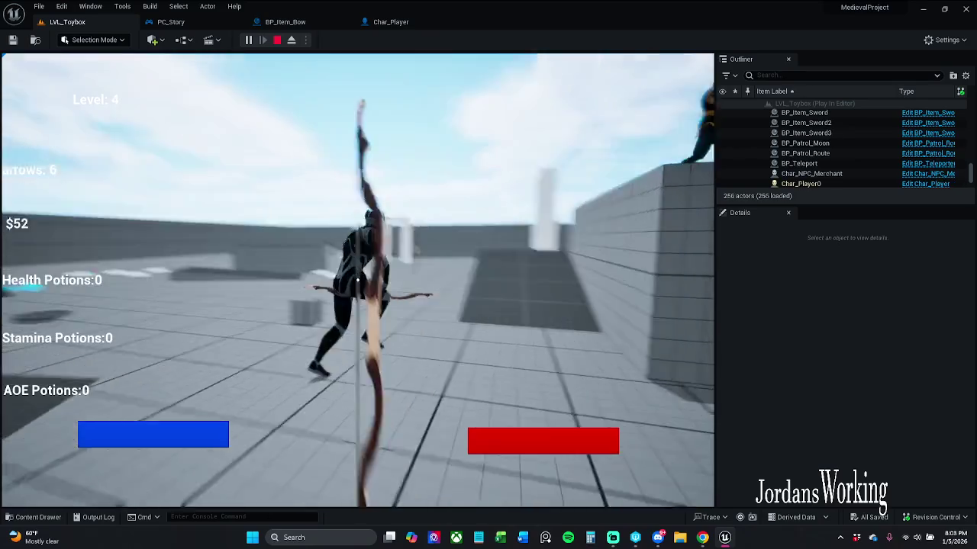
key(w)
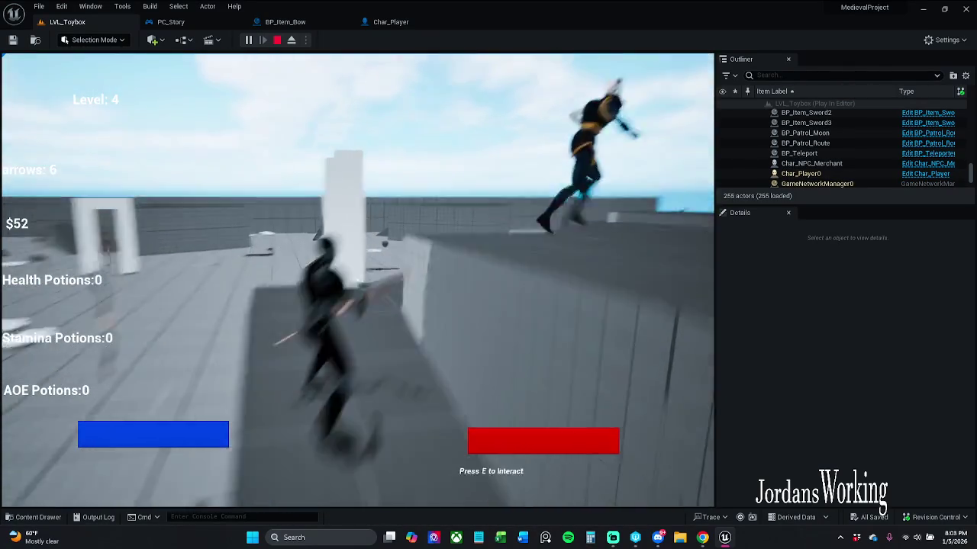
key(Escape)
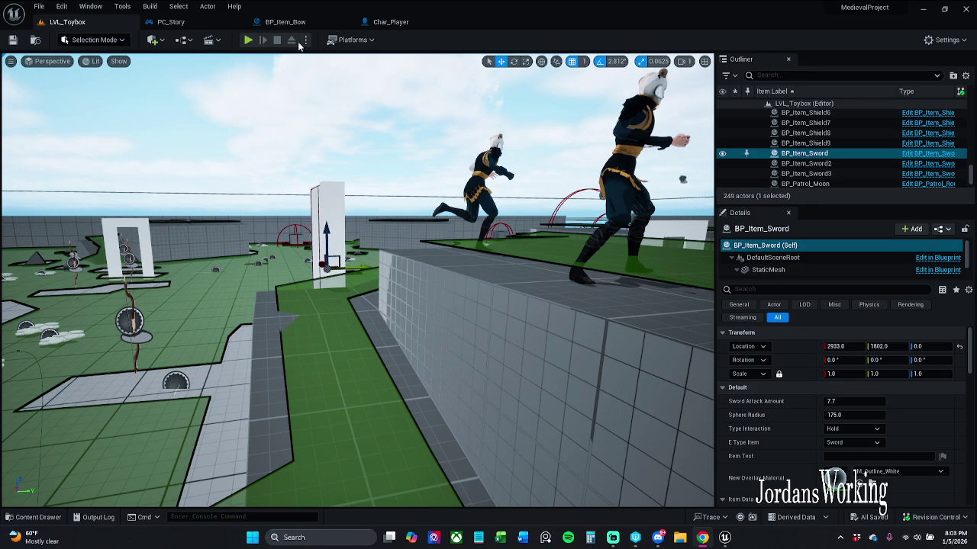
click(391, 21)
Inspect Char_Player's playerAimingIn? Boolean properties and the arrow-spawning nodes, then open the content drawer
click(89, 244)
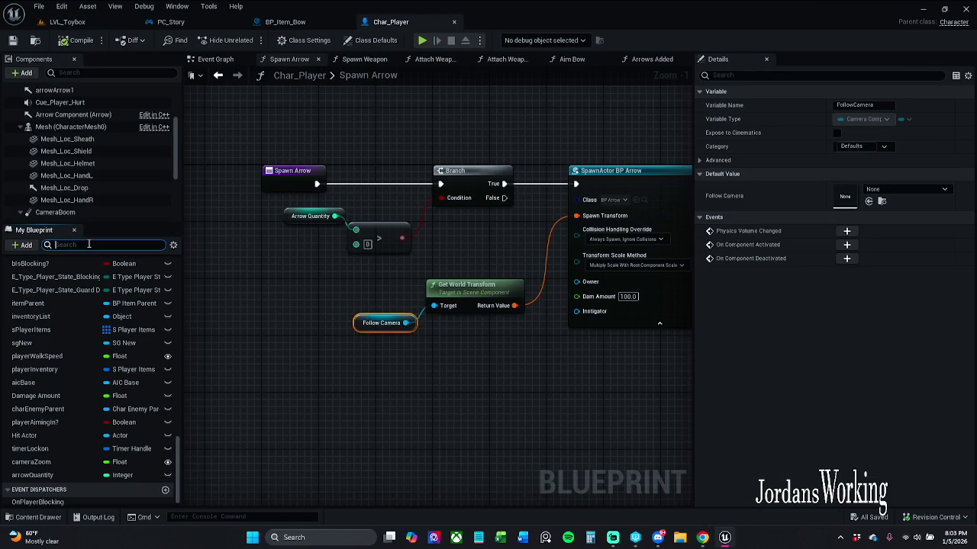
click(59, 425)
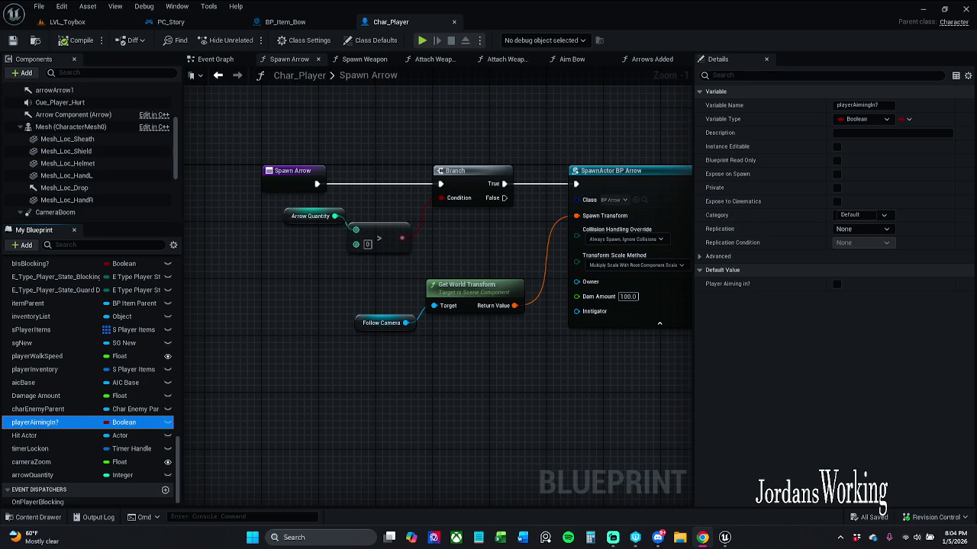
scroll(417, 337, down, 2)
drag(418, 337, 370, 340)
click(30, 518)
Open the BS_Bow blend space from _MyContent > Art > Blendspace, then close it again
click(241, 374)
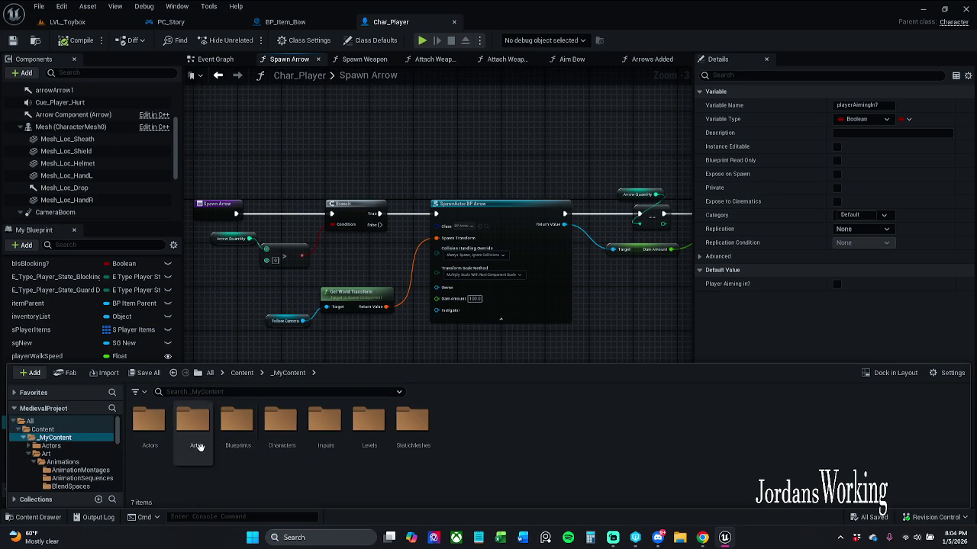
double_click(211, 443)
double_click(196, 441)
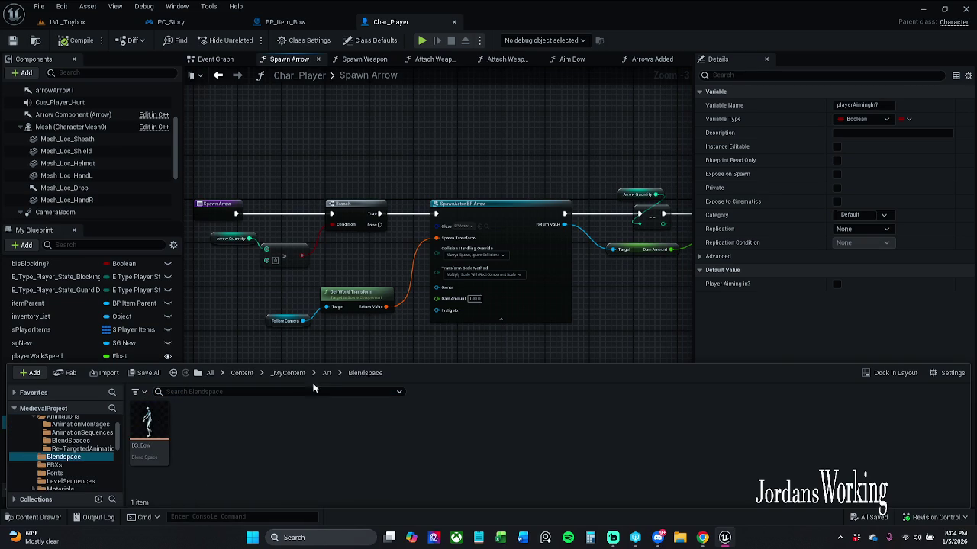
click(157, 419)
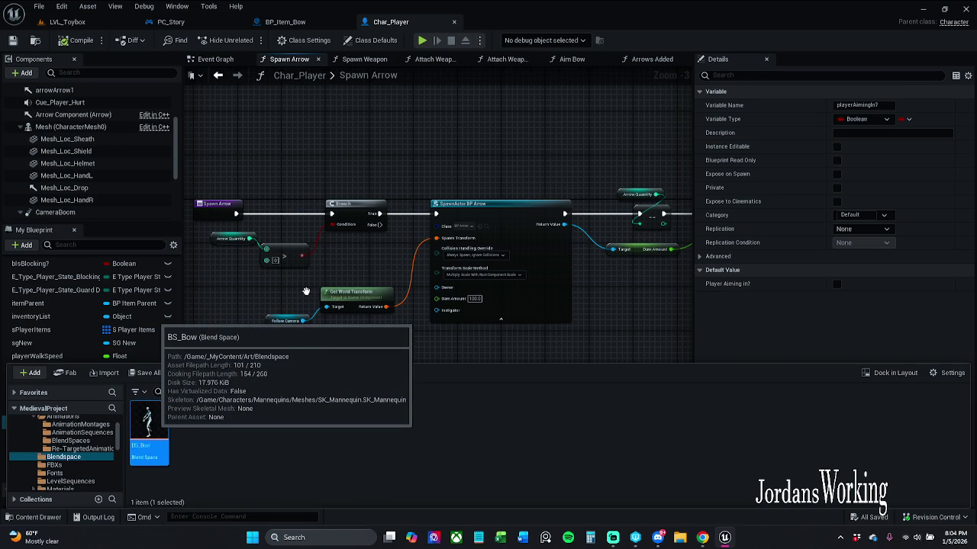
key(Return)
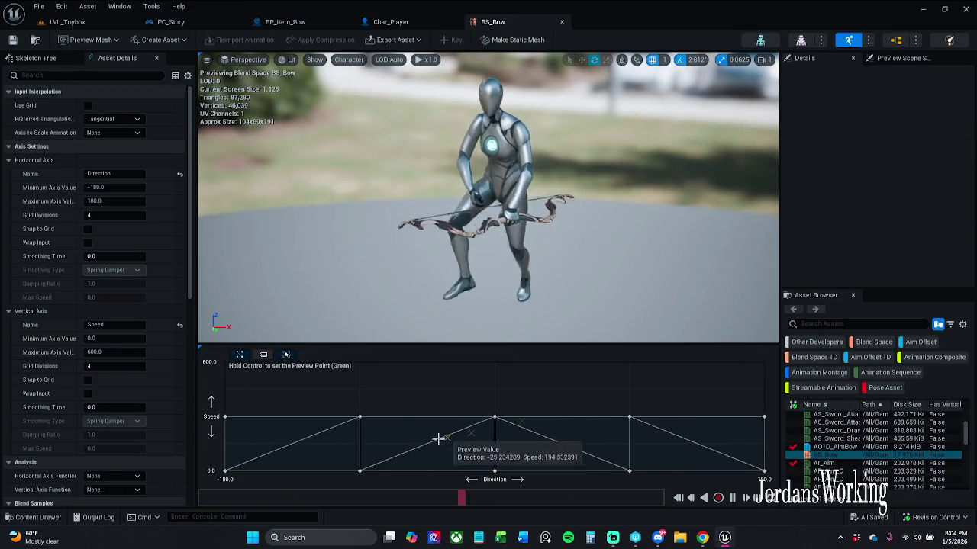
click(562, 22)
click(38, 519)
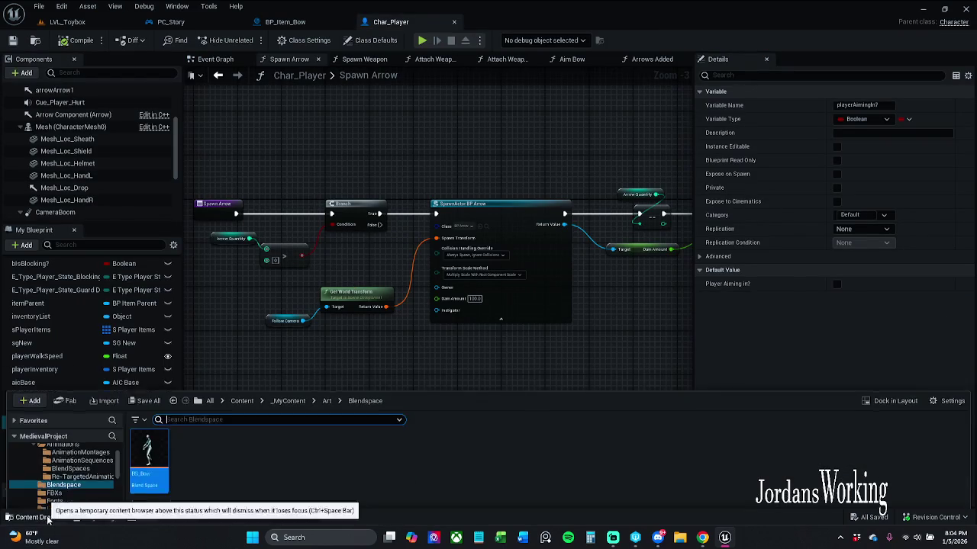
Open the AO1D_AimBow aim offset from Art > Animations > BlendSpaces and orbit its preview
click(326, 372)
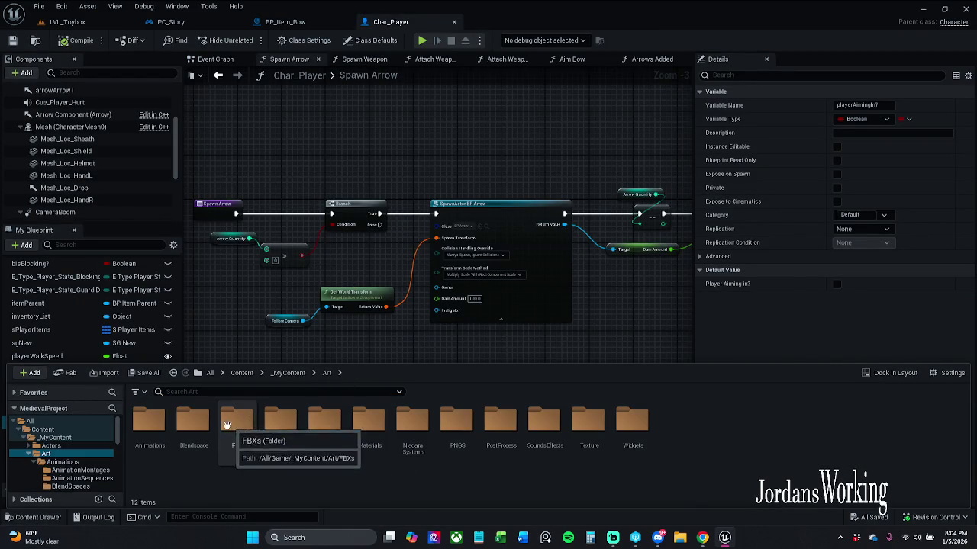
double_click(149, 421)
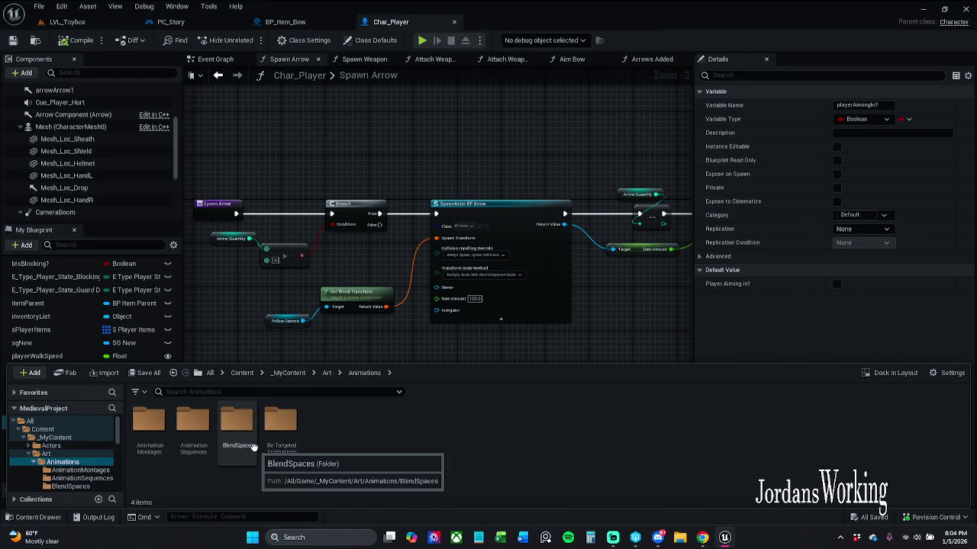
double_click(238, 425)
click(157, 432)
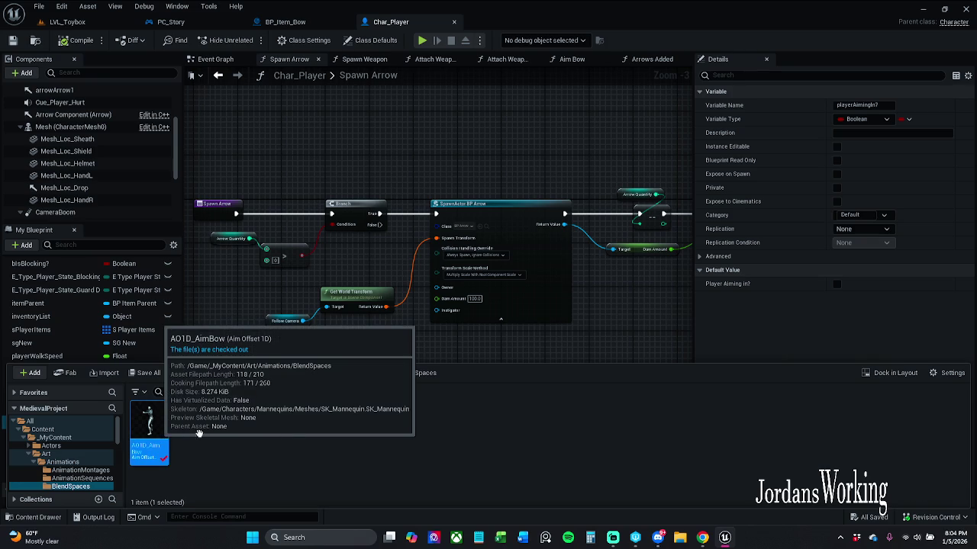
double_click(166, 433)
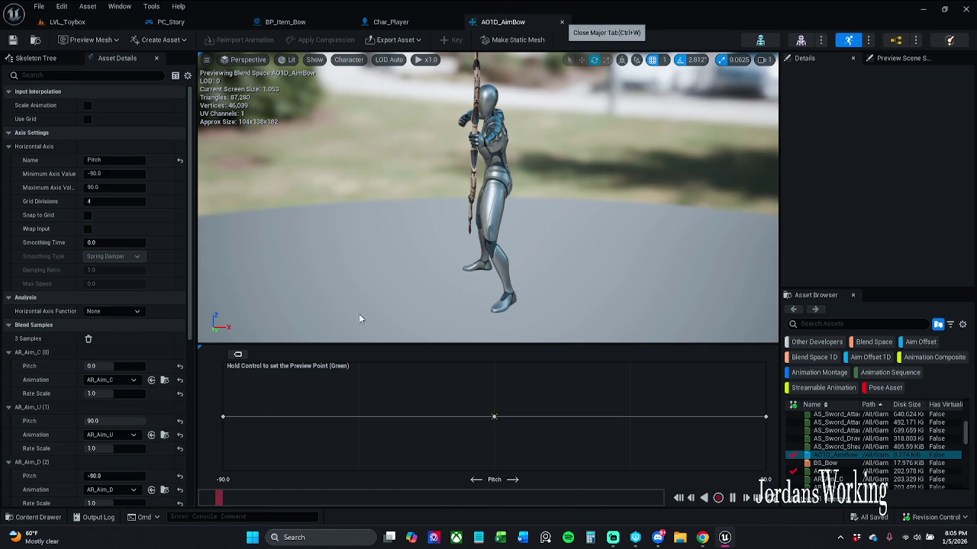
key(ctrl+Tab)
click(34, 517)
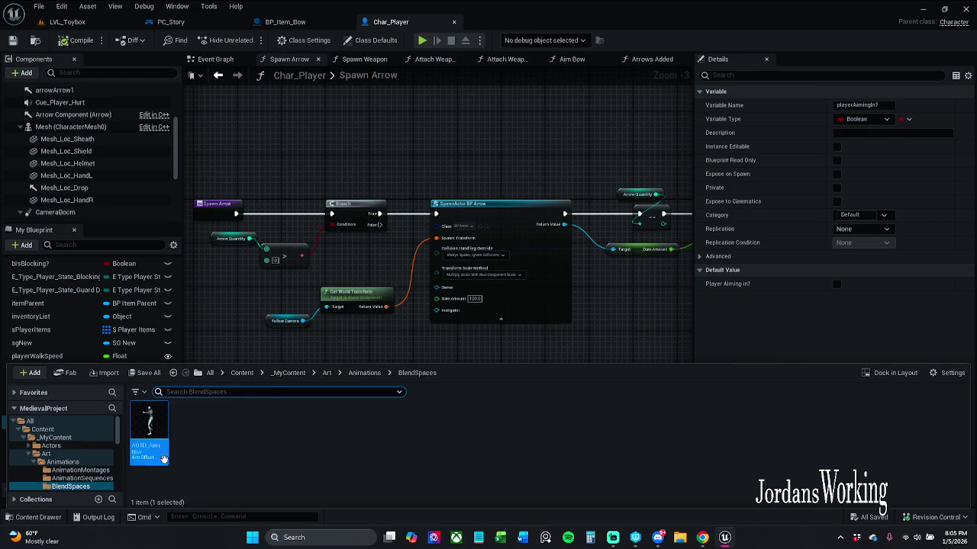
key(ctrl+Tab)
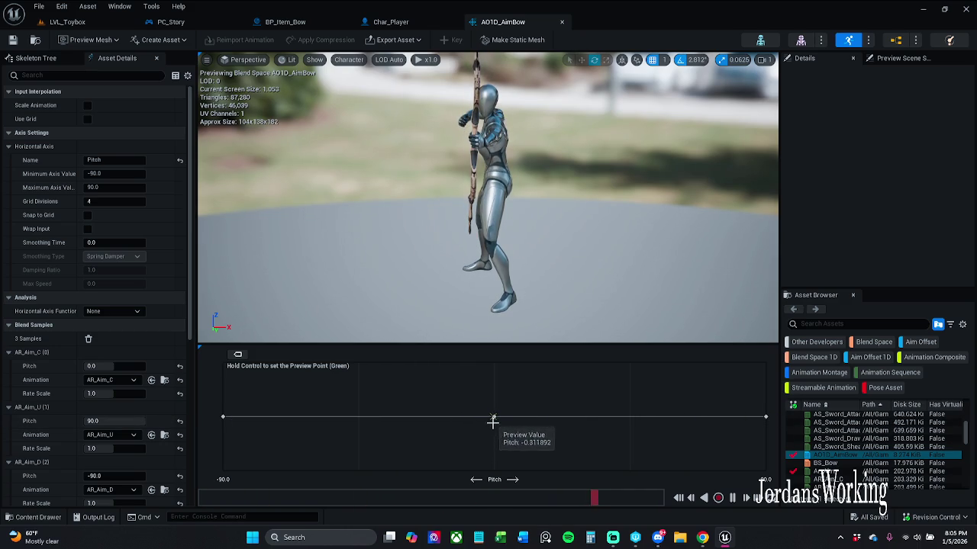
mouse_move(488, 228)
mouse_down()
mouse_move(534, 213)
mouse_move(469, 218)
mouse_up()
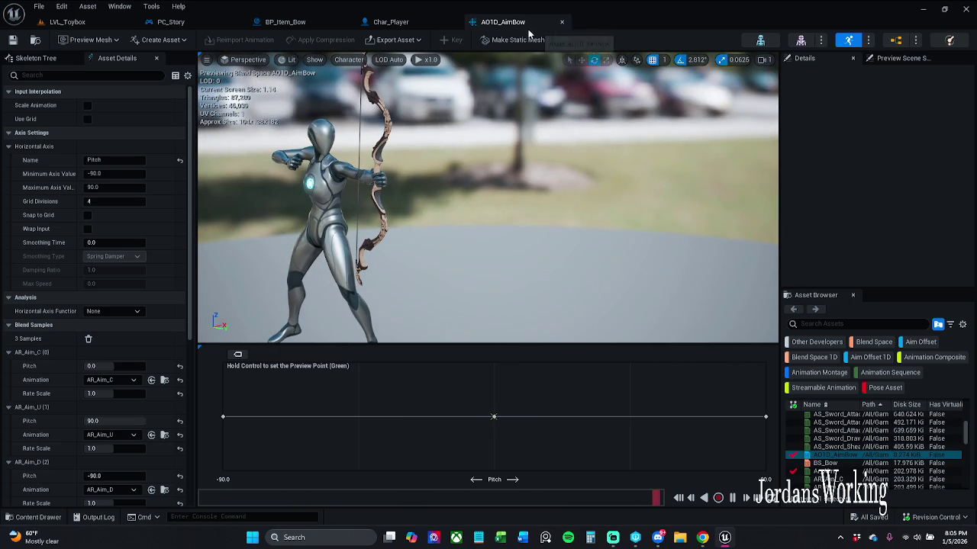
In Char_Player's class defaults, locate the skeletal mesh and open SKM_Manny
click(413, 23)
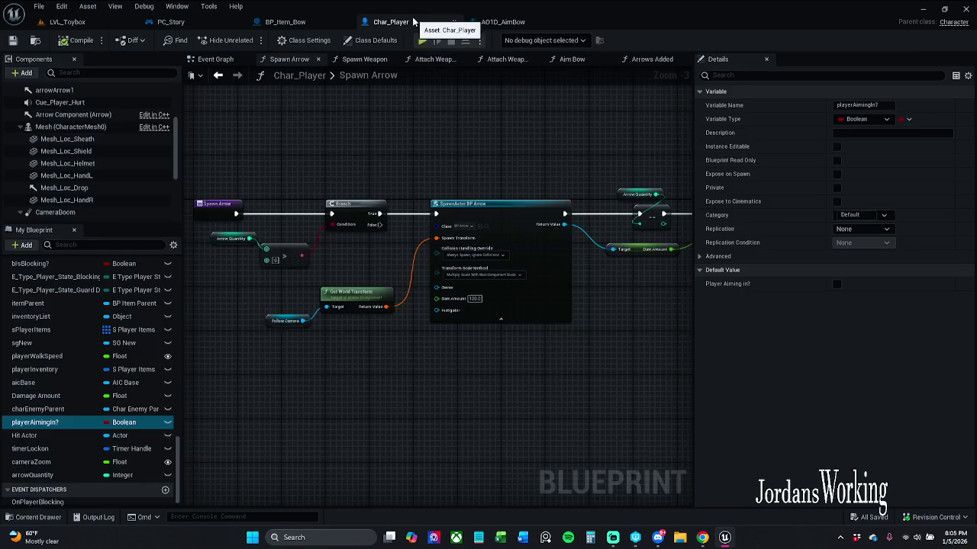
scroll(90, 130, up, 5)
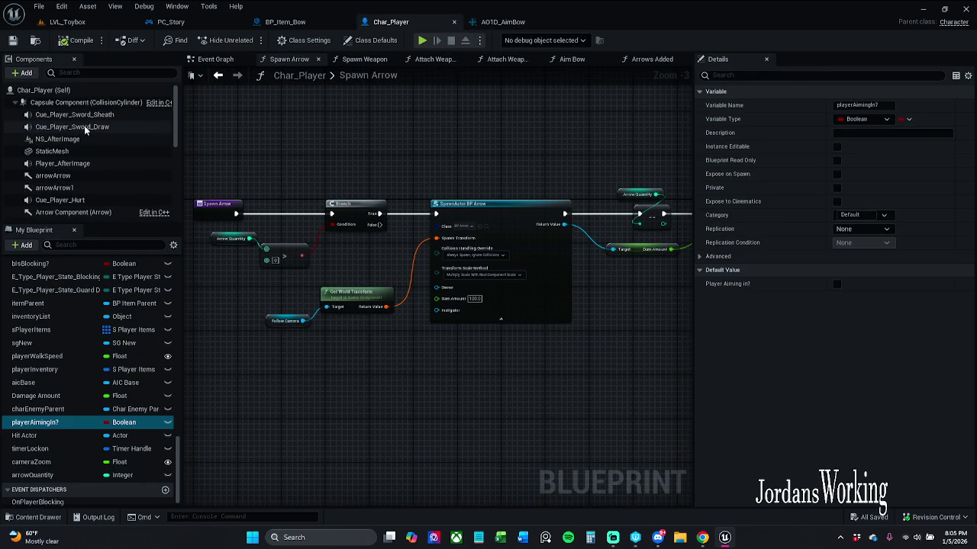
click(44, 90)
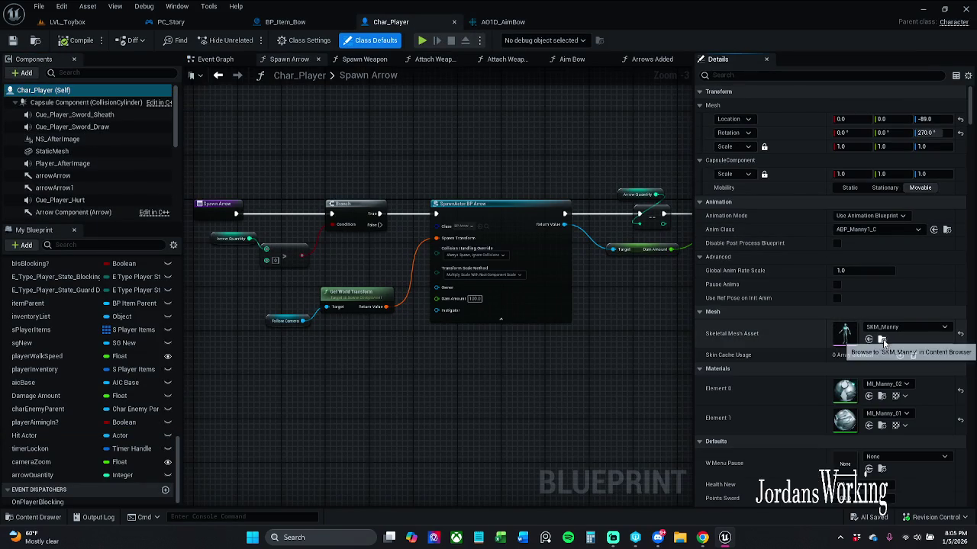
click(869, 339)
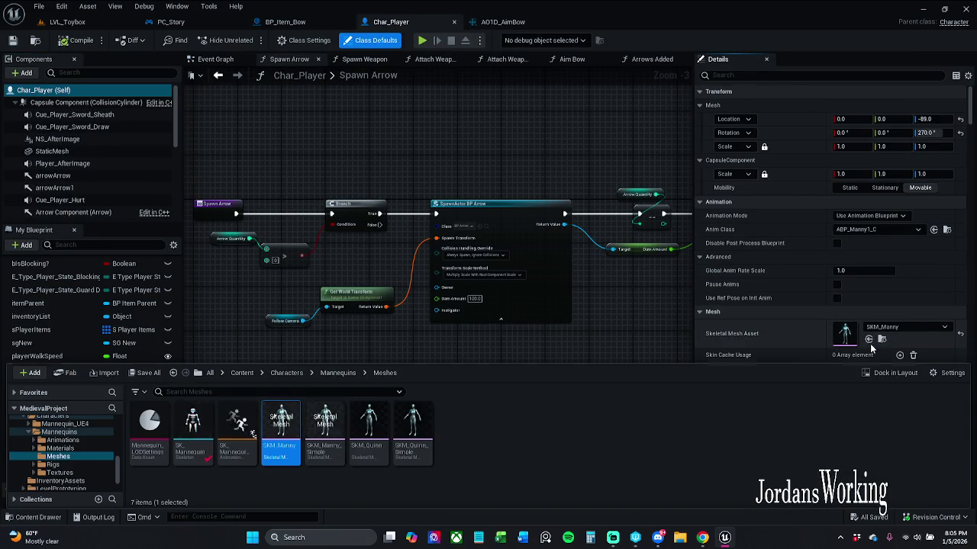
double_click(284, 429)
Open ABP_Manny1, close the SKM_Manny editor, and bring the aim offset logic into view
click(896, 39)
click(670, 22)
scroll(633, 256, down, 2)
drag(551, 299, 664, 213)
mouse_move(630, 291)
mouse_down()
mouse_move(633, 176)
mouse_move(587, 330)
mouse_up()
scroll(598, 222, up, 1)
scroll(586, 330, down, 1)
scroll(556, 279, down, 1)
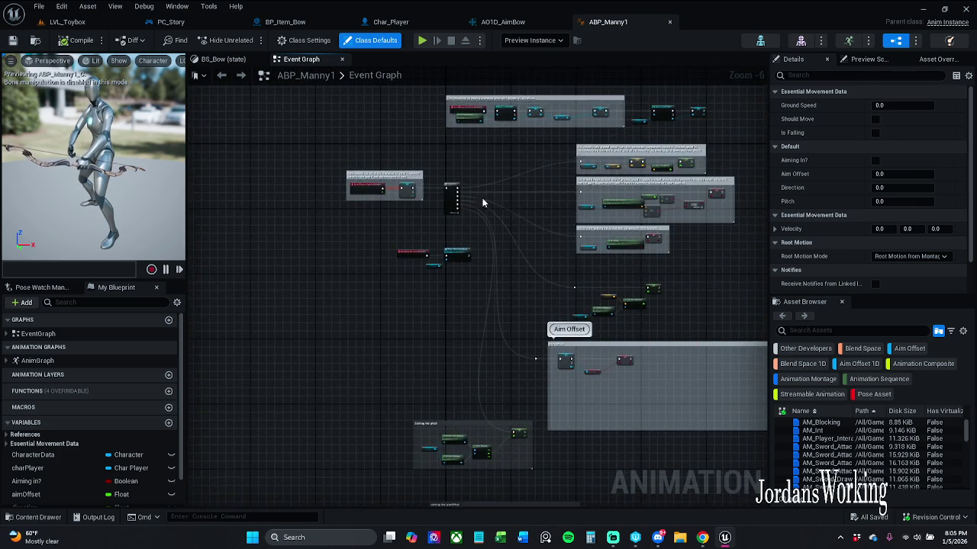
scroll(448, 218, up, 3)
Add a Then 6 output to the Sequence node, wire it to the pitch setter, and compile
click(441, 231)
mouse_move(441, 229)
mouse_down()
mouse_move(620, 360)
mouse_move(604, 503)
mouse_move(512, 379)
mouse_move(719, 395)
mouse_move(733, 414)
mouse_up()
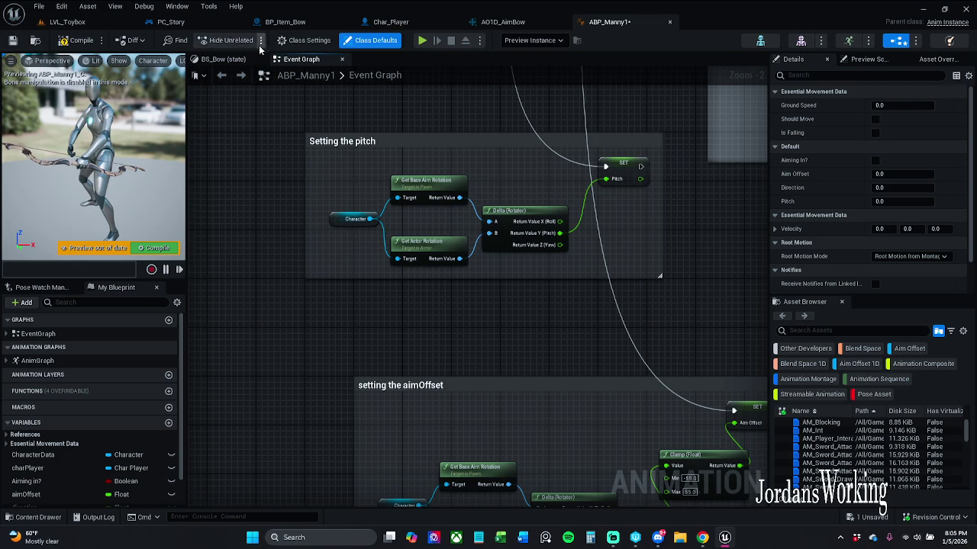
click(82, 40)
click(67, 21)
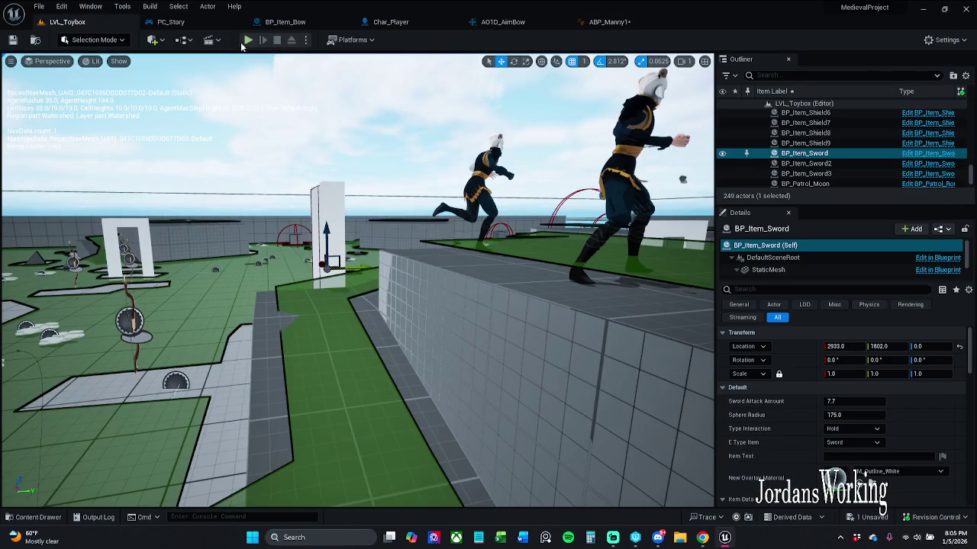
Run a quick play test, then break the exec wire into ABP_Manny1's aimOffset SET node
click(248, 42)
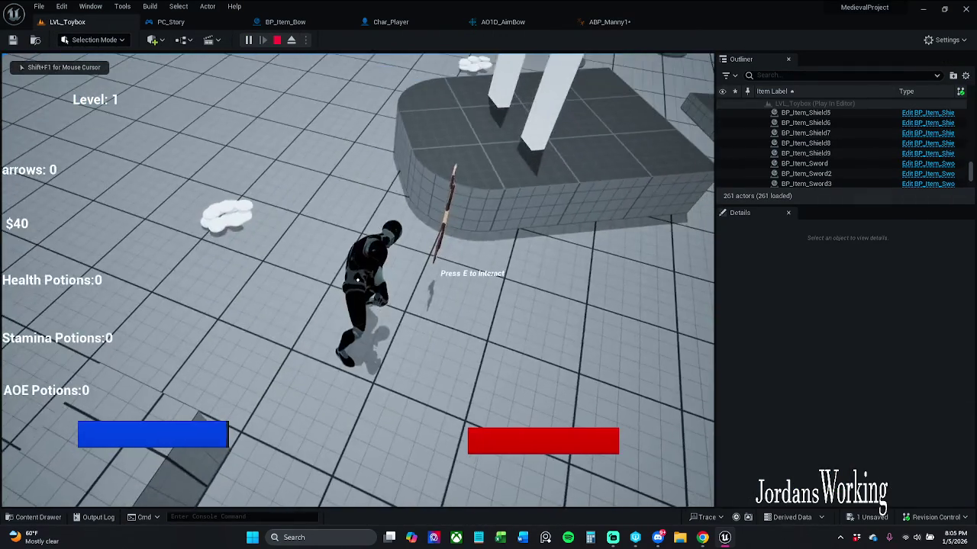
key(Escape)
click(622, 22)
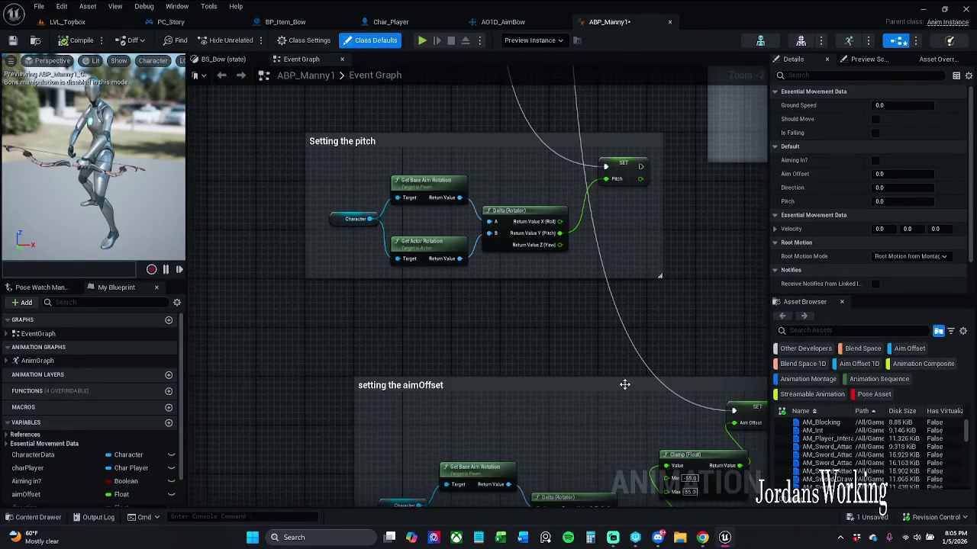
drag(623, 384, 577, 372)
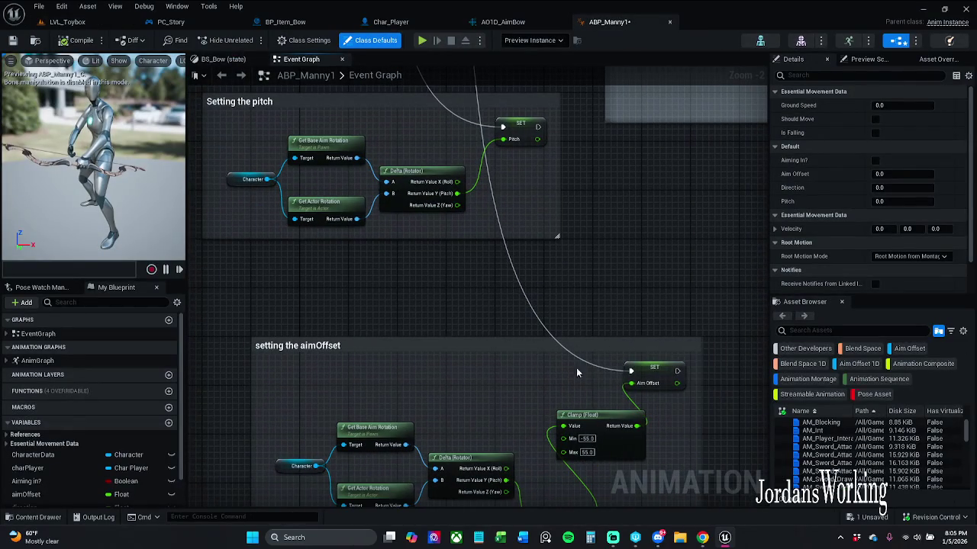
alt+click(631, 372)
Play-test LVL_Toybox, running the character forward with W, Shift and E, then end it
click(67, 21)
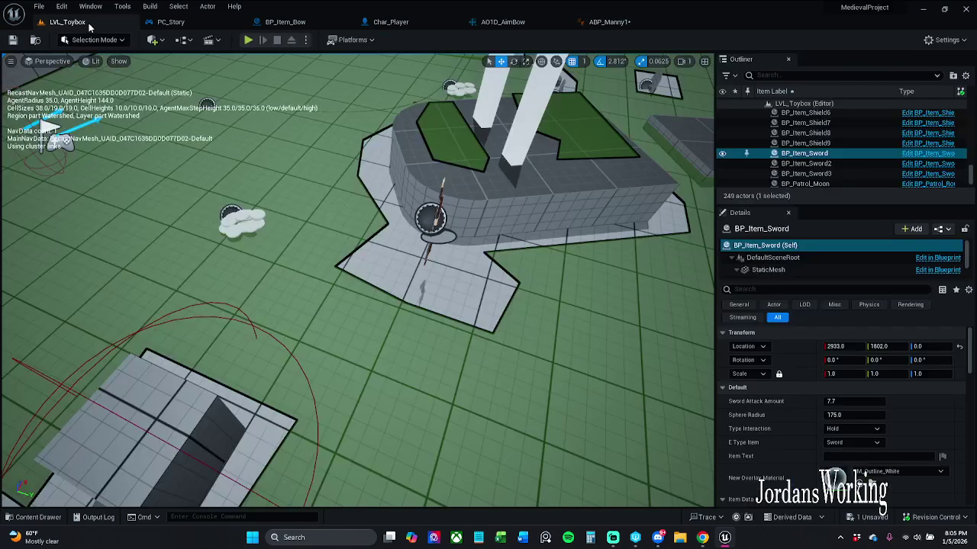
click(248, 40)
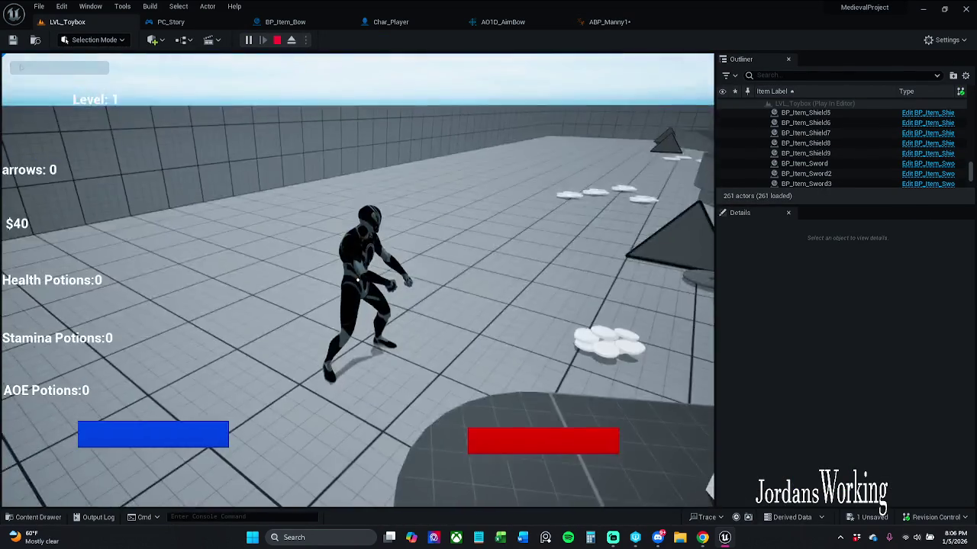
key(Escape)
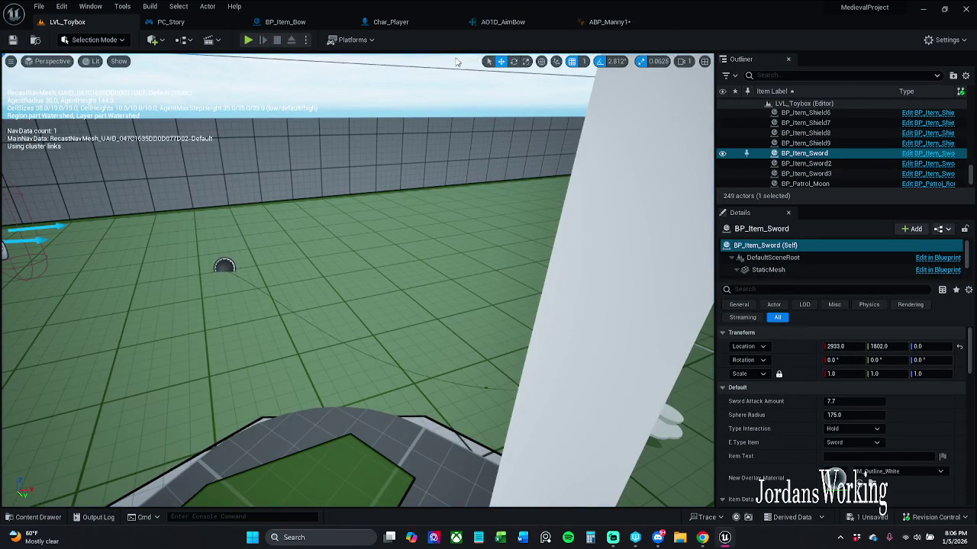
click(248, 40)
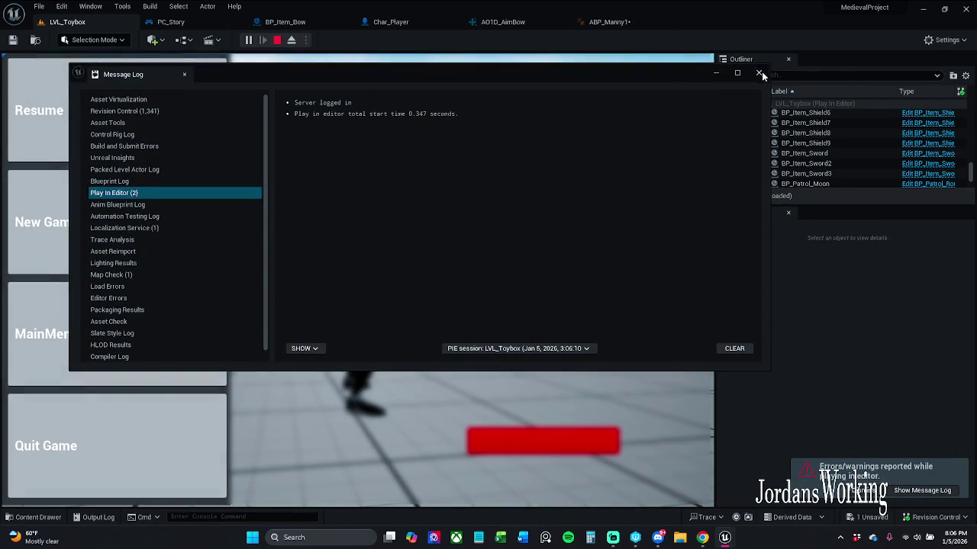
click(65, 183)
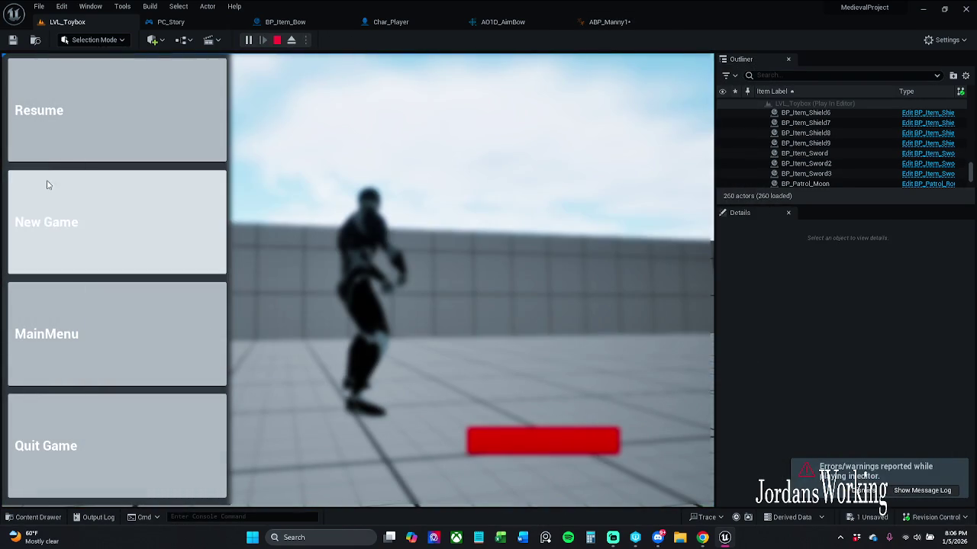
key(p)
key(w)
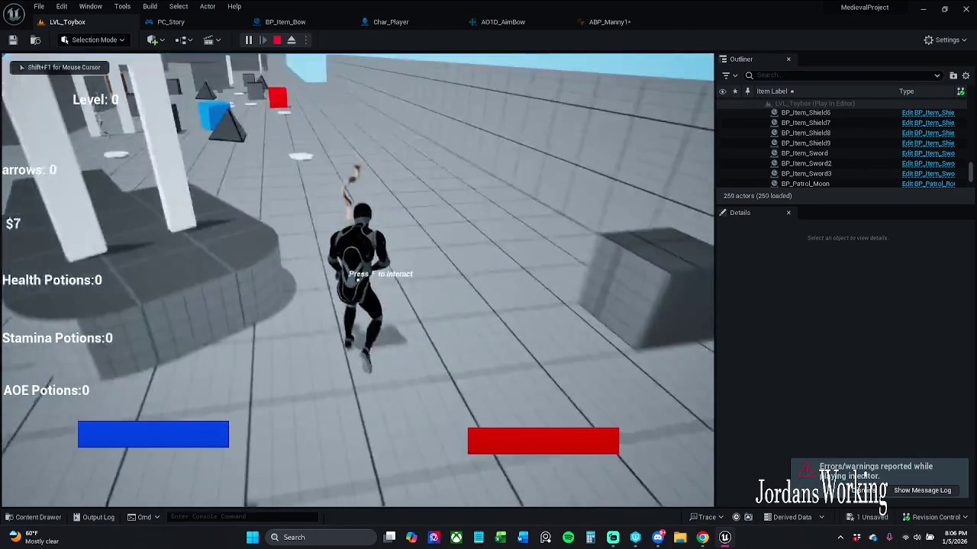
key(shift)
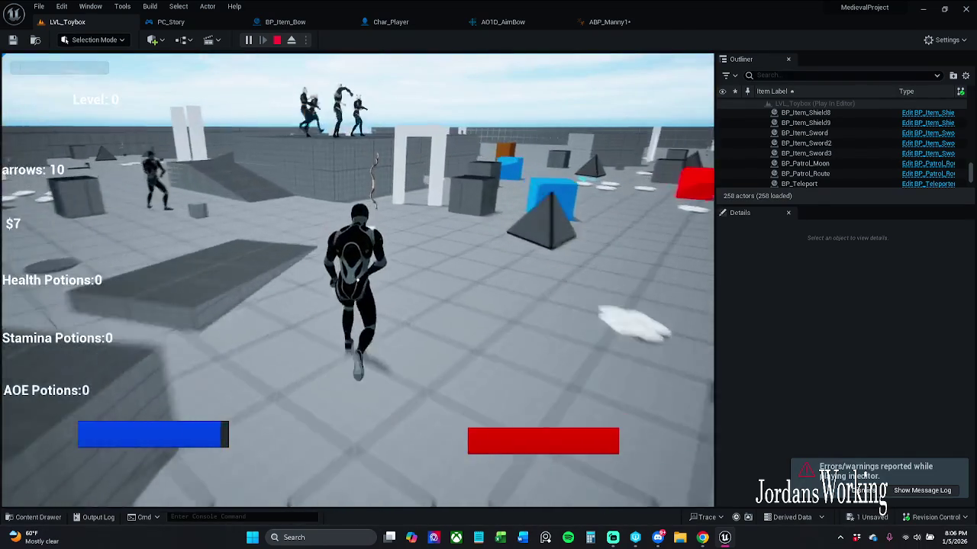
key(e)
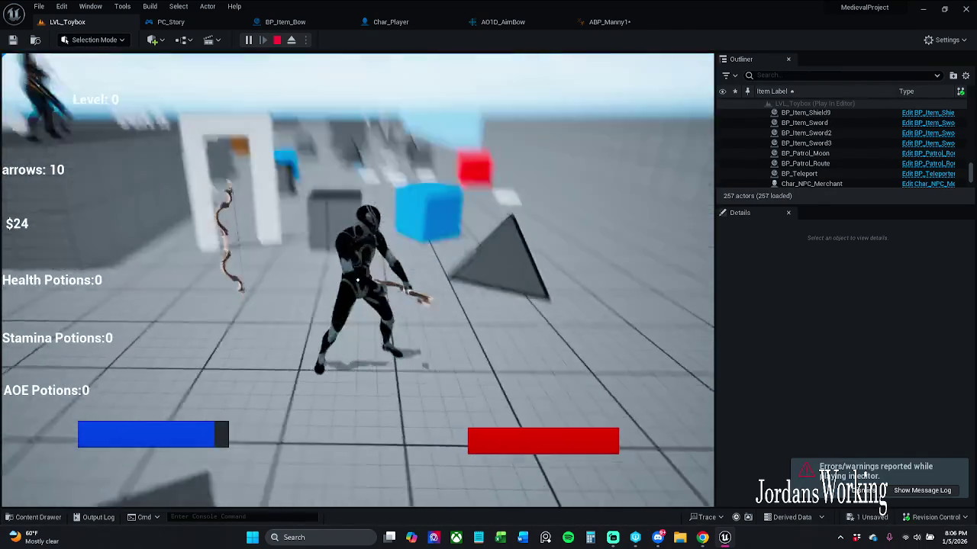
key(Escape)
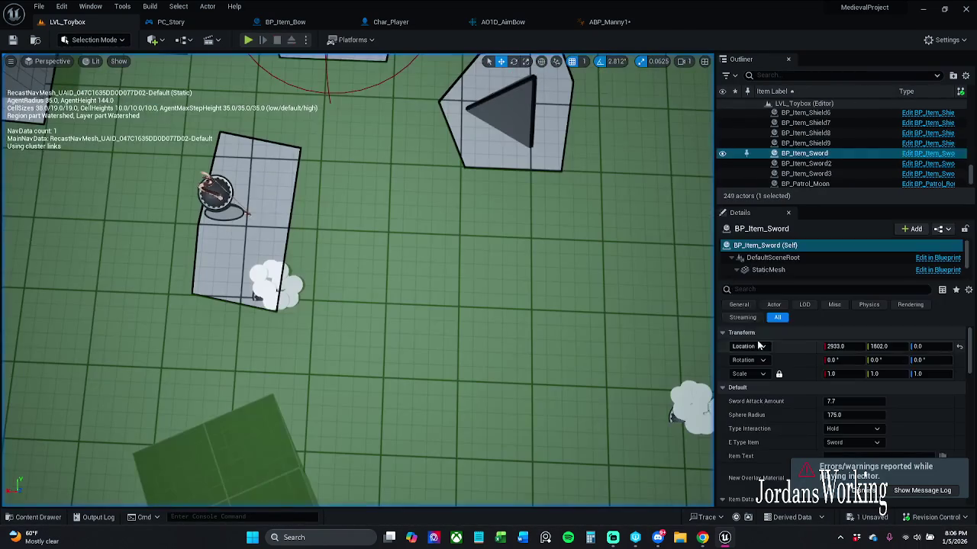
click(610, 29)
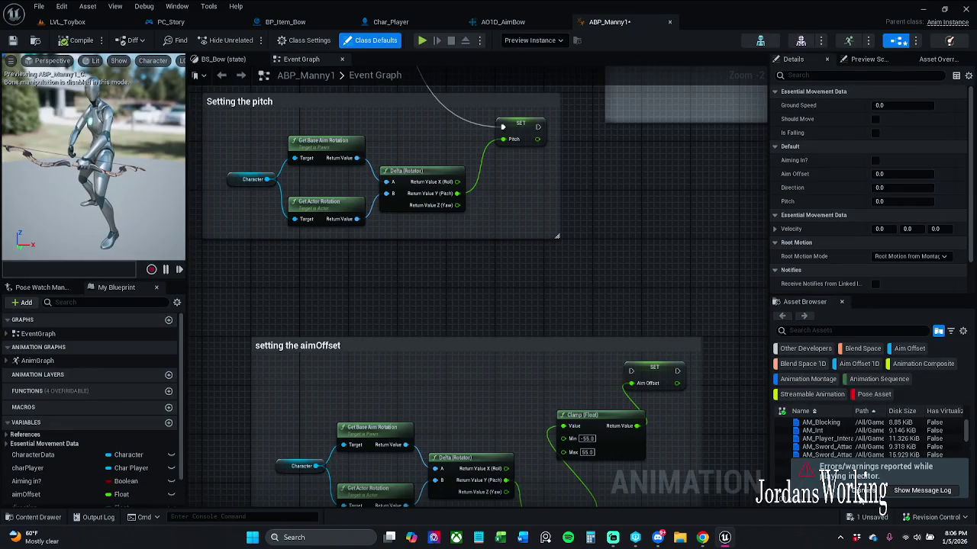
Wire the Sequence back into the aimOffset SET node and save ABP_Manny1
mouse_move(627, 370)
mouse_down()
mouse_move(374, 333)
mouse_move(500, 73)
mouse_move(465, 201)
mouse_move(452, 131)
mouse_move(465, 157)
mouse_move(473, 133)
mouse_up()
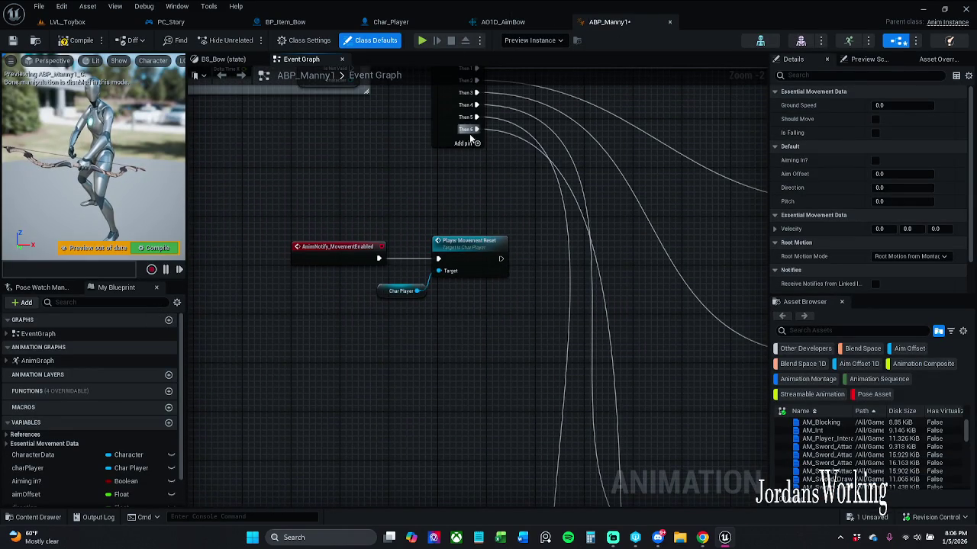
click(12, 39)
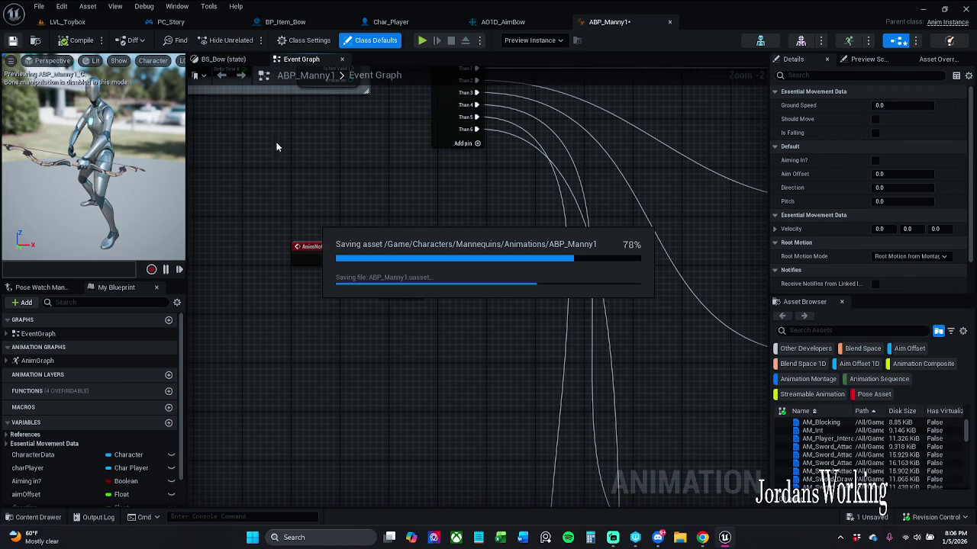
scroll(381, 154, down, 2)
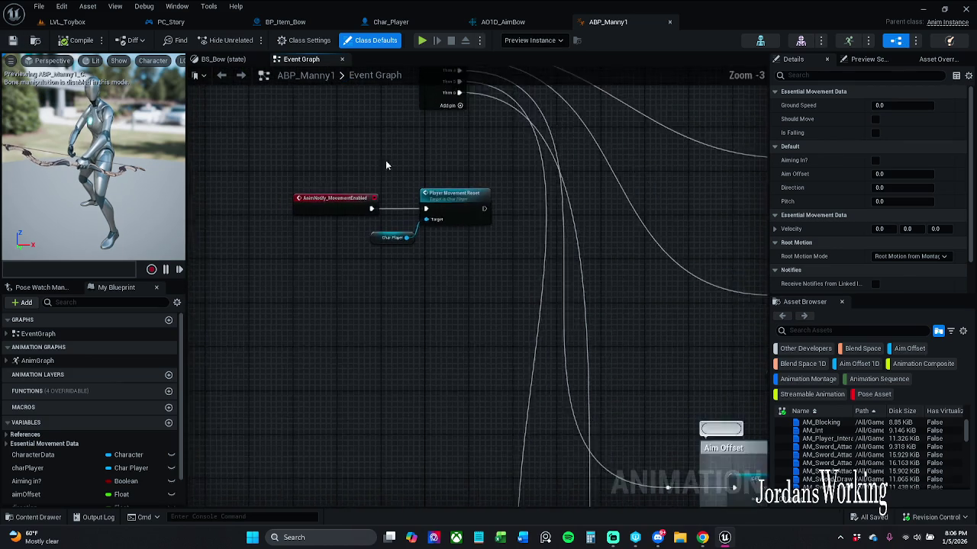
drag(437, 325, 406, 170)
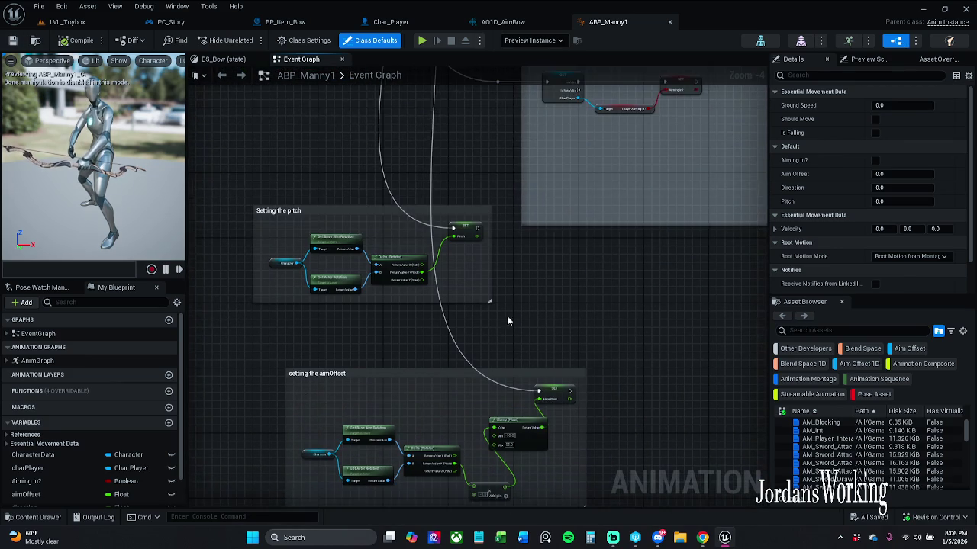
drag(504, 330, 526, 258)
scroll(577, 235, down, 7)
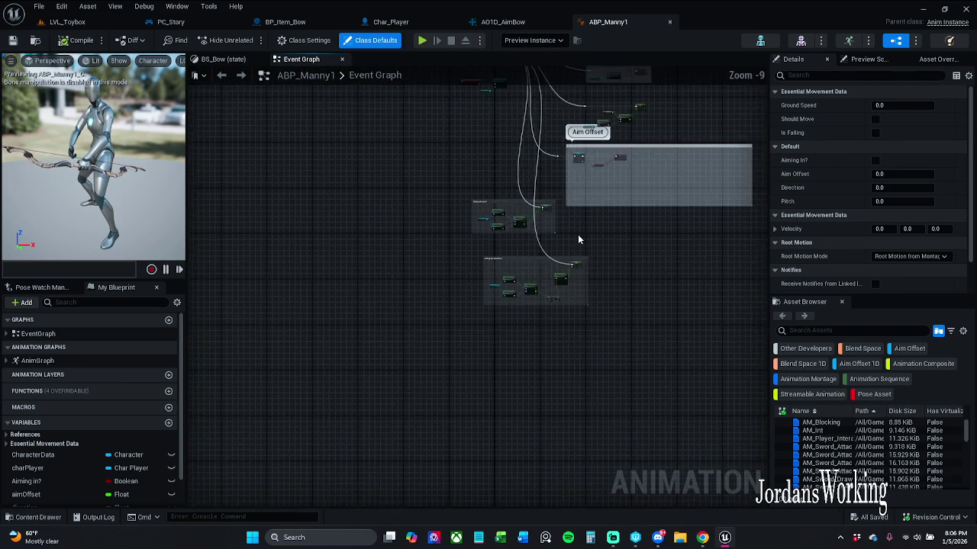
scroll(578, 234, up, 6)
Move the aimOffset comment down-right, retitle it 'Setting the aimOffset', and save
mouse_move(543, 286)
mouse_down()
mouse_move(525, 313)
mouse_move(581, 318)
mouse_move(689, 301)
mouse_up()
click(699, 271)
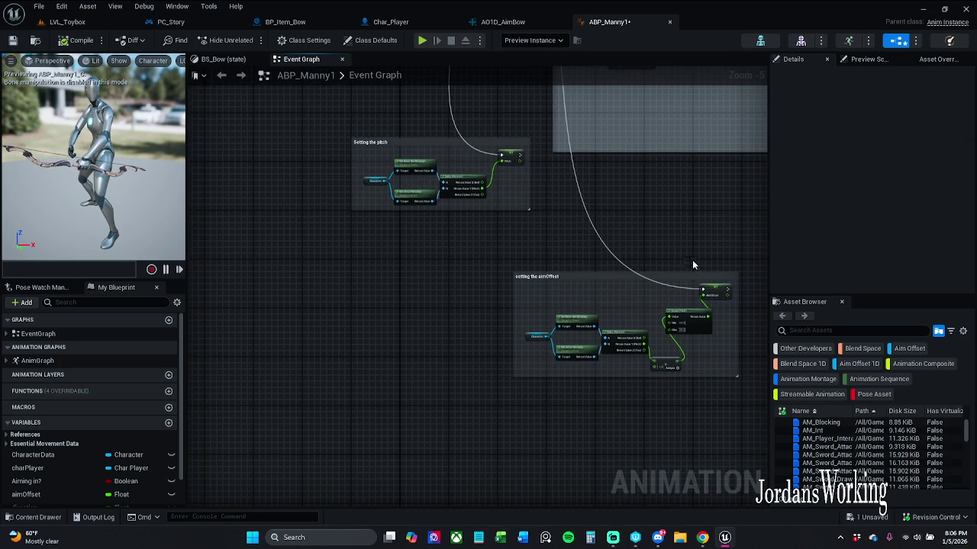
double_click(571, 279)
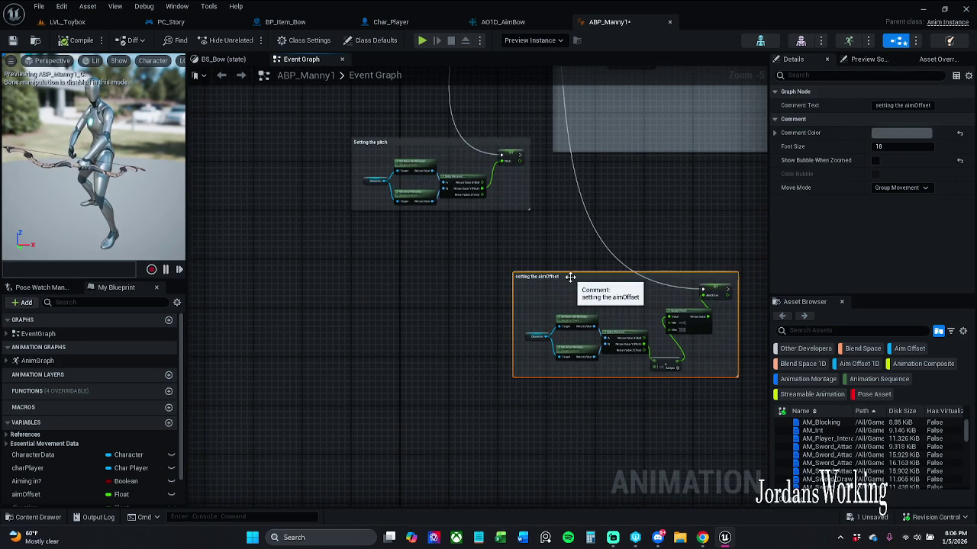
key(Home)
key(Delete)
text(S)
key(Return)
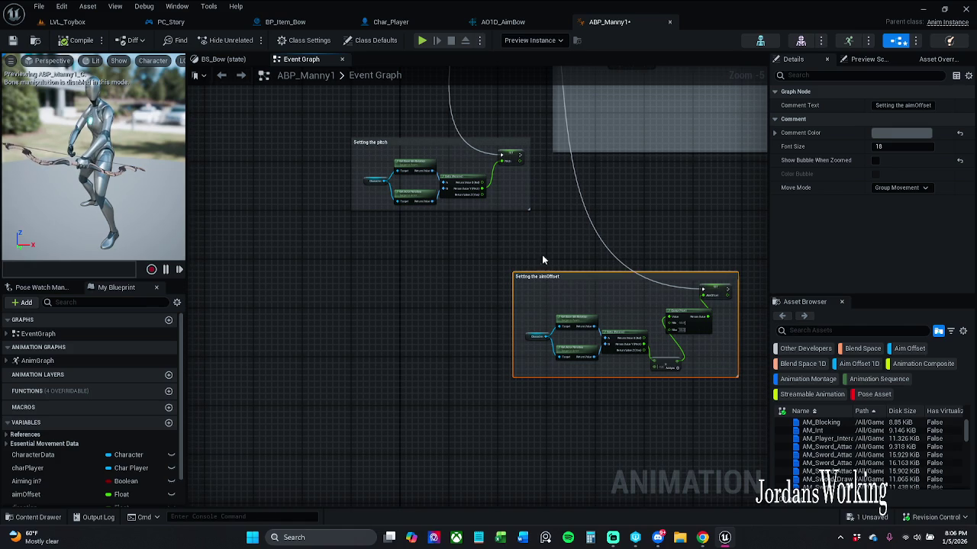
click(12, 40)
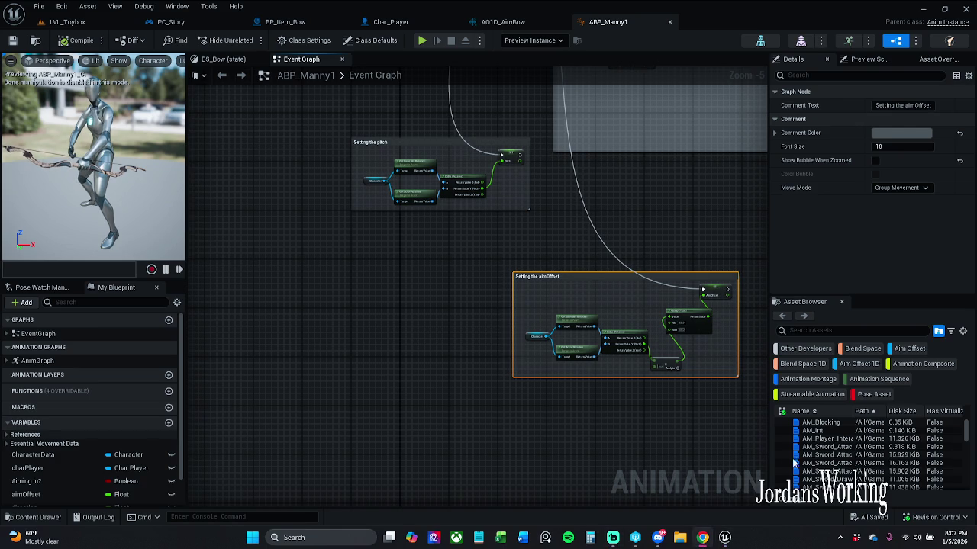
Pan and zoom the Event Graph to check the Aim Offset and Setting the aimOffset clamp logic
mouse_move(597, 388)
mouse_down()
mouse_move(439, 457)
mouse_move(432, 544)
mouse_up()
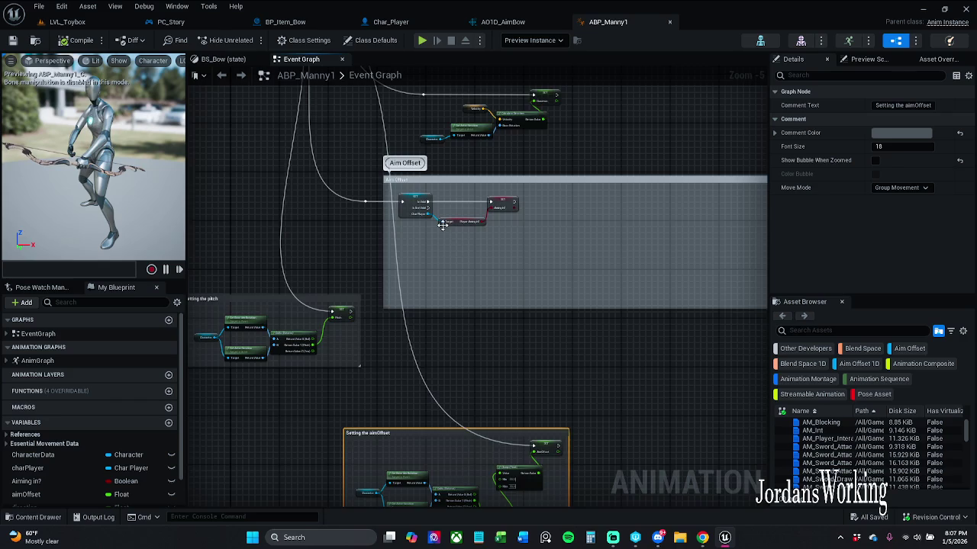
scroll(447, 224, up, 4)
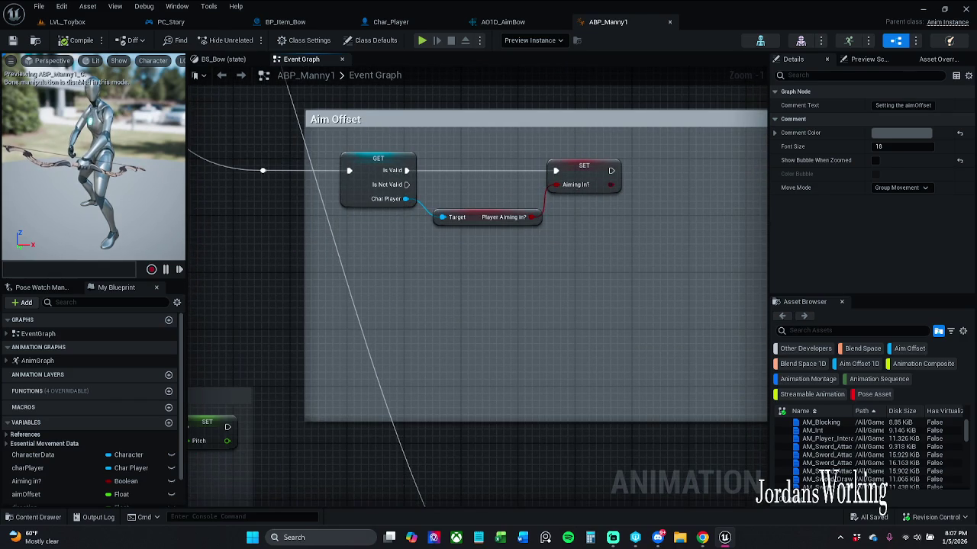
drag(383, 353, 431, 257)
scroll(431, 258, down, 3)
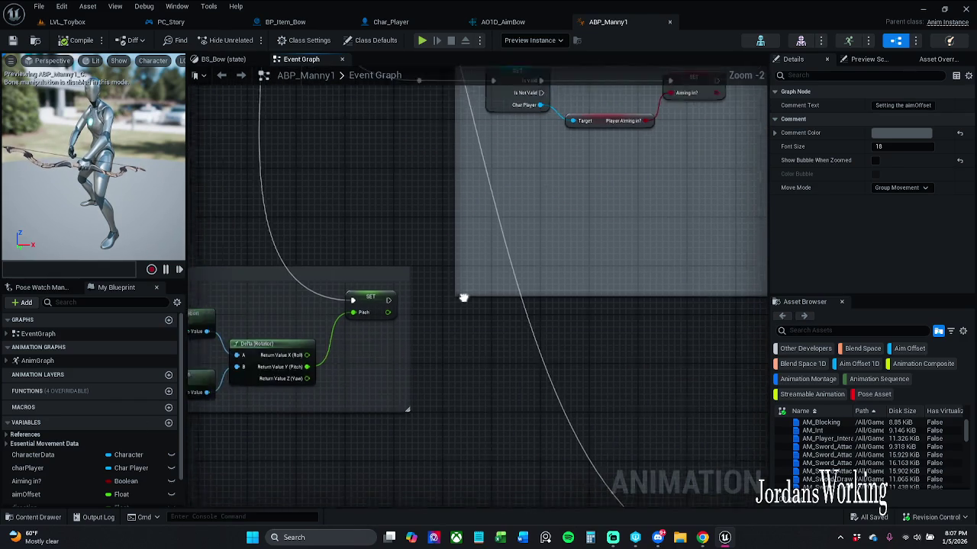
drag(619, 363, 499, 292)
click(547, 323)
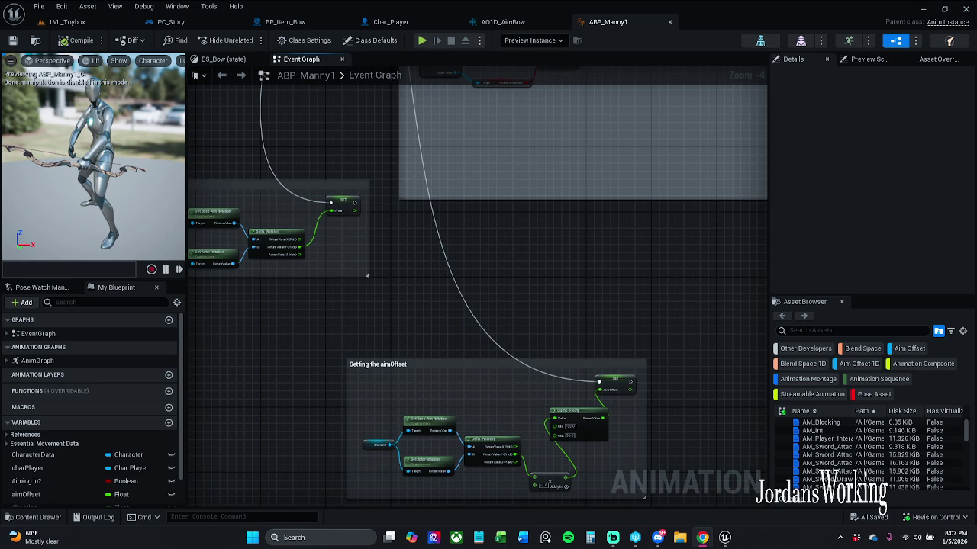
mouse_move(542, 235)
mouse_down()
mouse_move(672, 210)
mouse_move(663, 185)
mouse_up()
scroll(712, 288, up, 2)
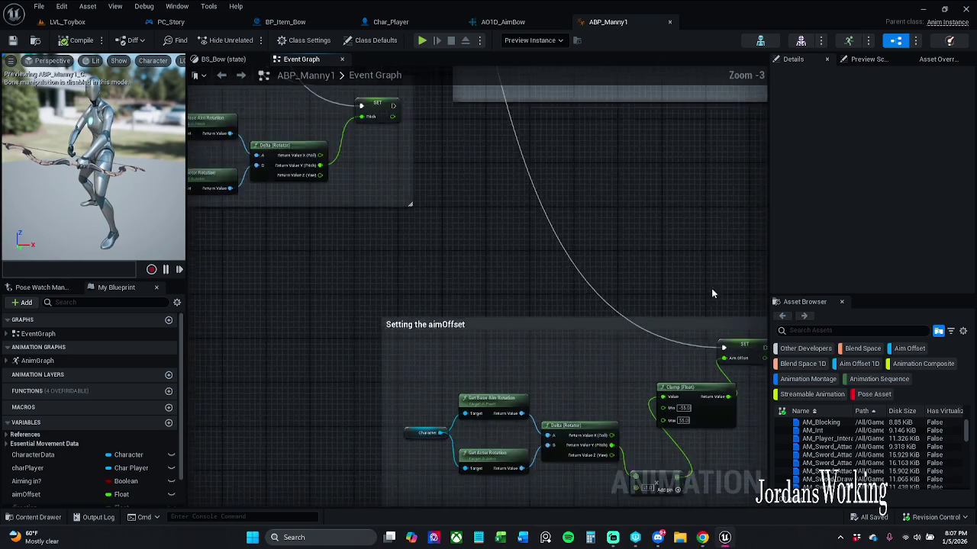
mouse_move(711, 284)
mouse_down()
mouse_move(697, 222)
mouse_move(720, 342)
mouse_move(749, 343)
mouse_move(495, 216)
mouse_move(643, 354)
mouse_move(861, 349)
mouse_move(630, 192)
mouse_move(593, 147)
mouse_move(548, 139)
mouse_move(552, 133)
mouse_up()
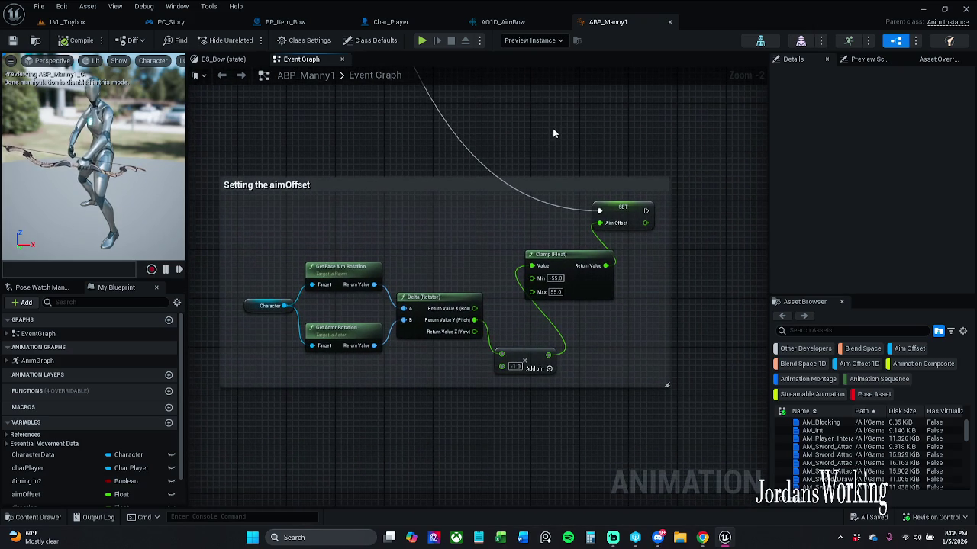